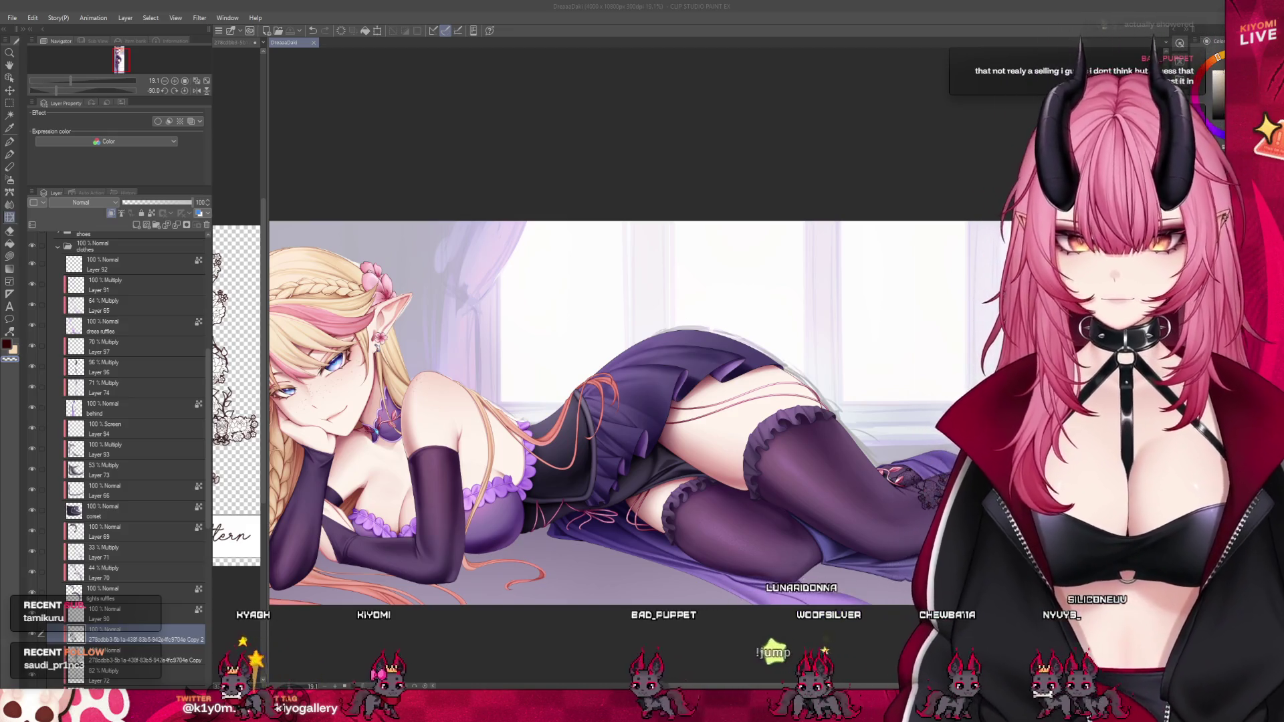
Shrink the brush to about half its size.
scroll(664, 400, "down", 4)
scroll(735, 435, "up", 5)
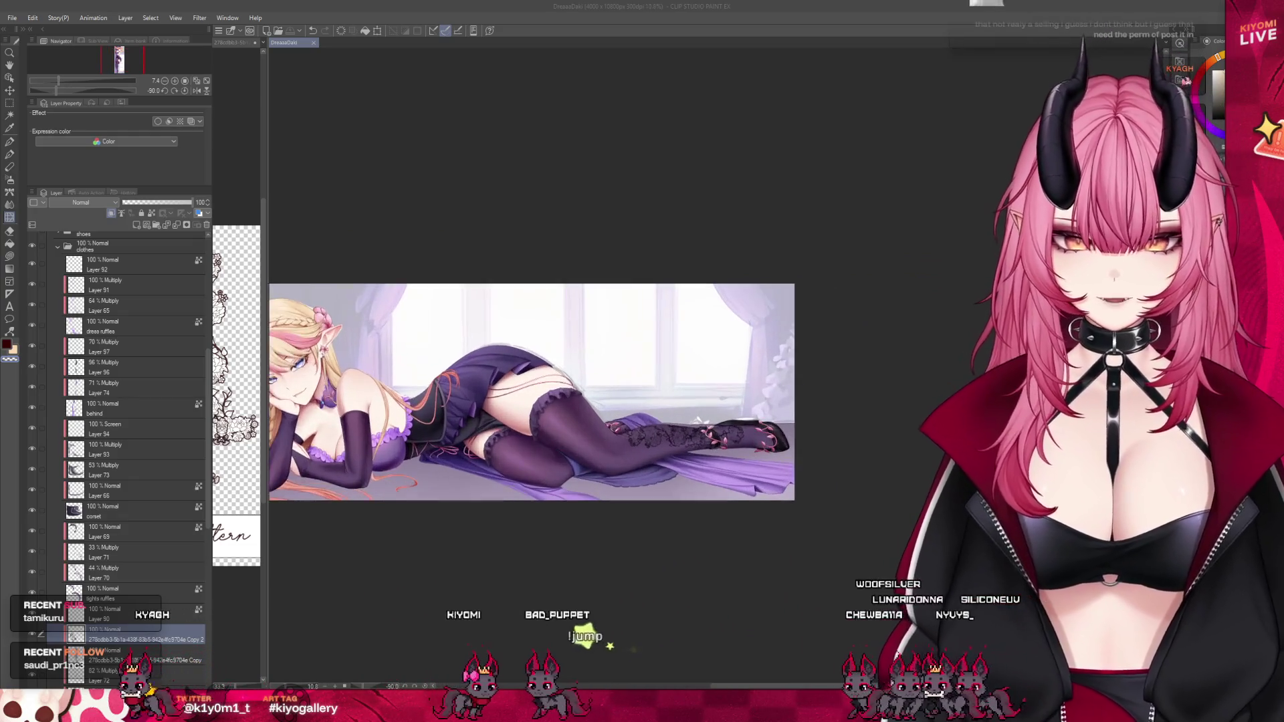
scroll(663, 395, "up", 1)
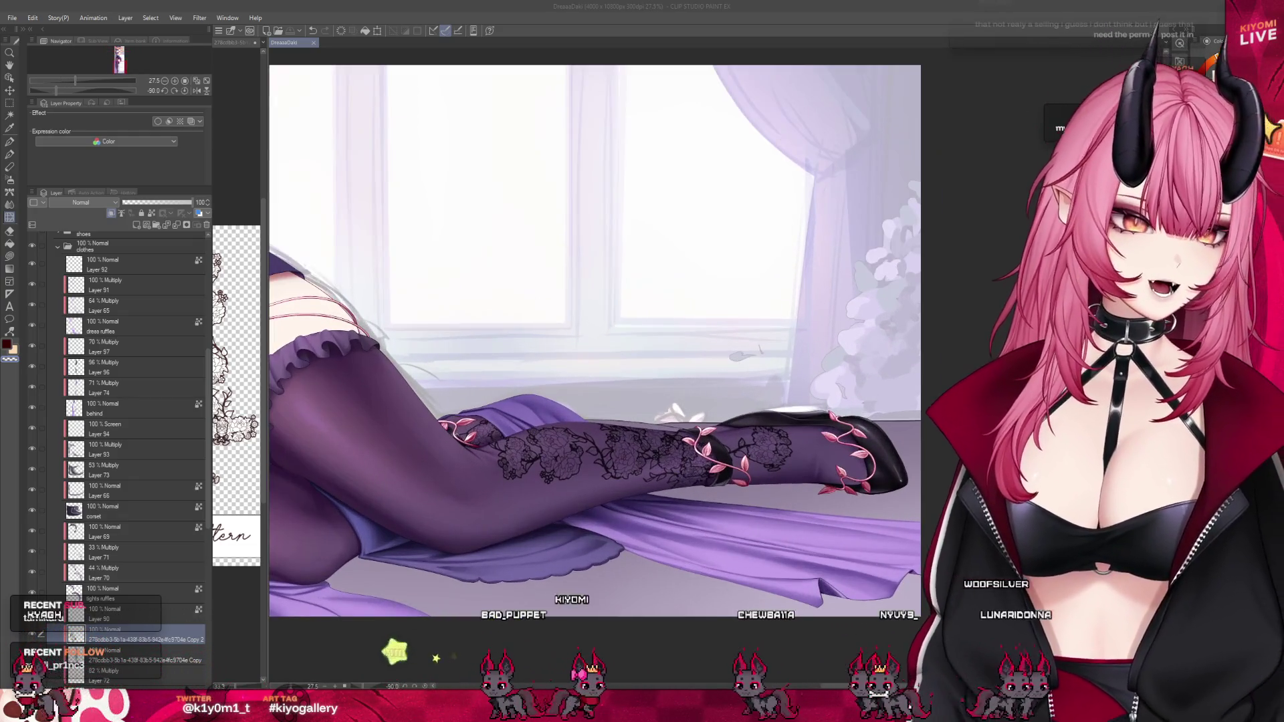
scroll(127, 401, "down", 1)
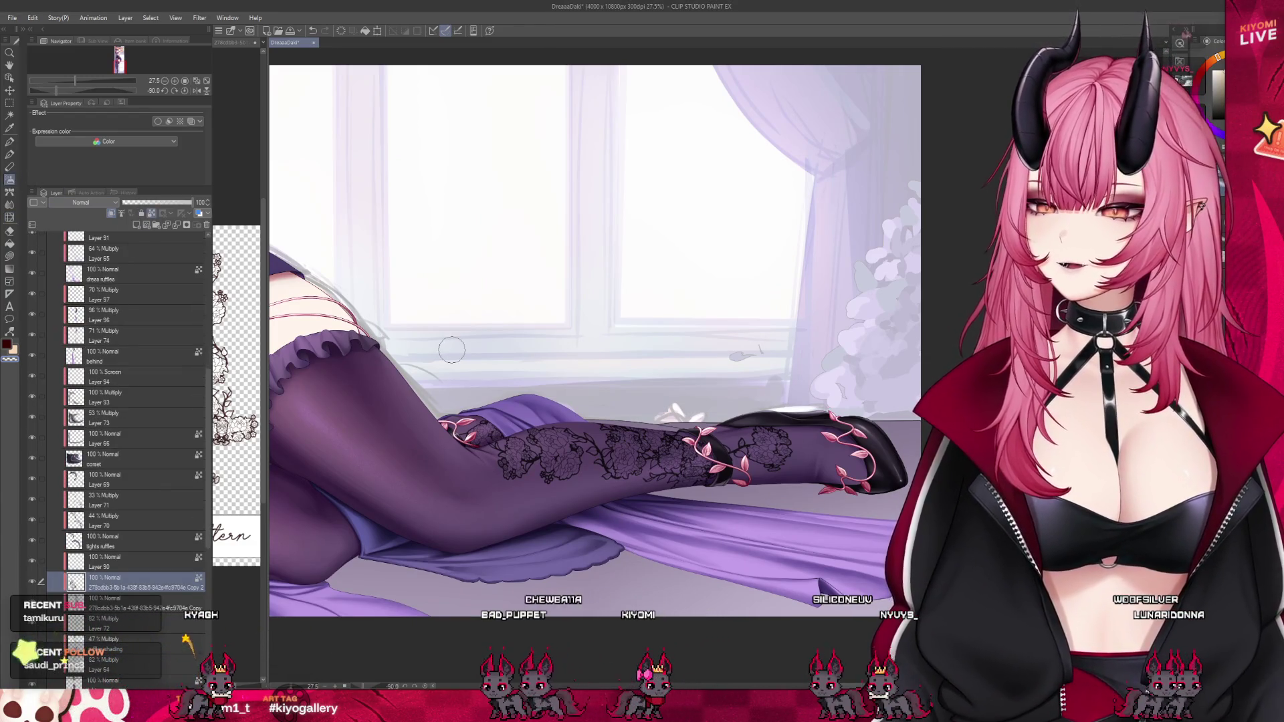
scroll(475, 420, "up", 1)
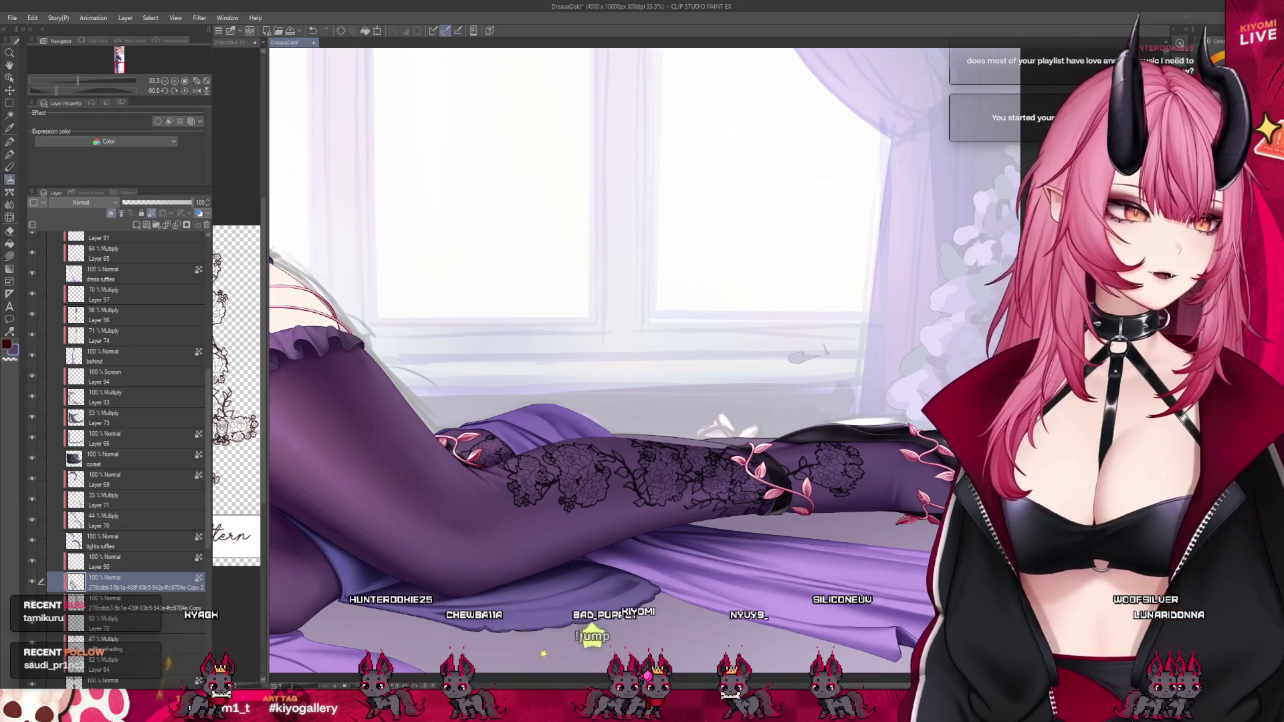
key("bracketleft")
key("bracketleft")
key("bracketleft")
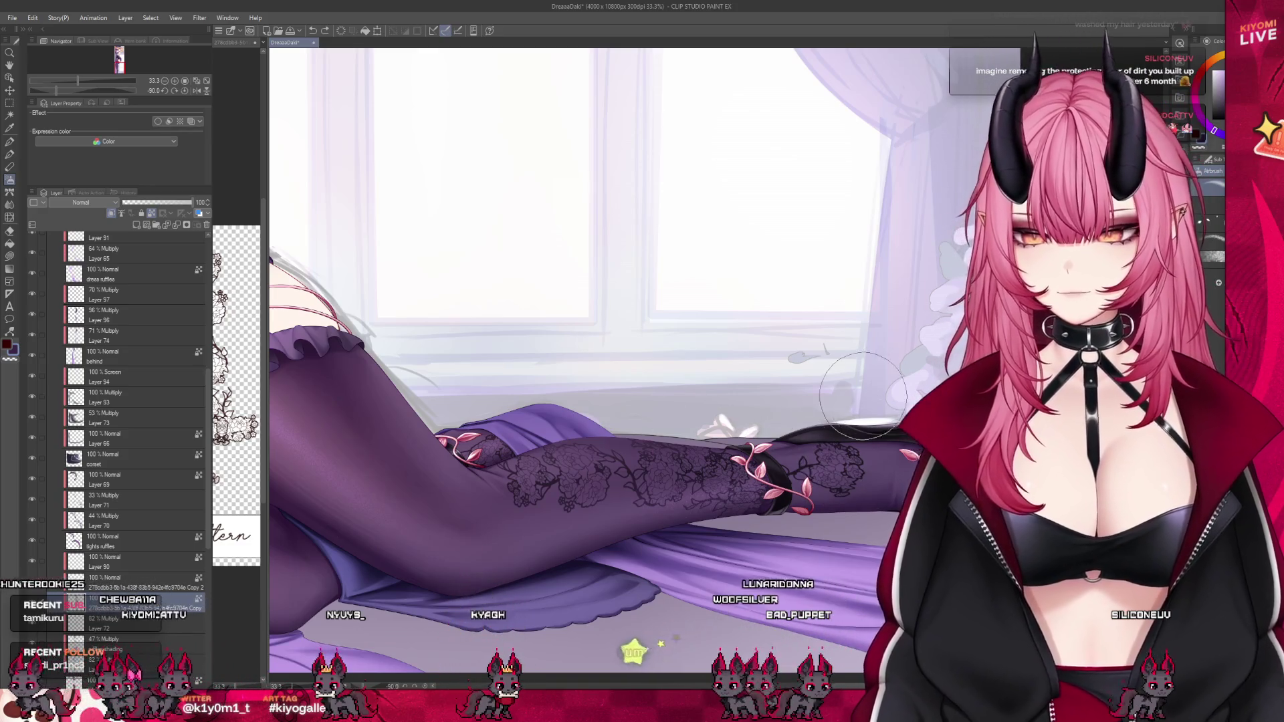
Select the layer just above the lace copy.
scroll(863, 394, "down", 3)
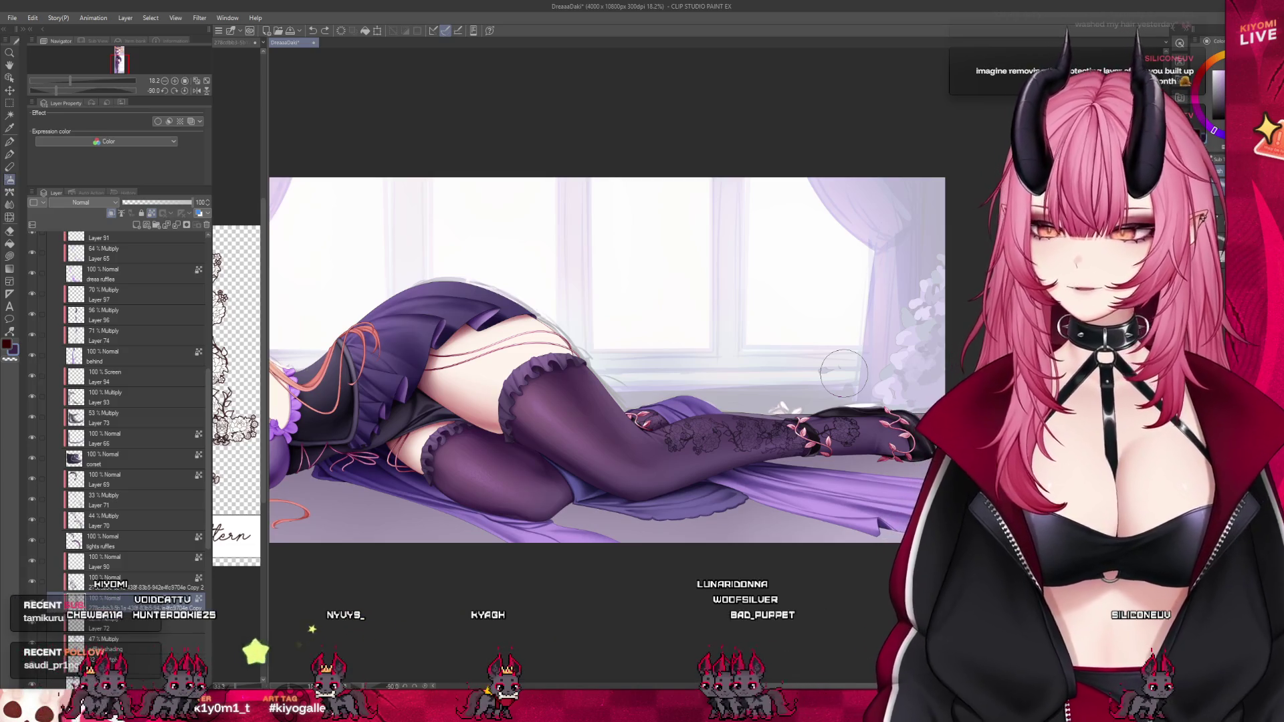
scroll(736, 368, "down", 2)
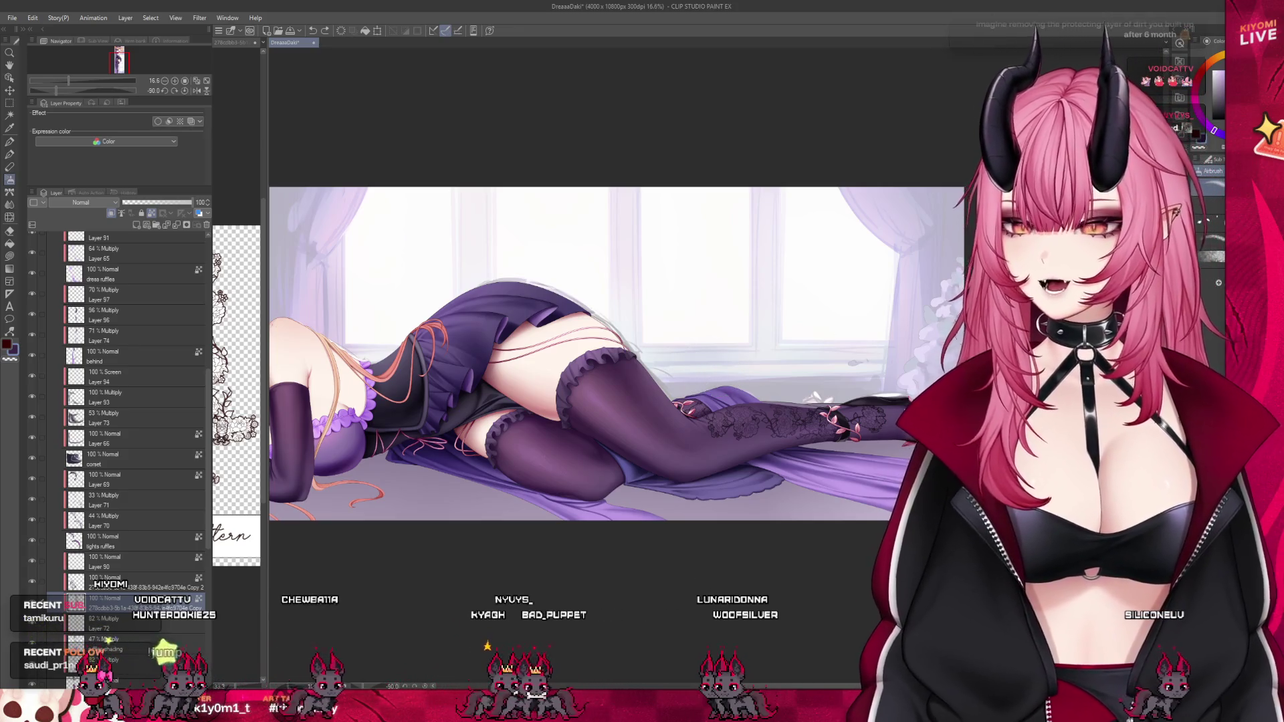
scroll(801, 391, "up", 2)
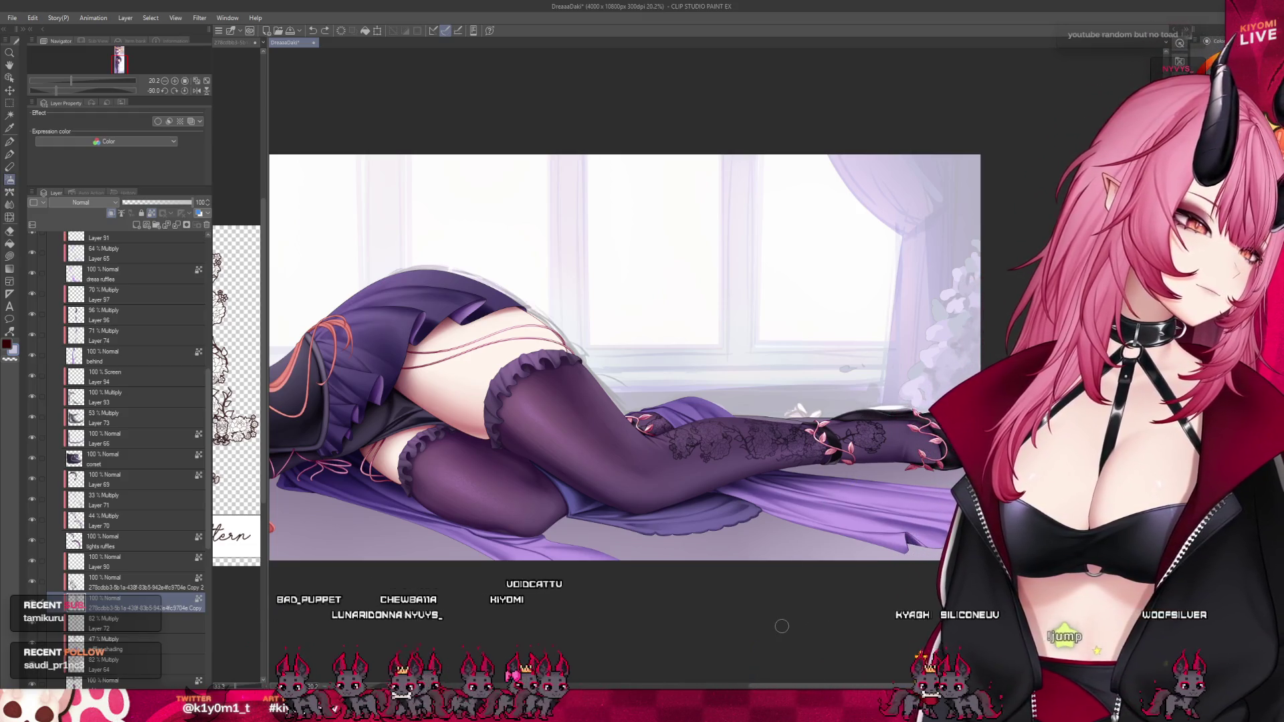
scroll(765, 423, "down", 1)
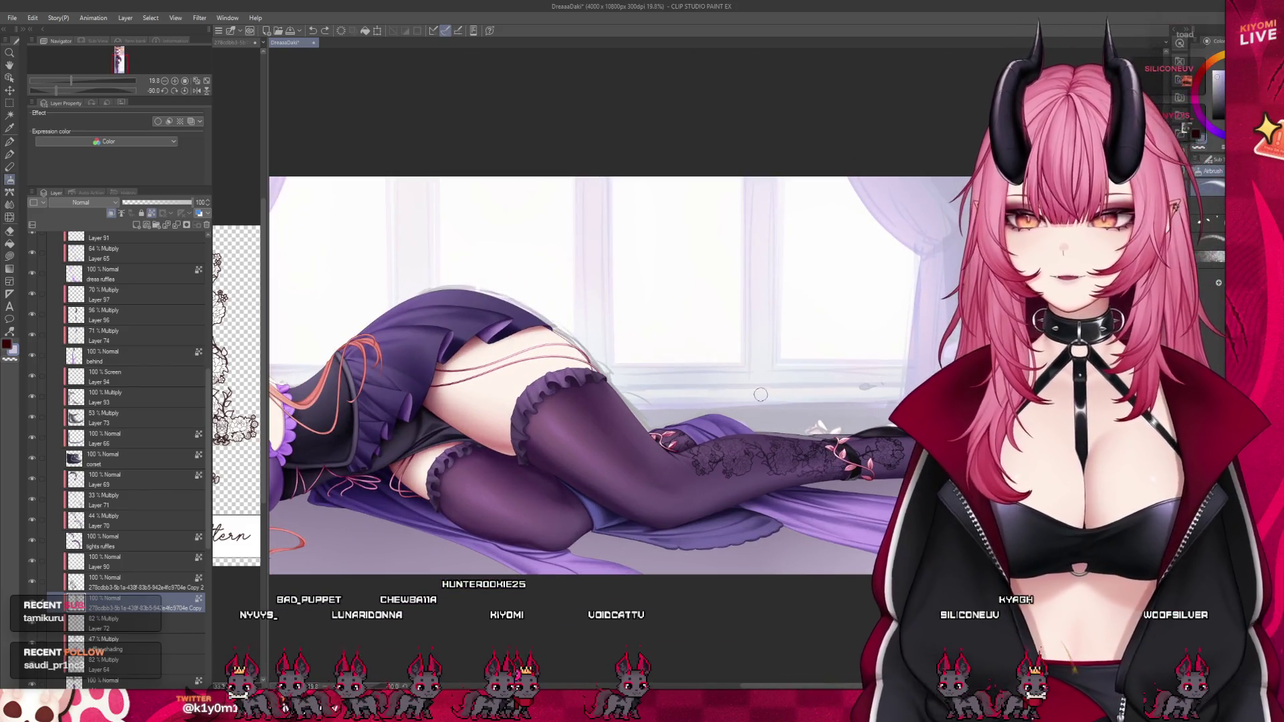
scroll(761, 395, "down", 4)
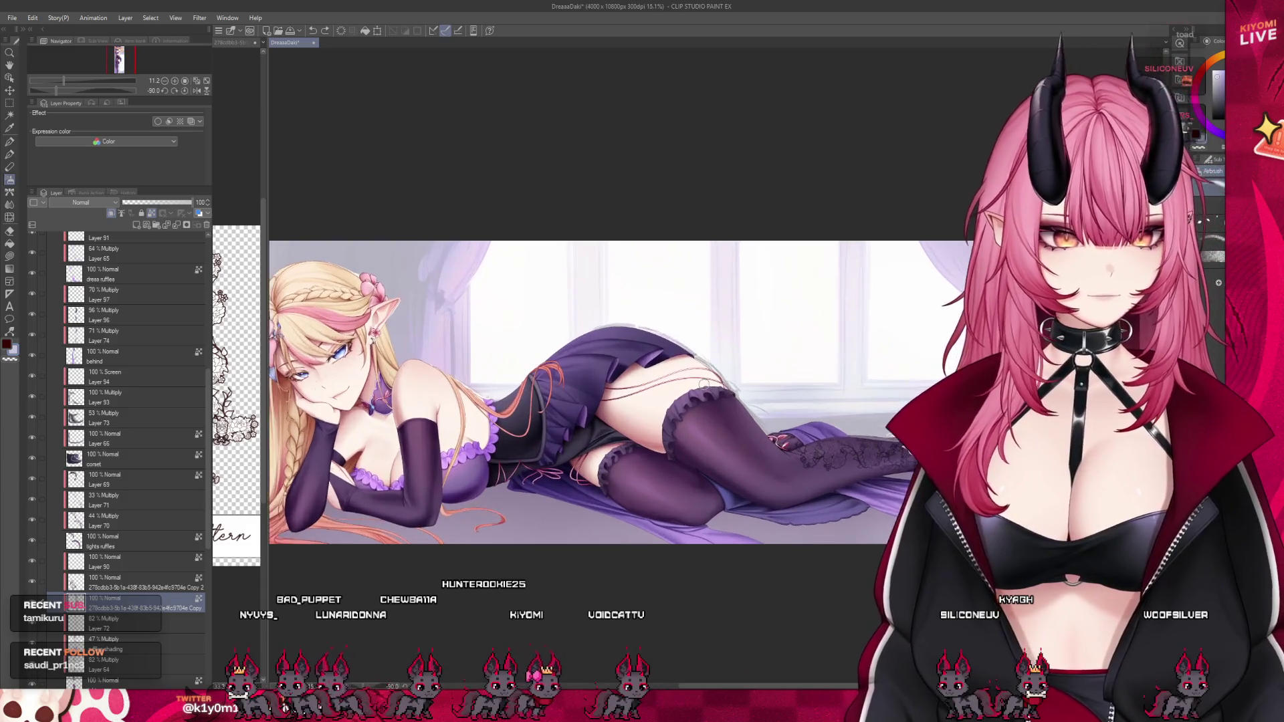
scroll(705, 383, "up", 2)
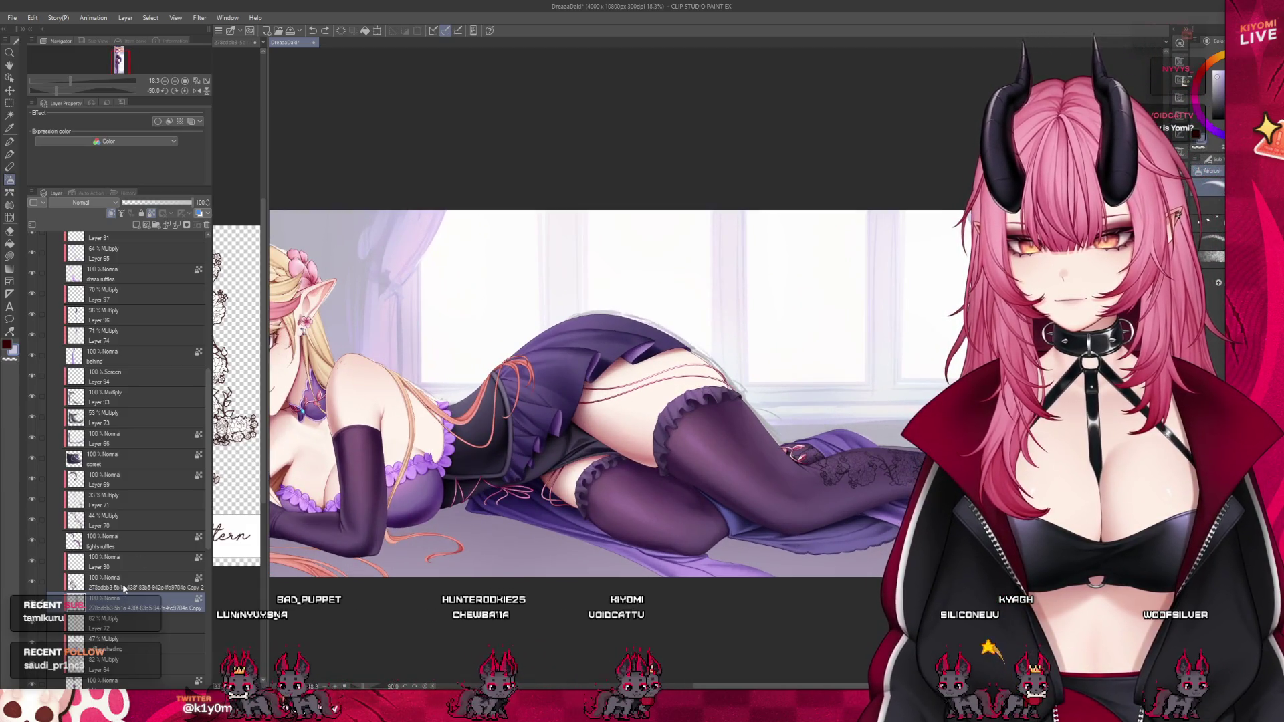
left_click(124, 584)
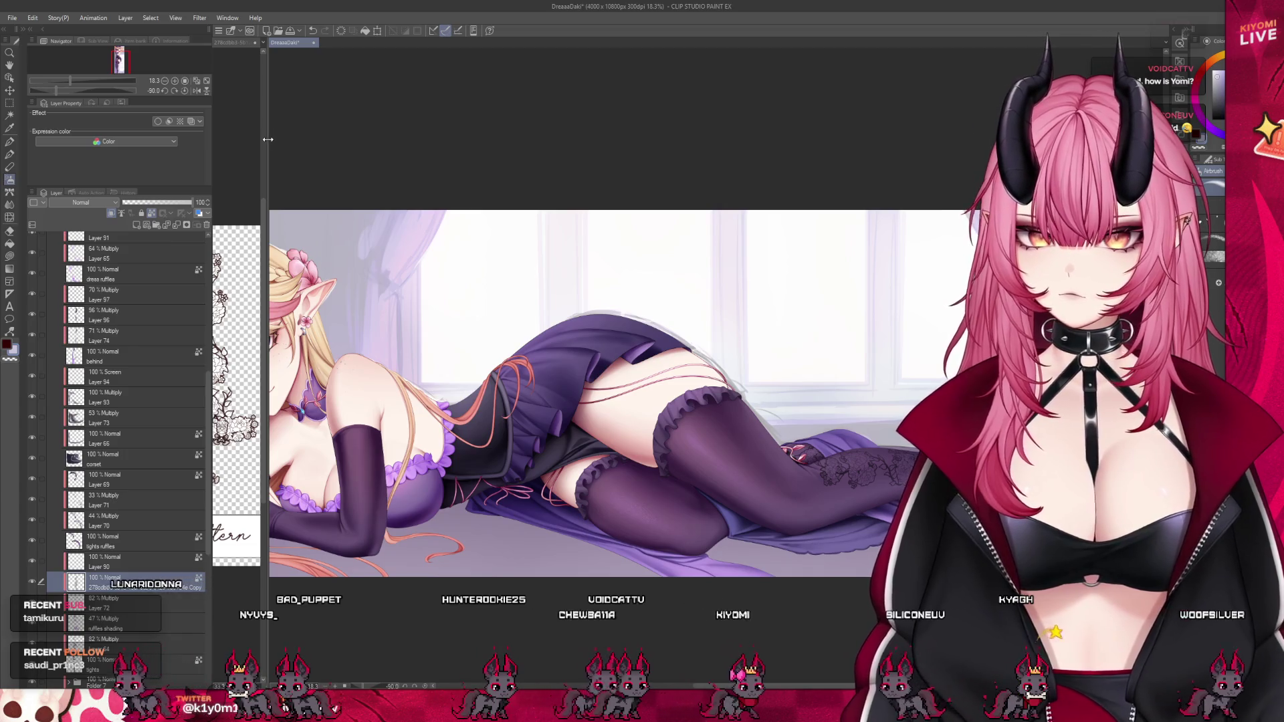
Bring up the lace pattern sheet and rectangle-select its left lace strip, then collapse the sheet.
left_click_drag(264, 142, 507, 142)
left_click(388, 143)
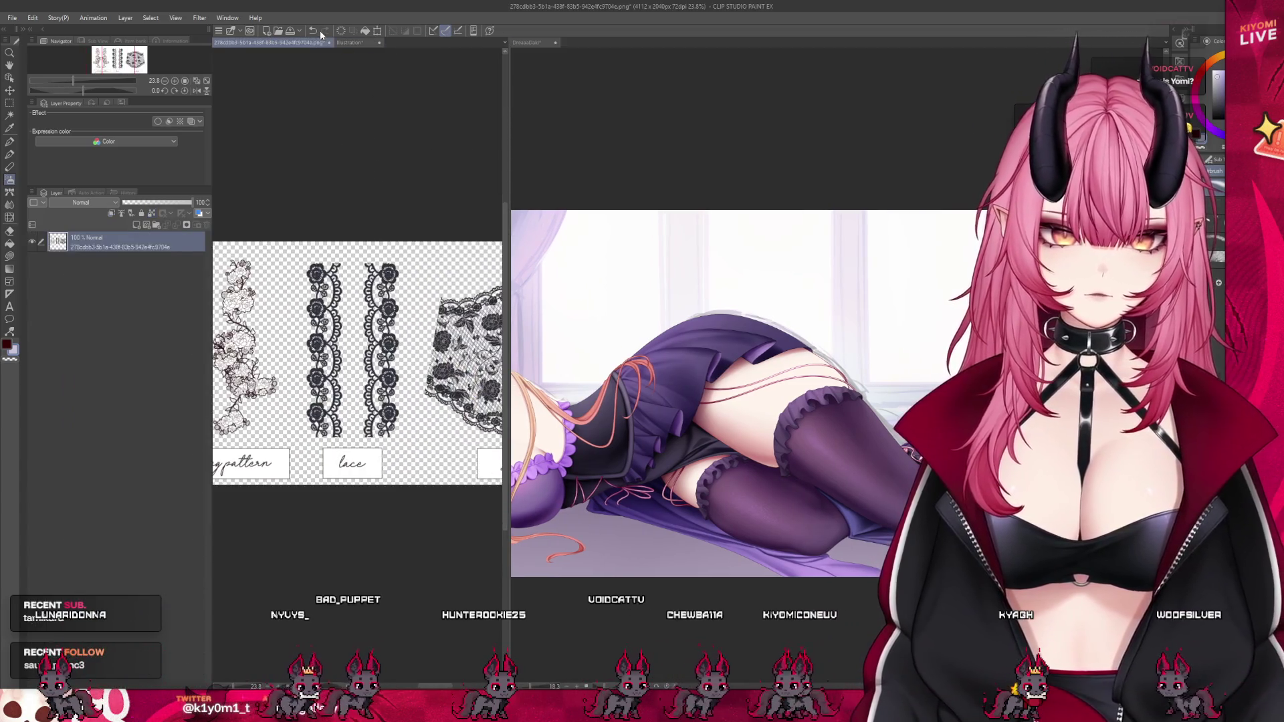
left_click(349, 43)
scroll(343, 299, "up", 3)
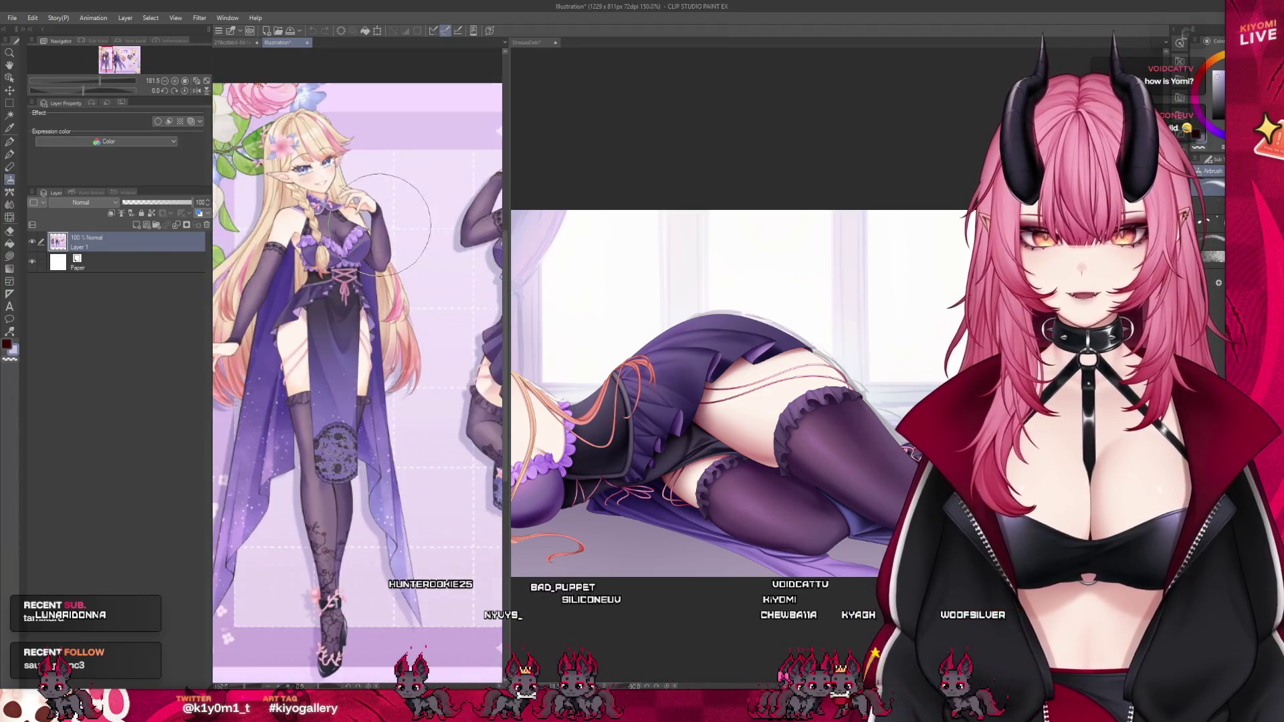
key("ctrl+Tab")
scroll(335, 191, "up", 1)
key("m")
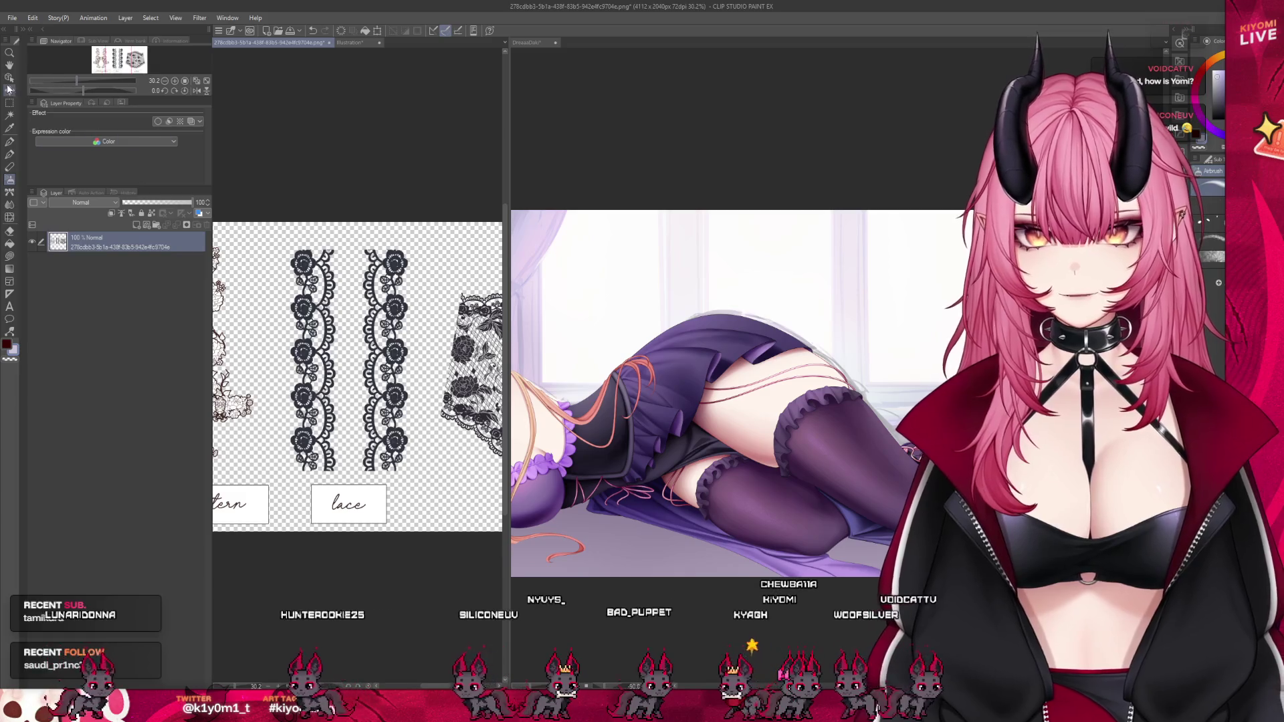
mouse_move(273, 233)
left_mouse_down()
mouse_move(352, 452)
mouse_move(353, 494)
mouse_move(349, 477)
left_mouse_up()
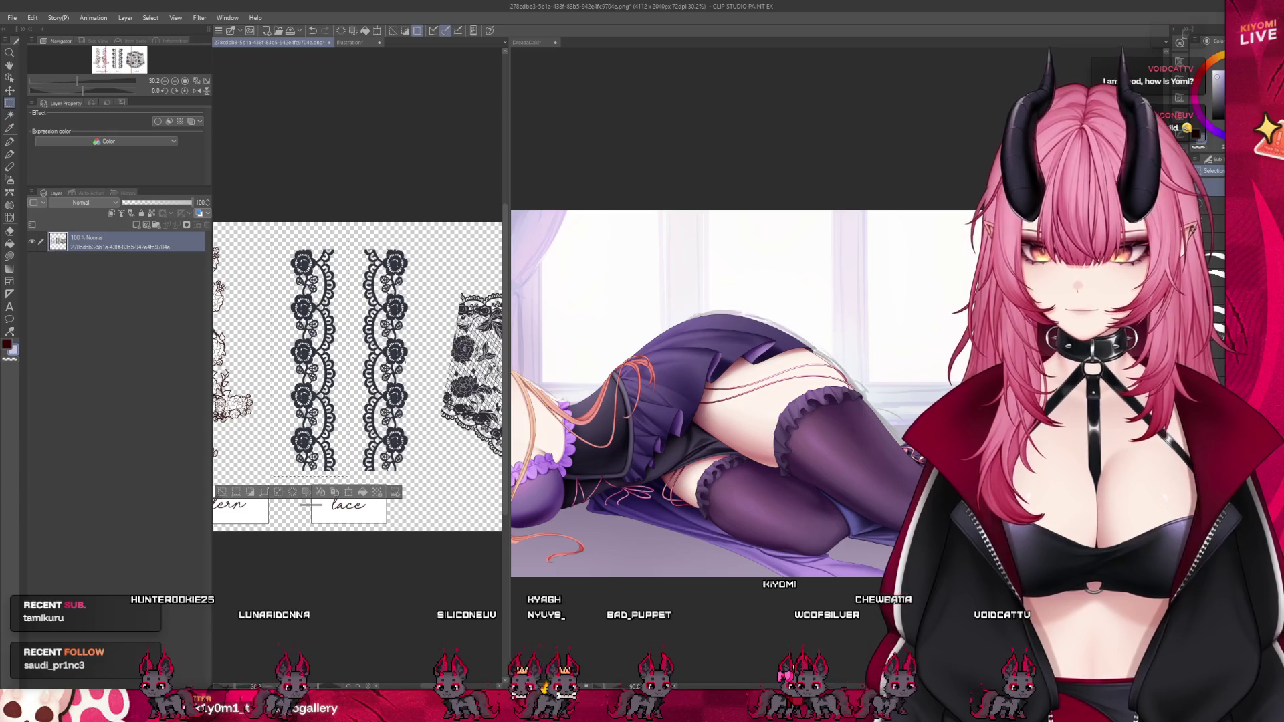
left_click(250, 476)
left_click_drag(509, 110, 234, 111)
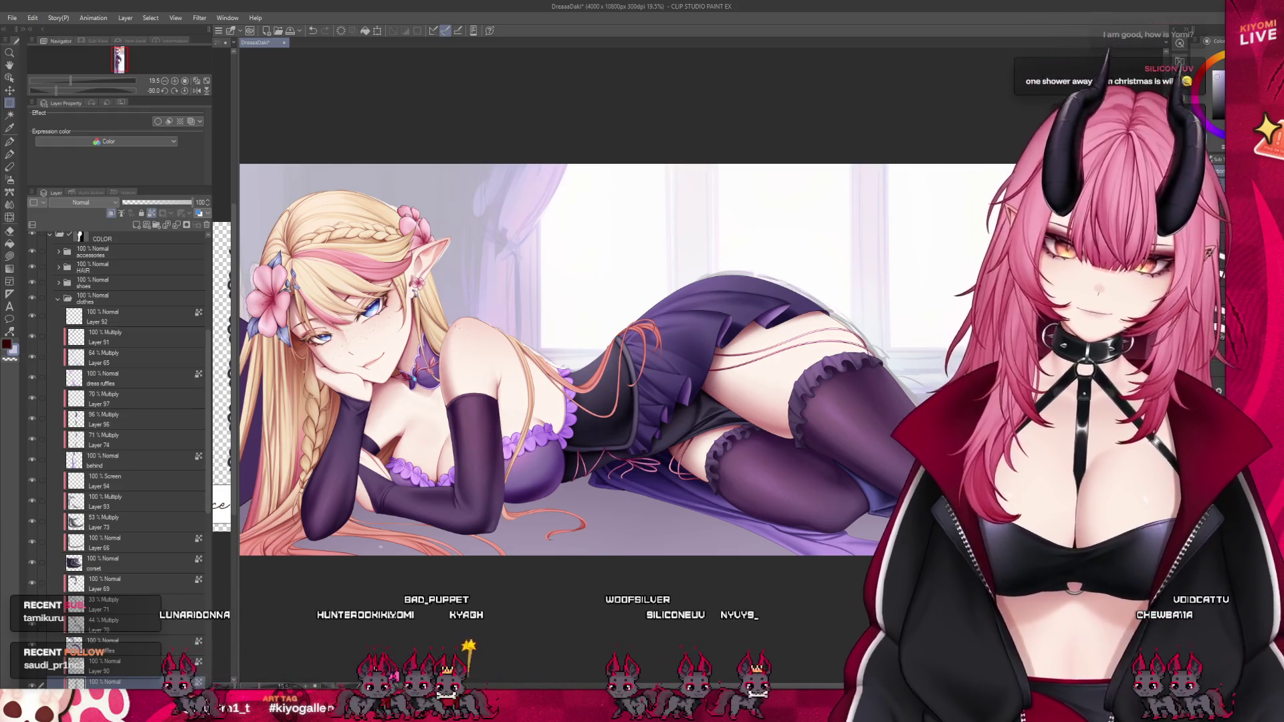
Show the character reference beside the drawing, then return to the main illustration.
scroll(460, 402, "up", 1)
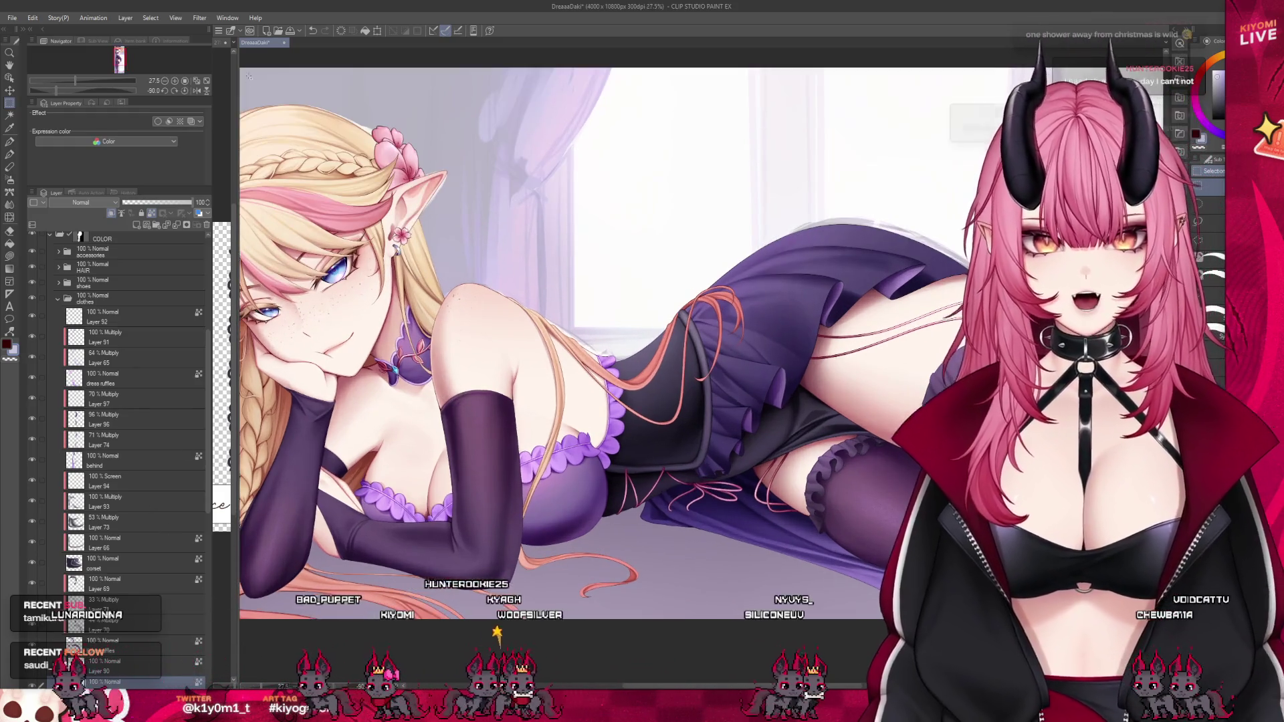
mouse_move(234, 119)
left_mouse_down()
mouse_move(760, 119)
mouse_move(467, 118)
left_mouse_up()
left_click(277, 43)
scroll(348, 305, "up", 4)
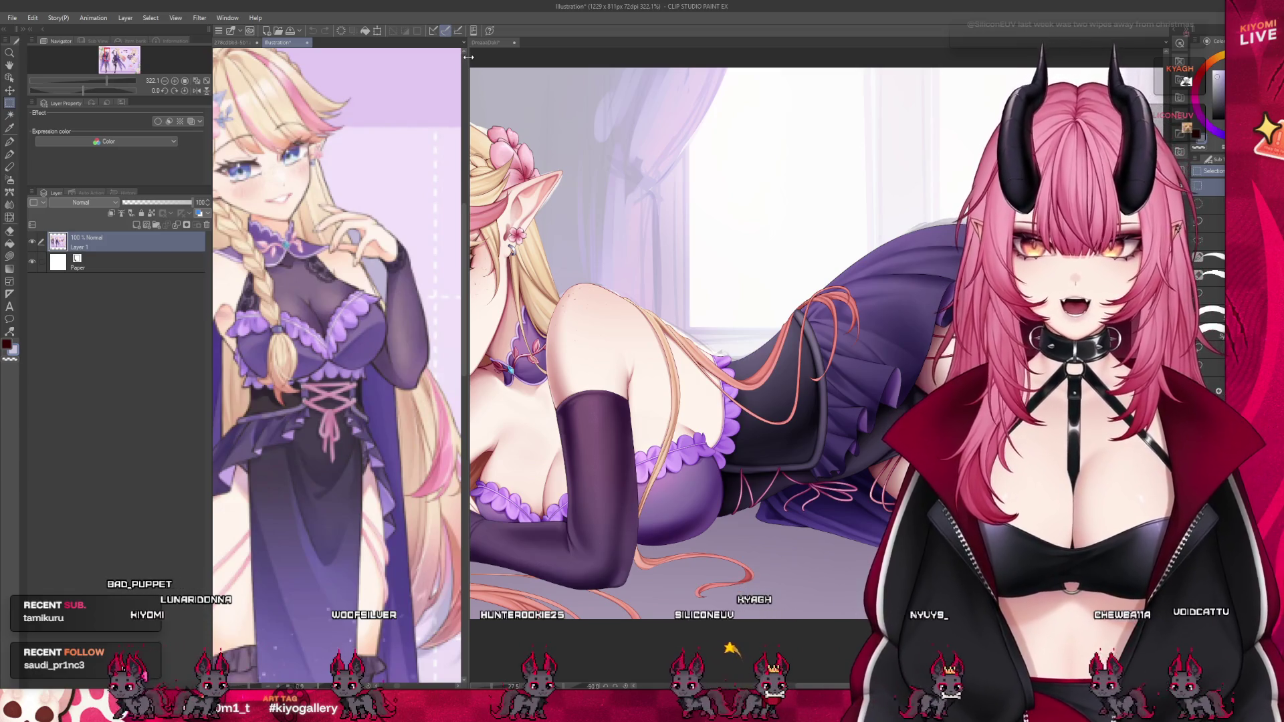
left_click_drag(468, 58, 257, 57)
left_click(547, 296)
Try the tights layer at 73% opacity, then restore it to 100%.
scroll(669, 328, "down", 5)
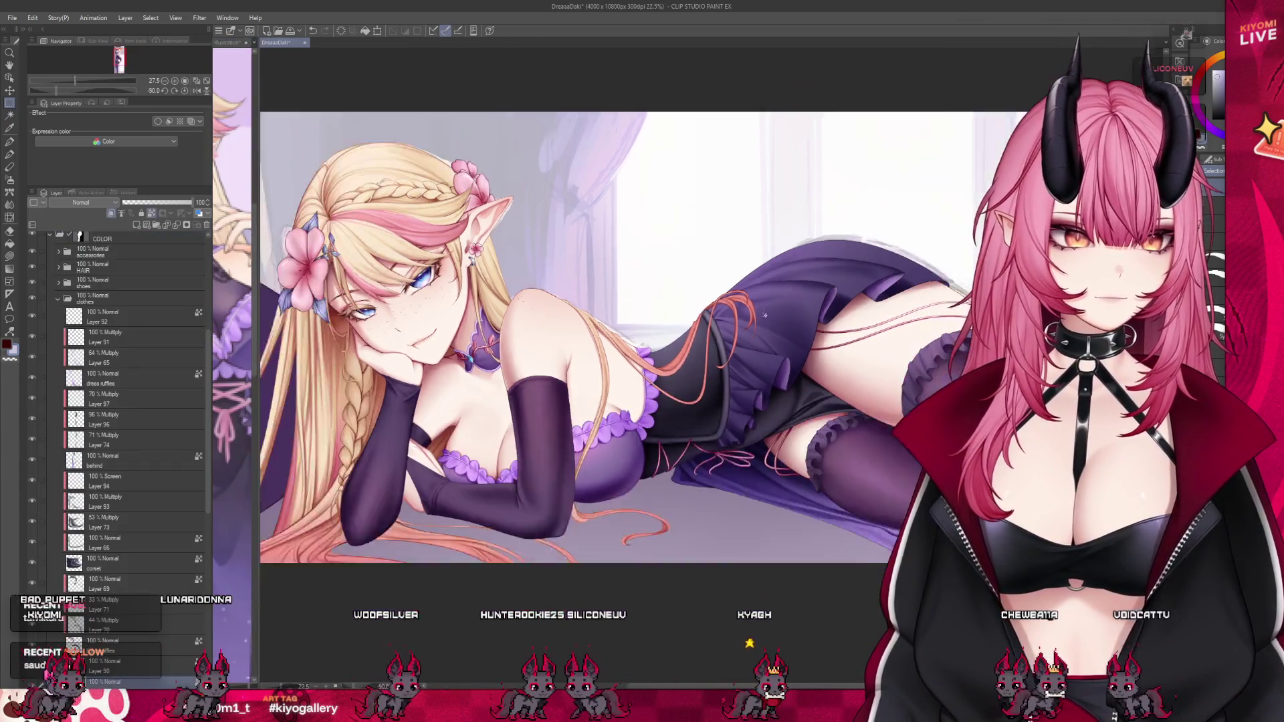
scroll(125, 602, "down", 4)
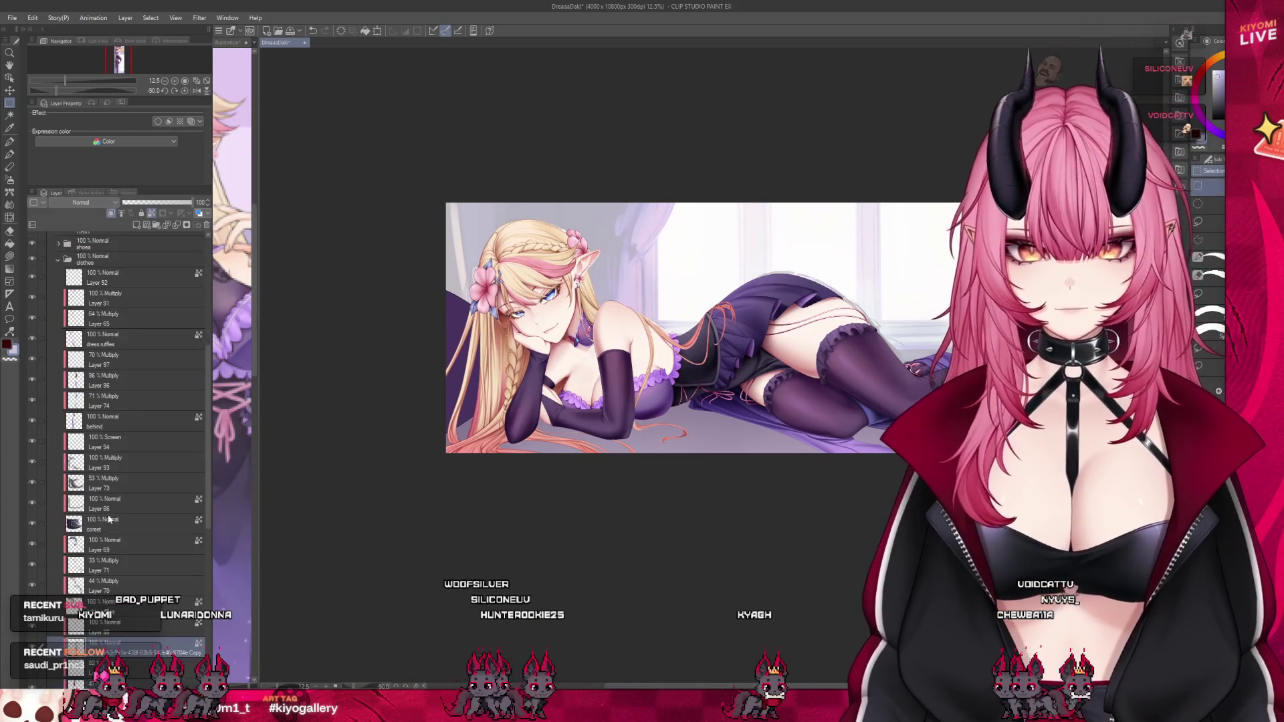
left_click(125, 640)
left_click(175, 203)
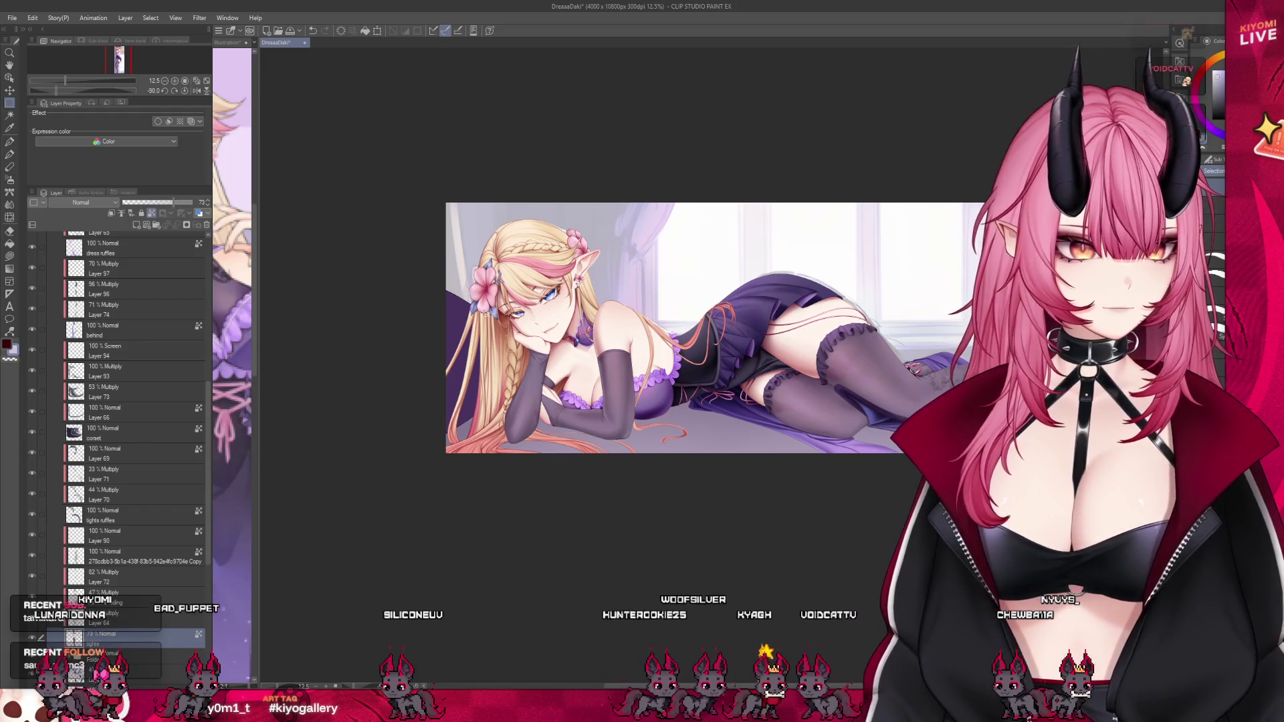
left_click(192, 203)
scroll(575, 328, "up", 2)
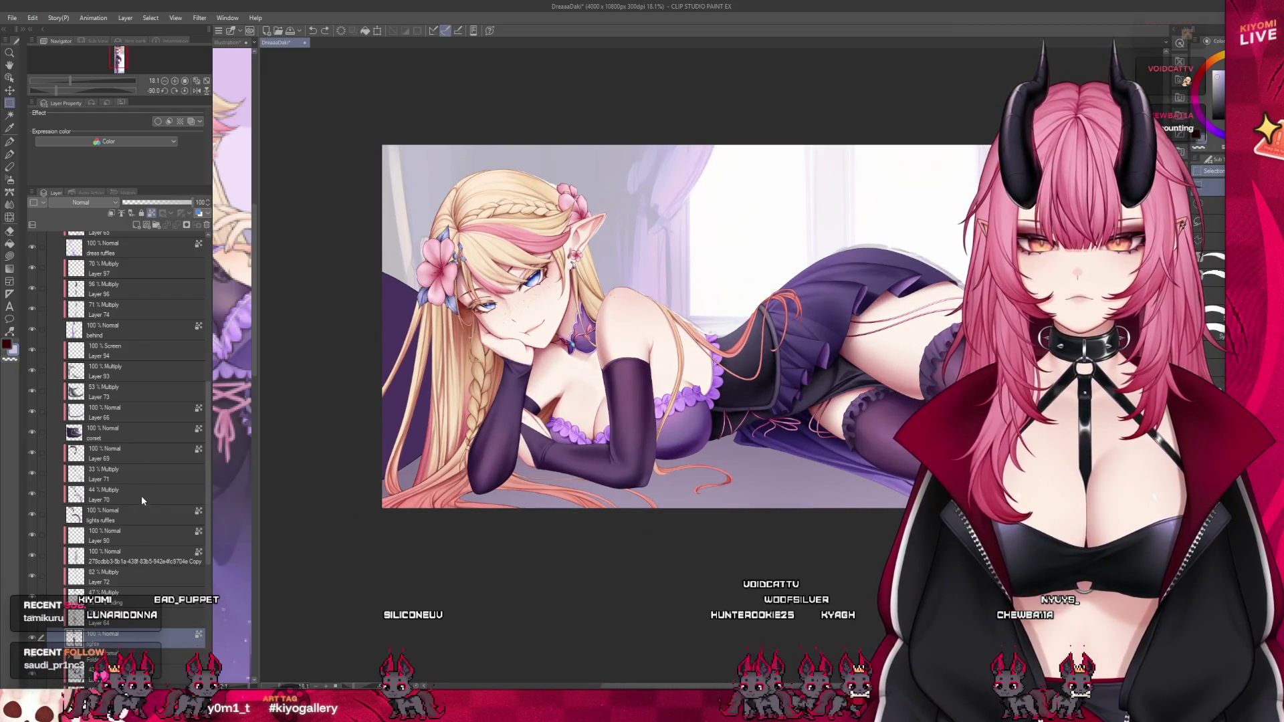
Add a new layer above Folder 7.
left_click(134, 515)
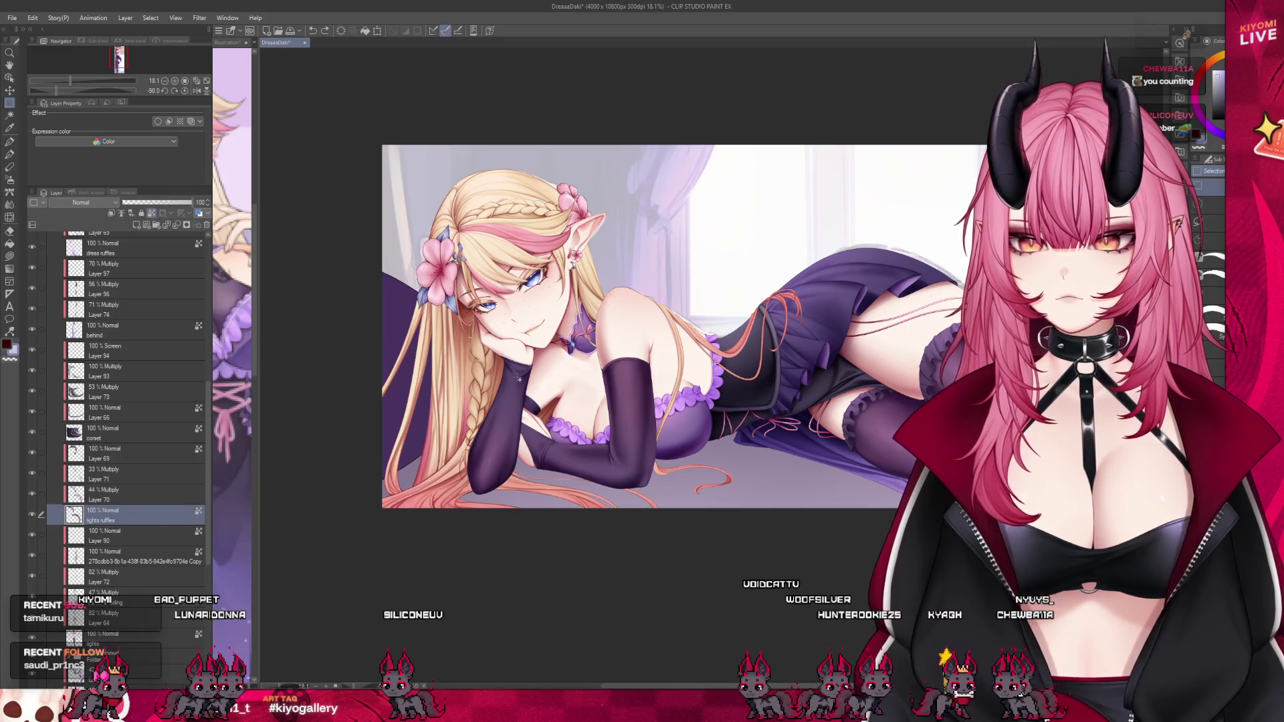
scroll(515, 334, "up", 2)
mouse_move(210, 338)
left_mouse_down()
mouse_move(192, 336)
mouse_move(338, 334)
mouse_move(235, 343)
left_mouse_up()
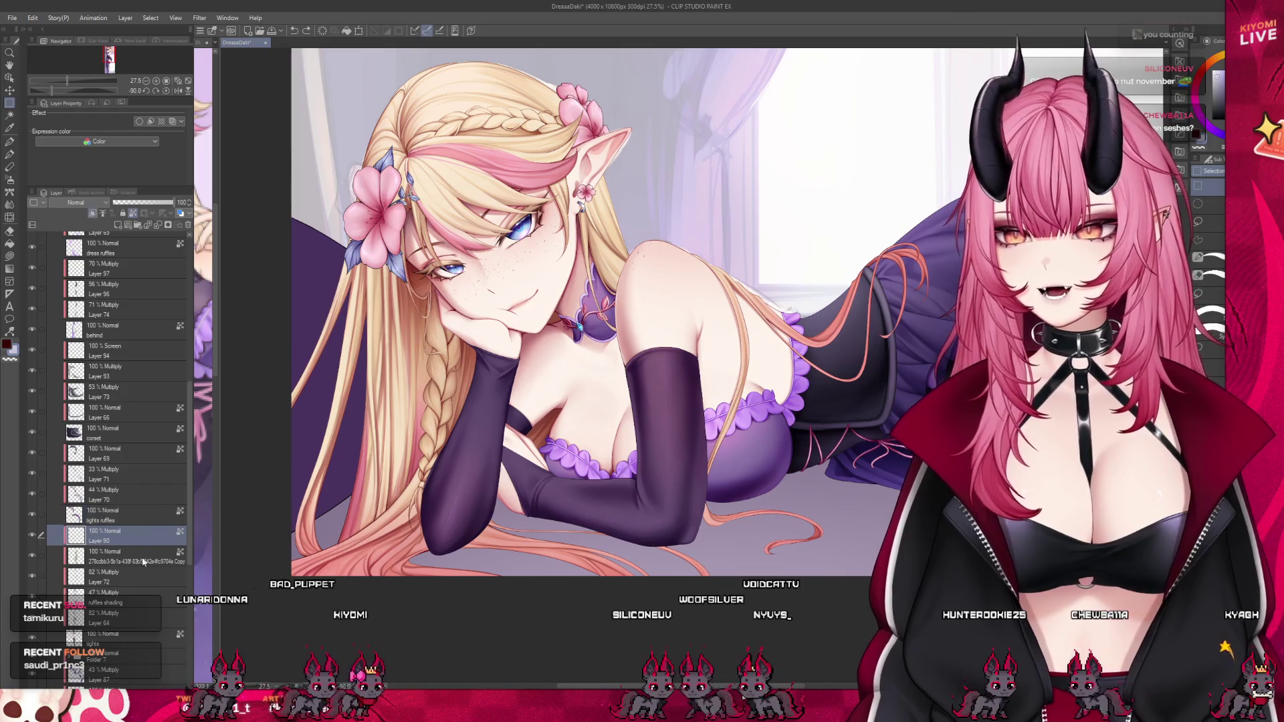
left_click(138, 637)
left_click(148, 655)
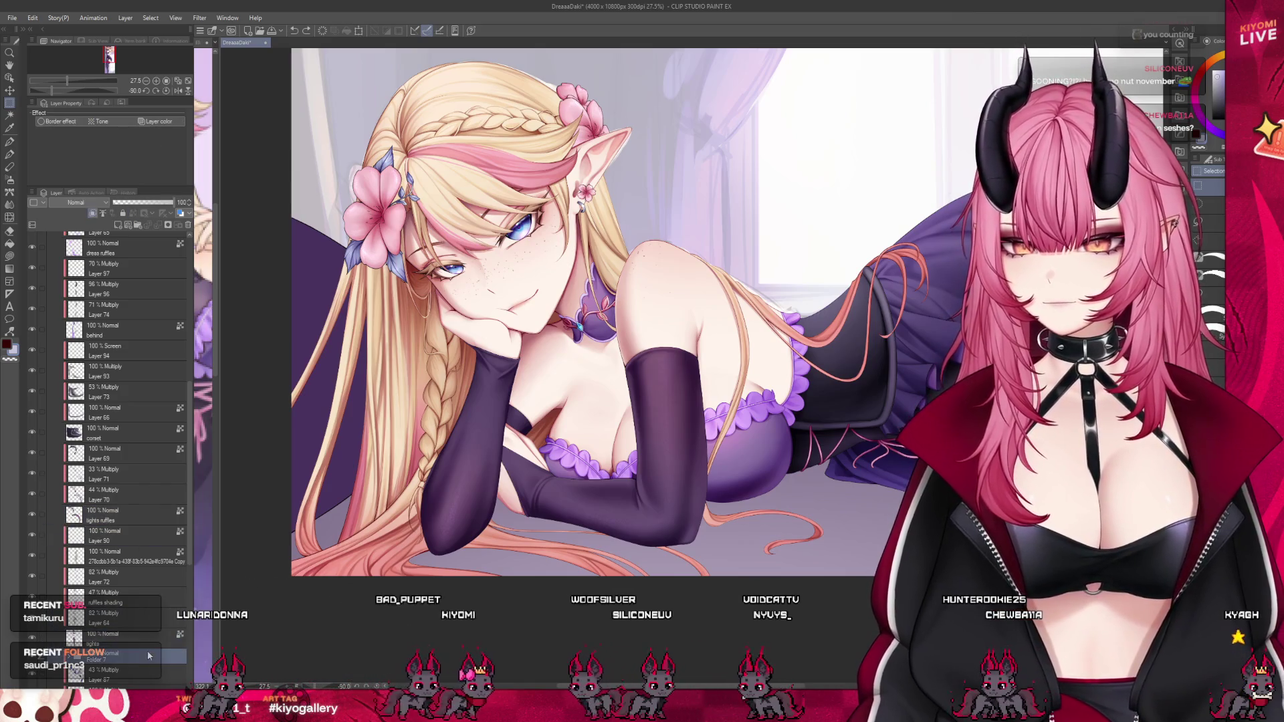
left_click(121, 226)
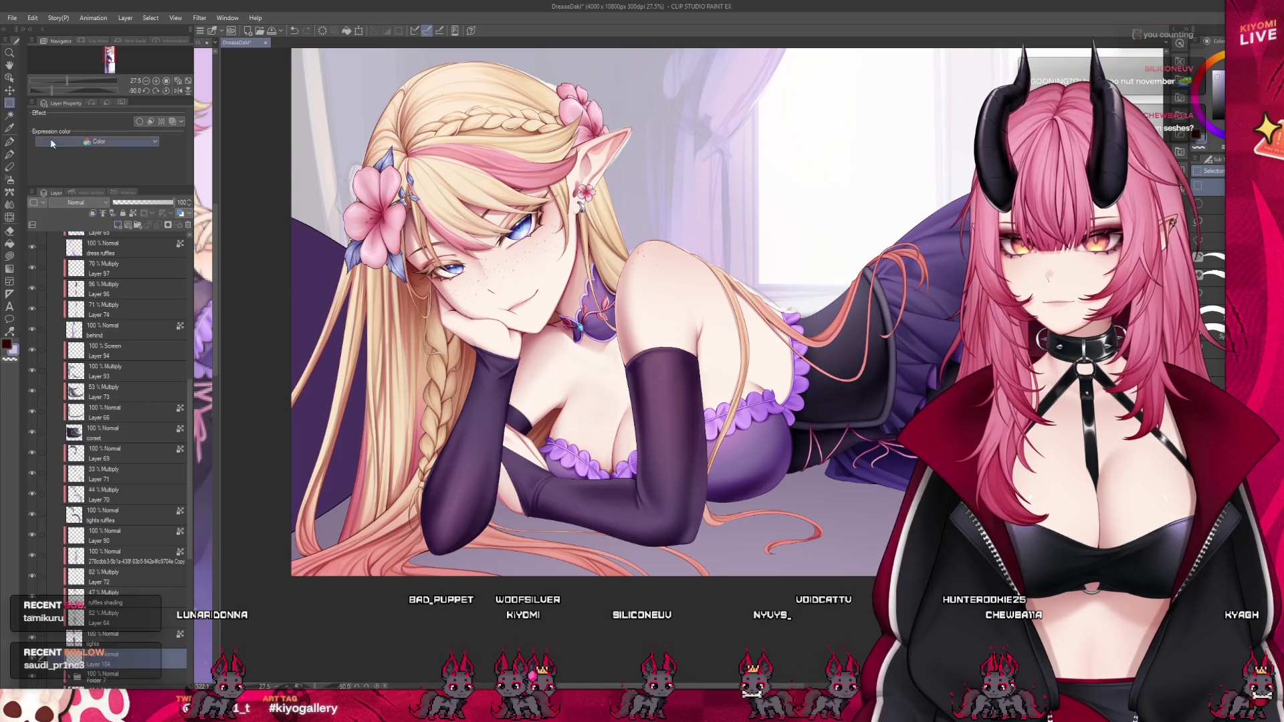
Move Layer 104 near the bottom of the stack and extend the pendant chain down the chest.
scroll(685, 394, "up", 3)
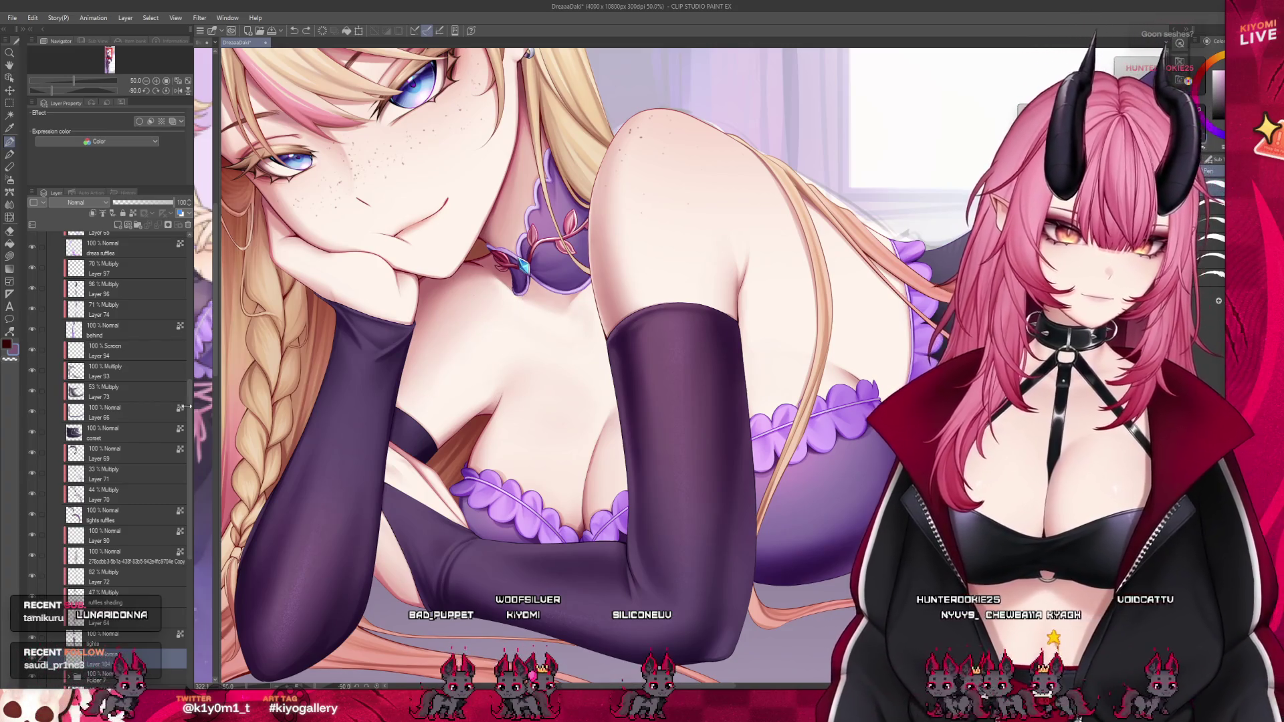
scroll(109, 367, "down", 4)
scroll(105, 373, "down", 4)
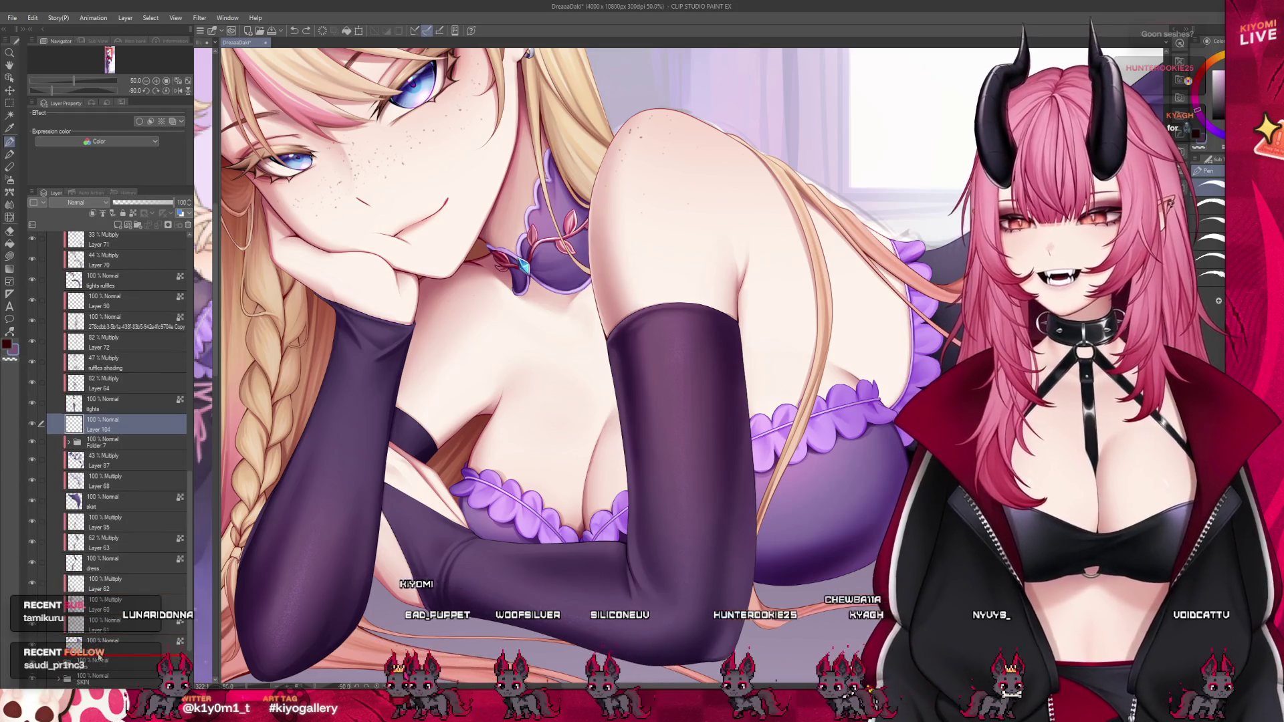
left_click_drag(101, 661, 107, 655)
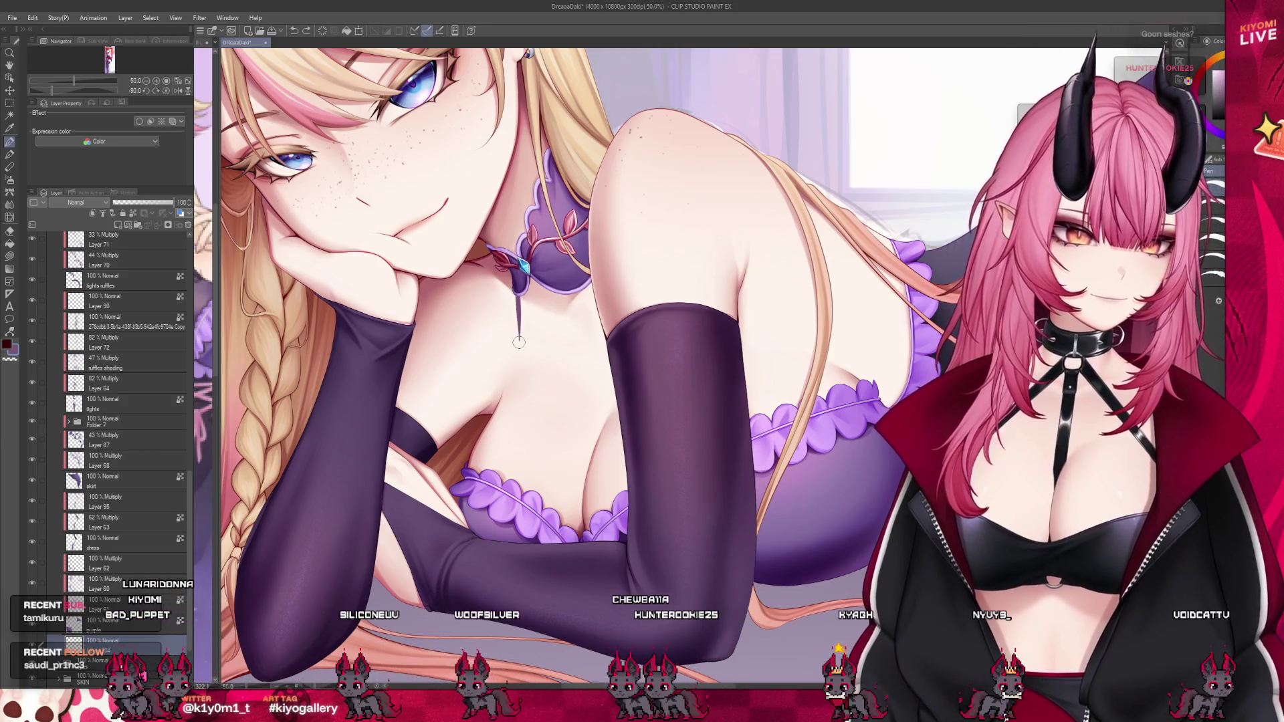
left_click_drag(513, 295, 503, 419)
left_click_drag(516, 328, 508, 393)
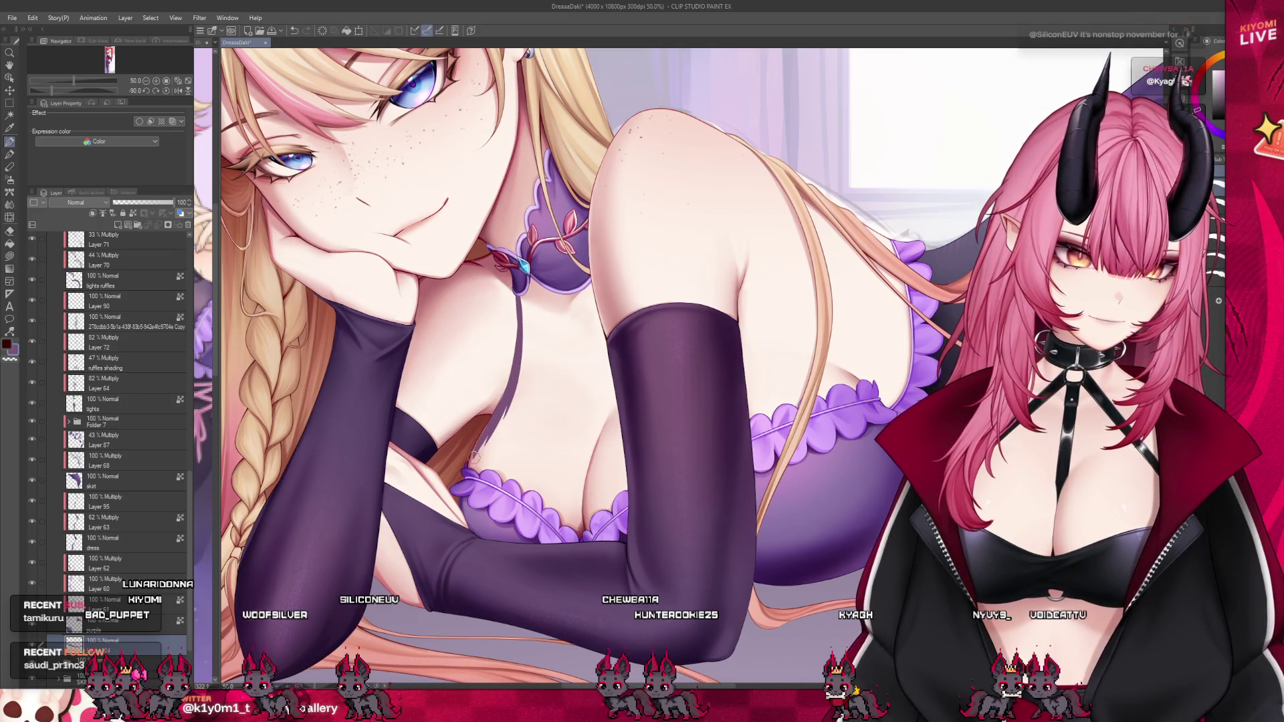
left_click_drag(487, 435, 473, 453)
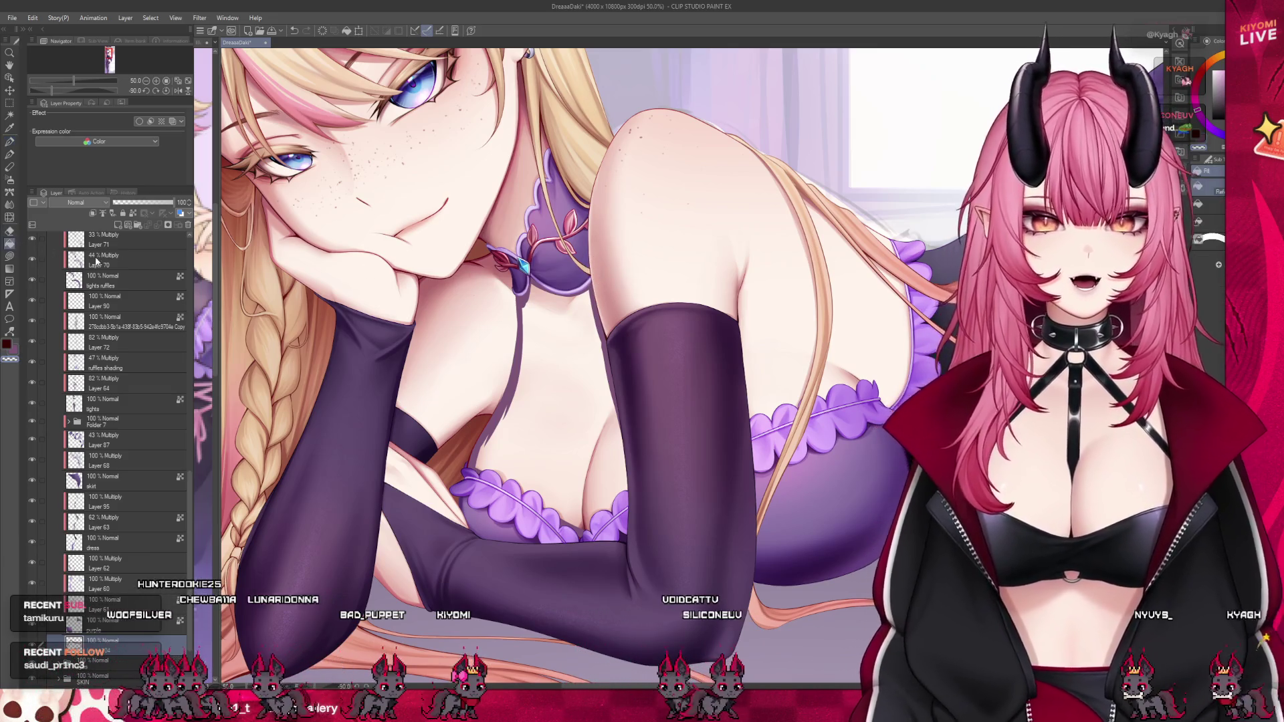
Fill the chest area between the arms with dark purple.
left_click(549, 448)
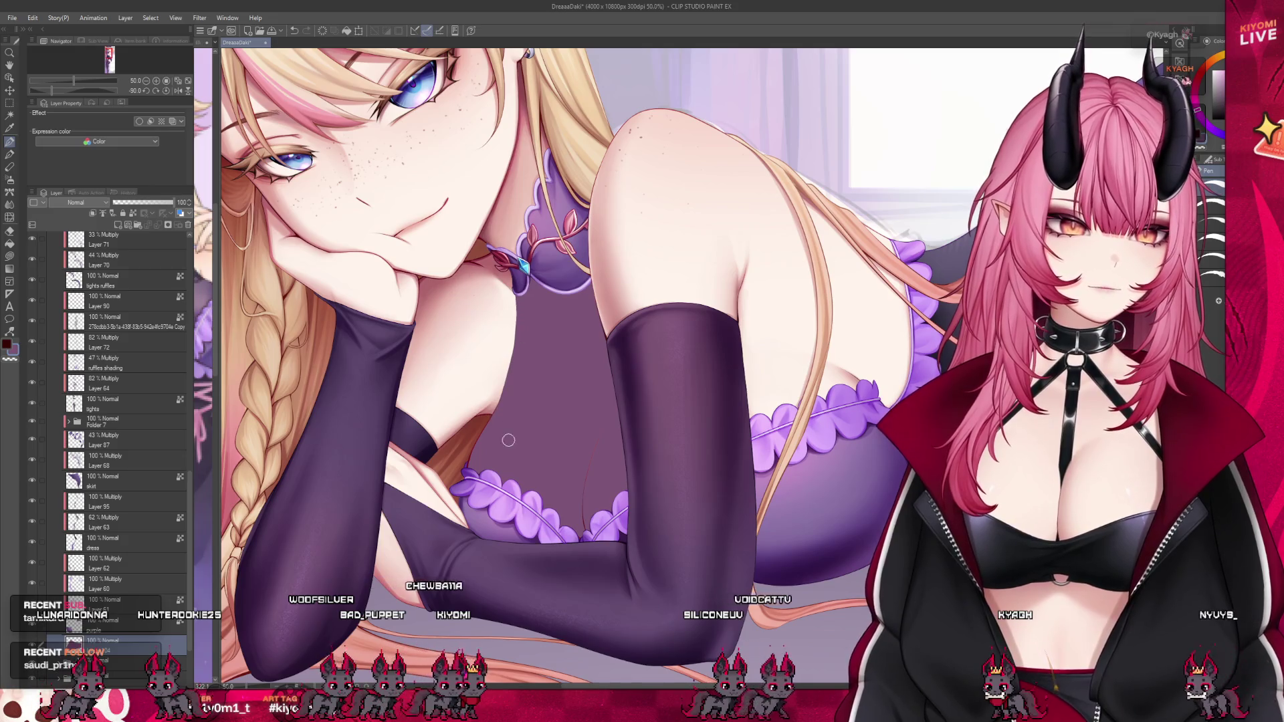
scroll(814, 319, "down", 3)
scroll(958, 249, "up", 3)
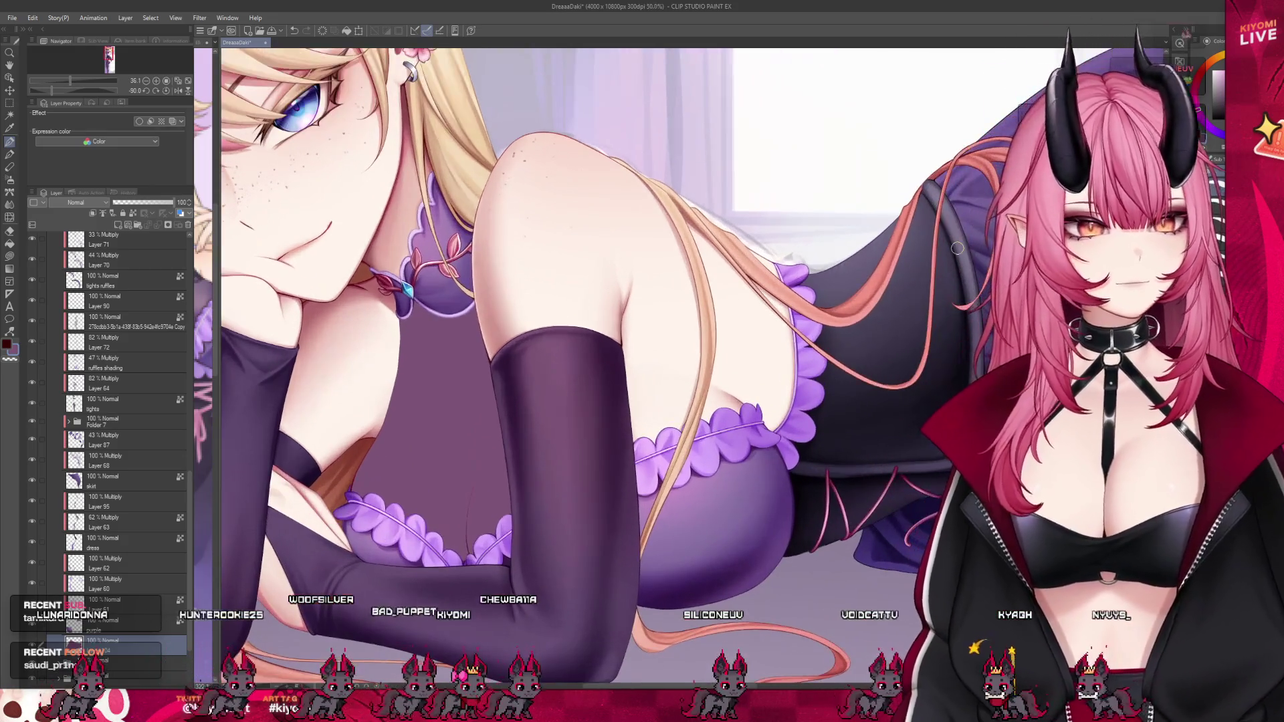
scroll(957, 248, "up", 3)
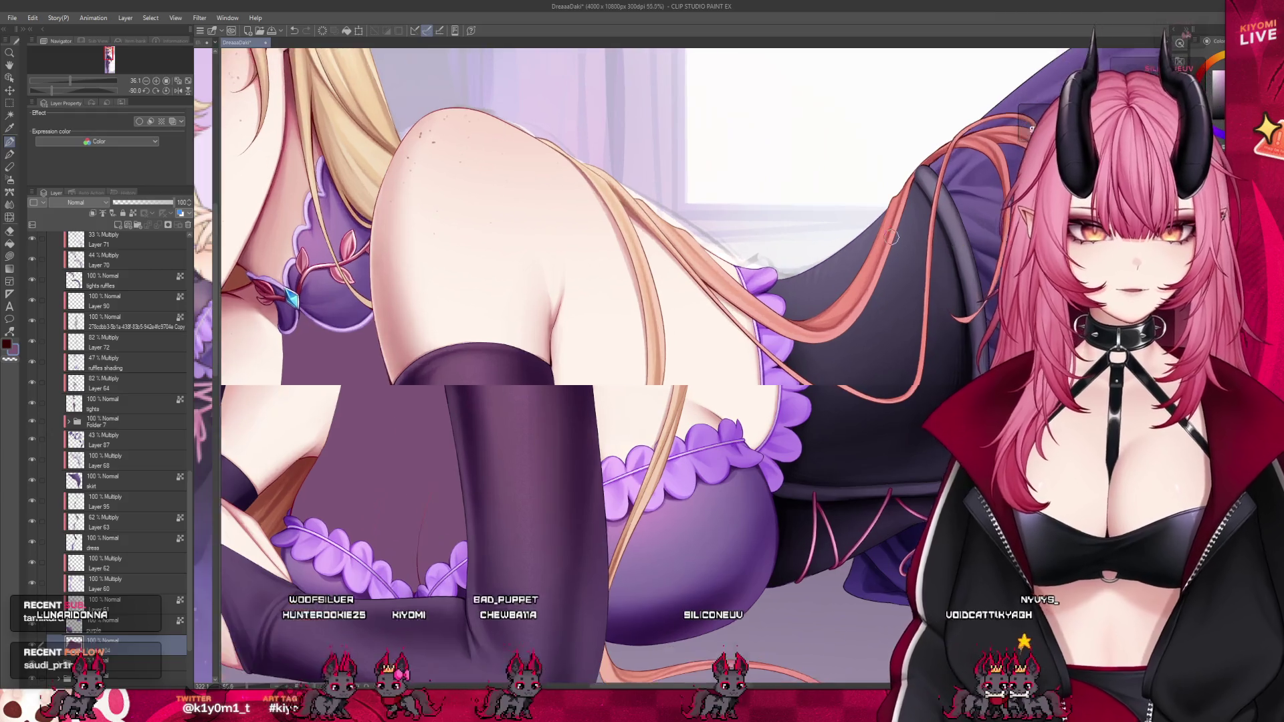
scroll(638, 300, "down", 1)
scroll(638, 299, "up", 2)
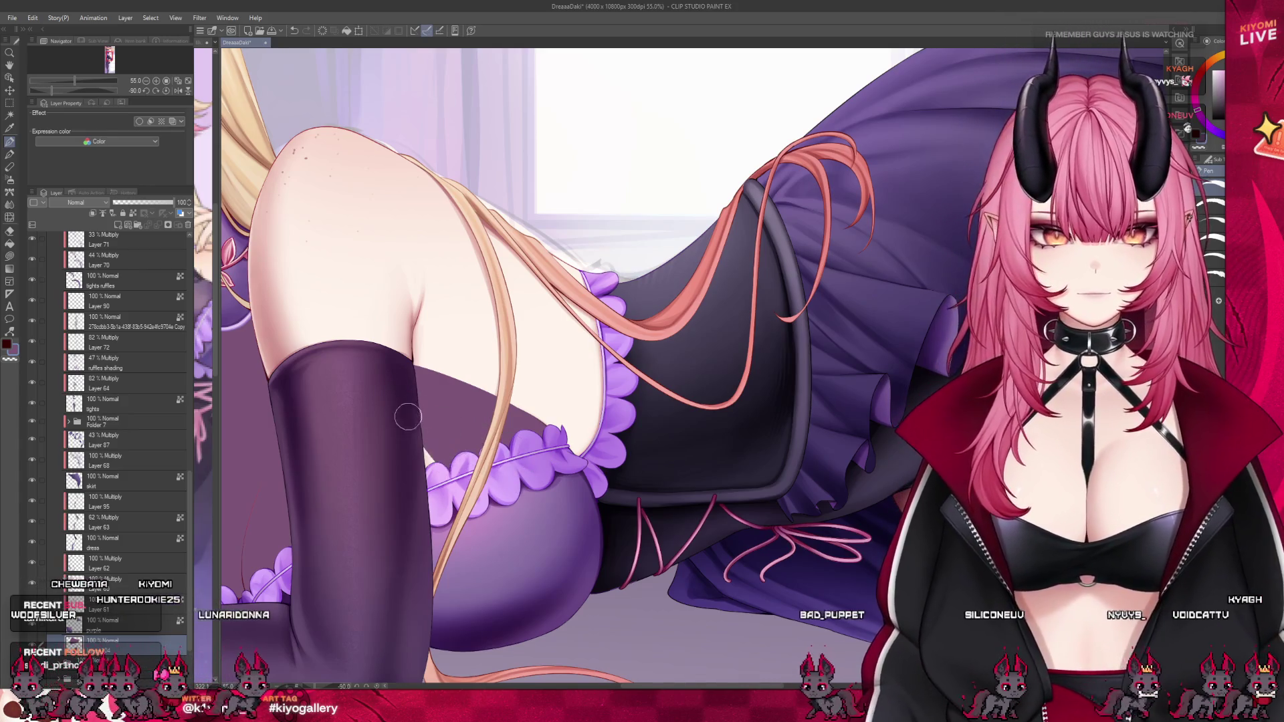
scroll(590, 301, "down", 4)
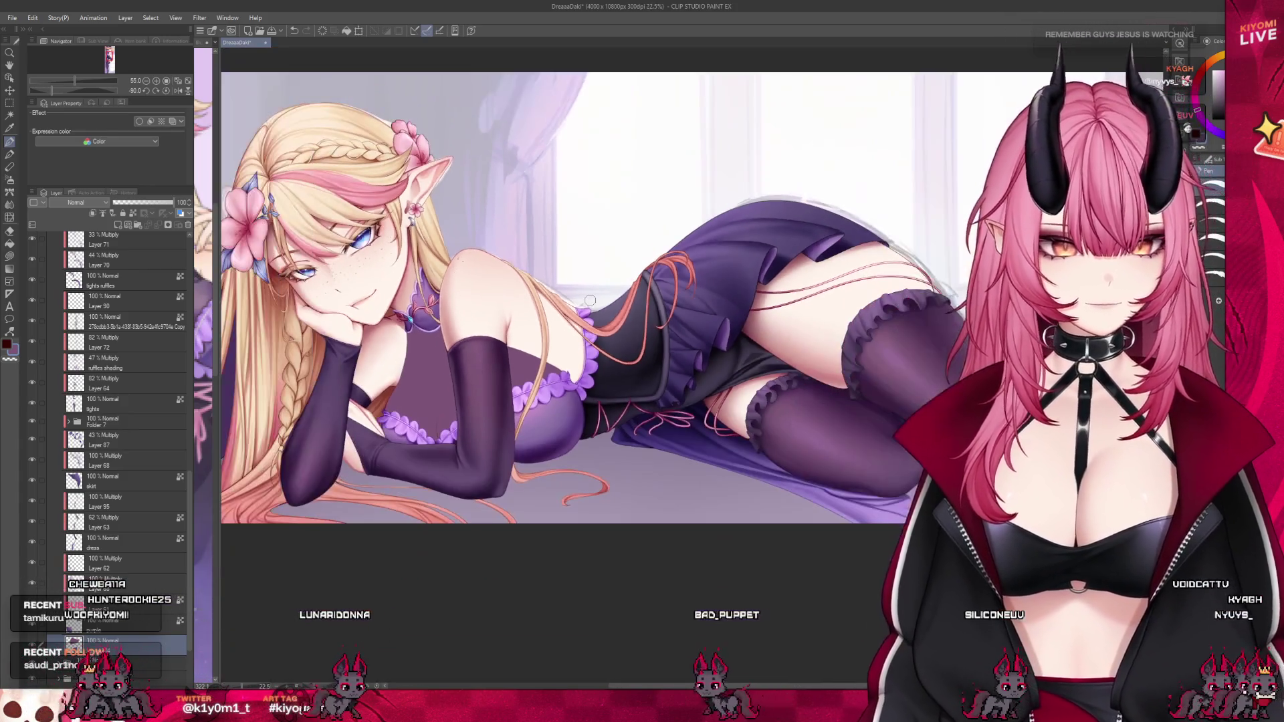
scroll(587, 291, "up", 1)
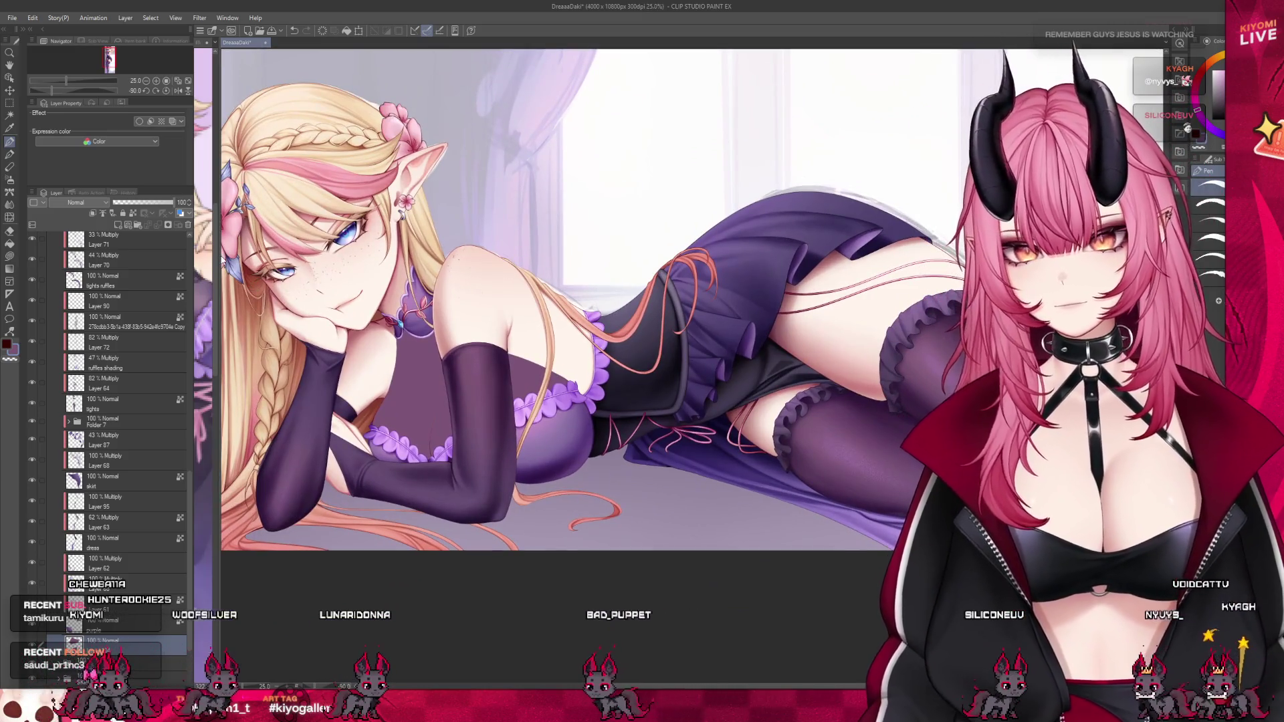
Display the standing-elf reference beside the drawing, then return to the main illustration.
left_click_drag(219, 257, 399, 257)
left_click(349, 281)
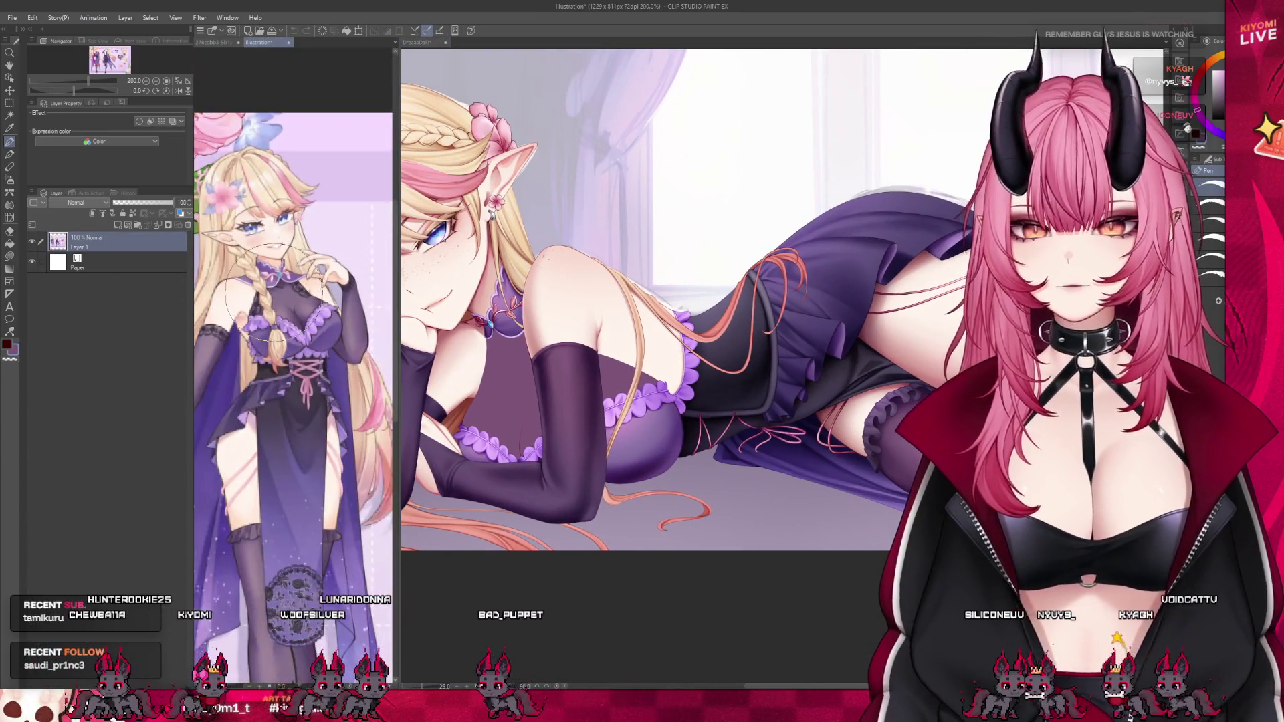
left_click_drag(399, 173, 299, 173)
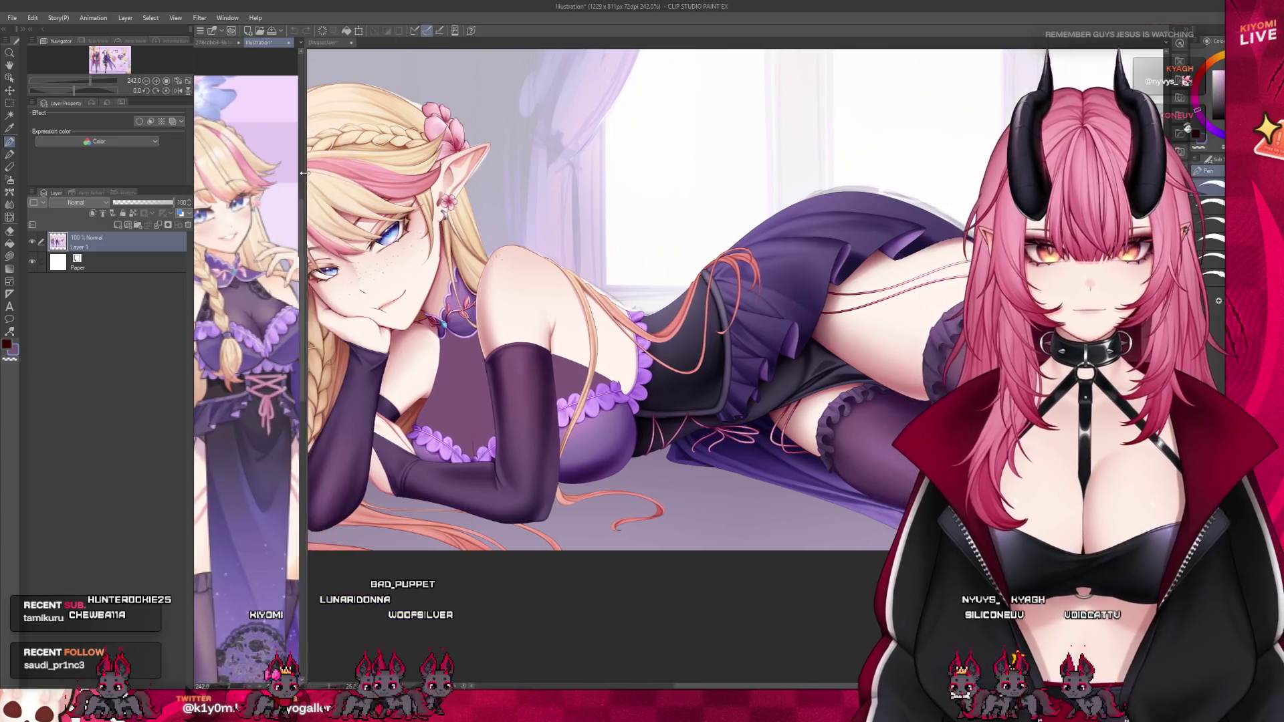
left_click(565, 587)
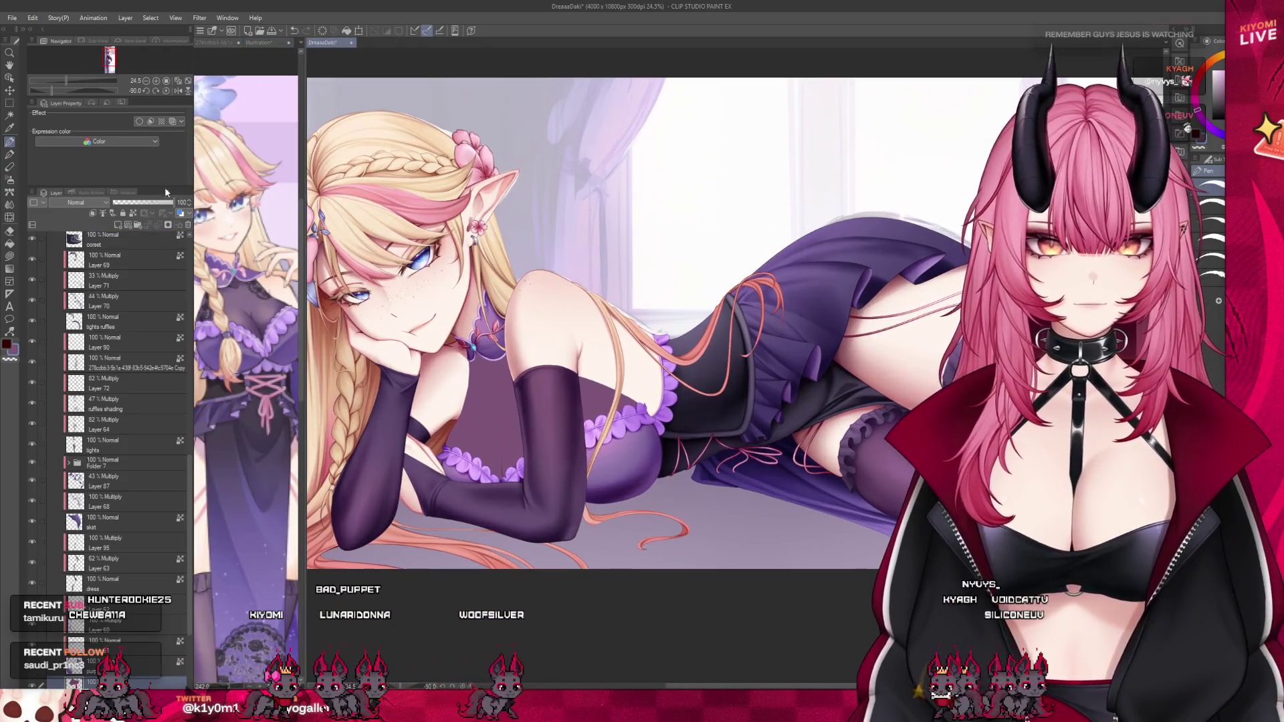
Lower the layer's opacity to 62% to lighten the chest purple.
left_click_drag(166, 202, 150, 202)
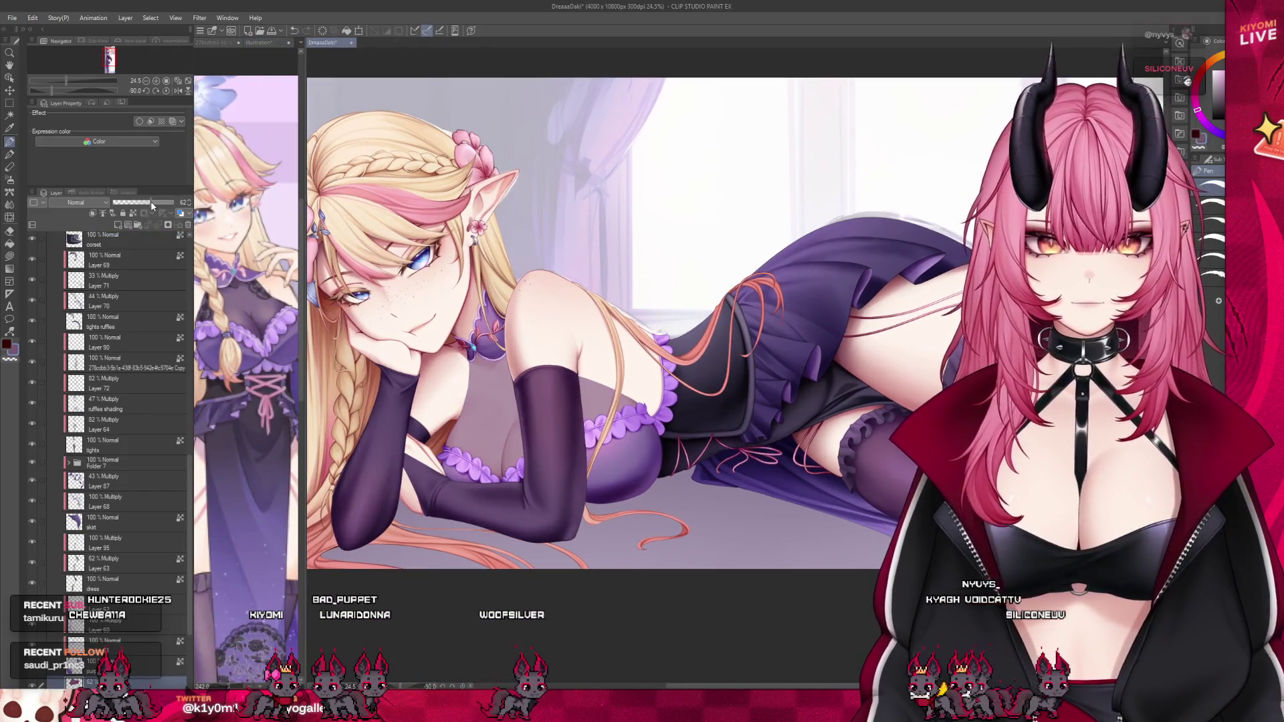
scroll(542, 275, "down", 3)
scroll(542, 275, "up", 5)
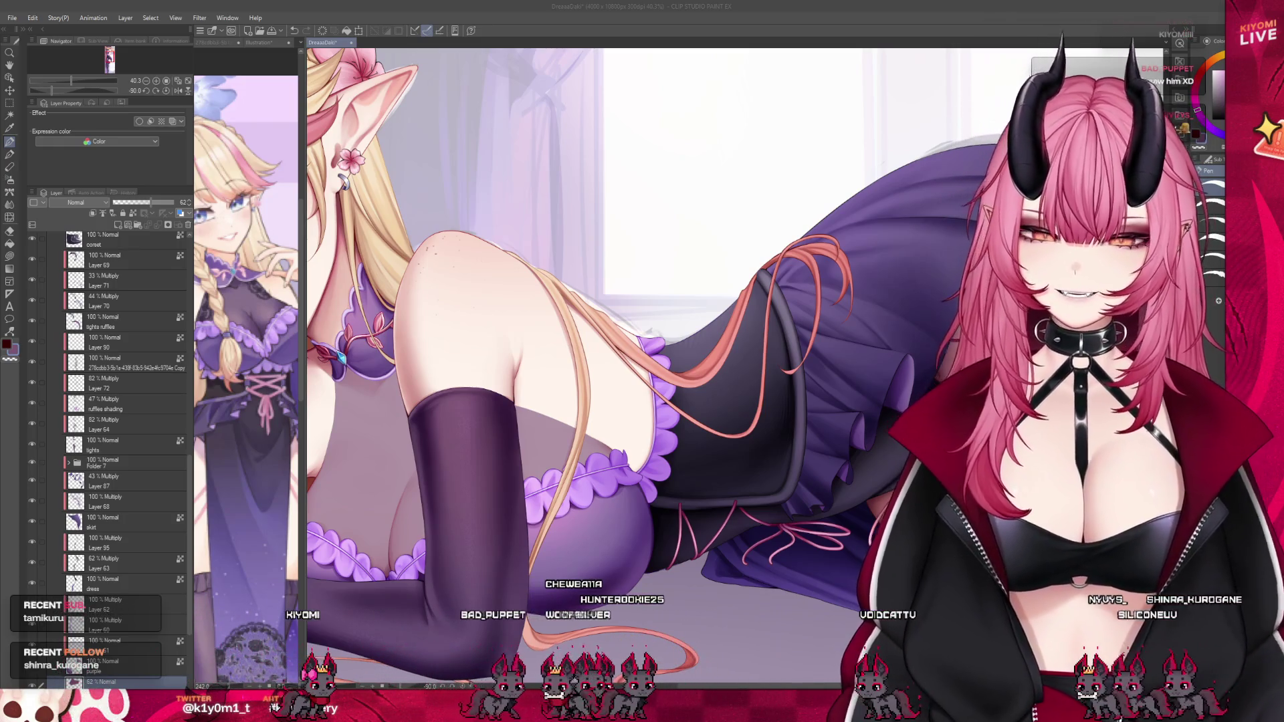
key("ctrl+minus")
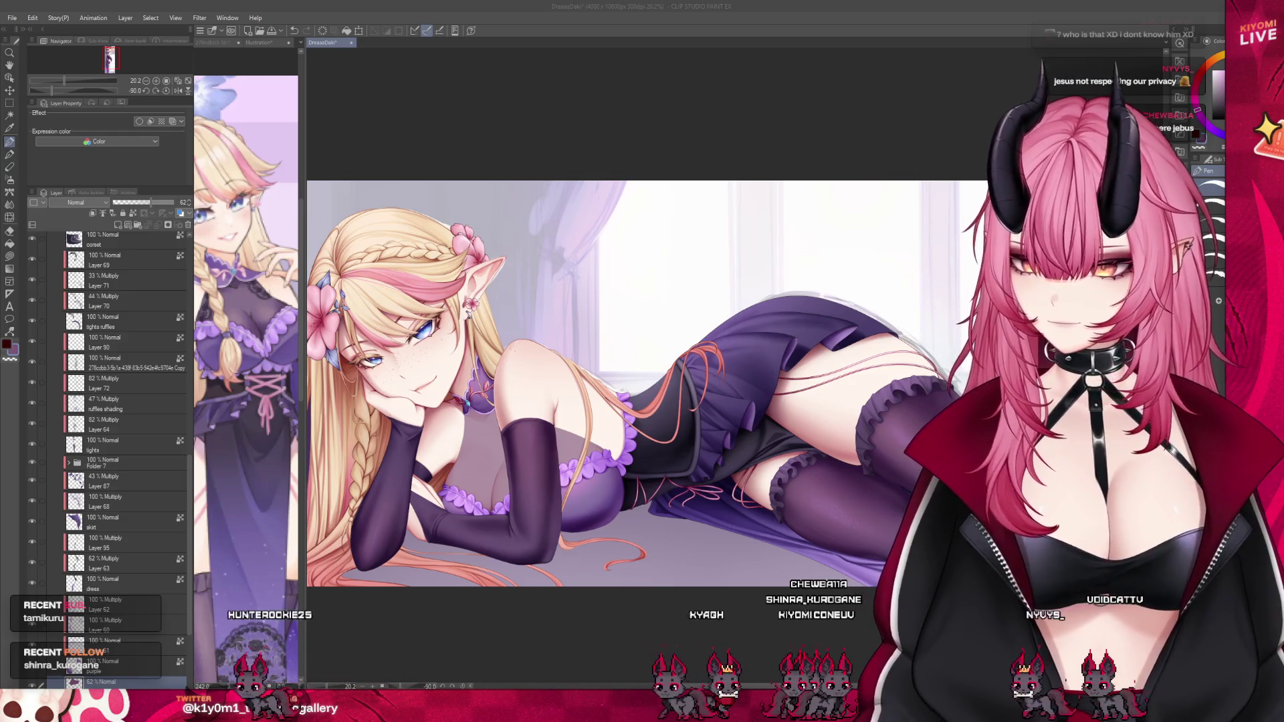
scroll(627, 437, "up", 2)
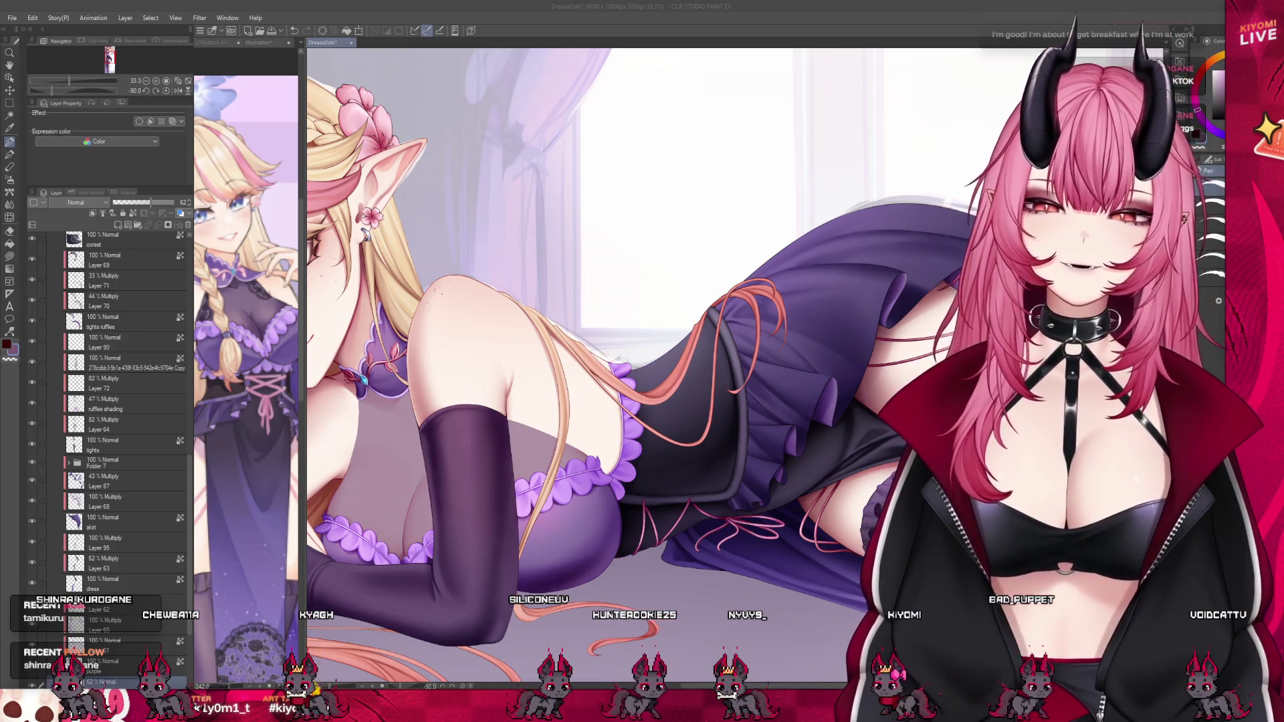
scroll(127, 402, "down", 2)
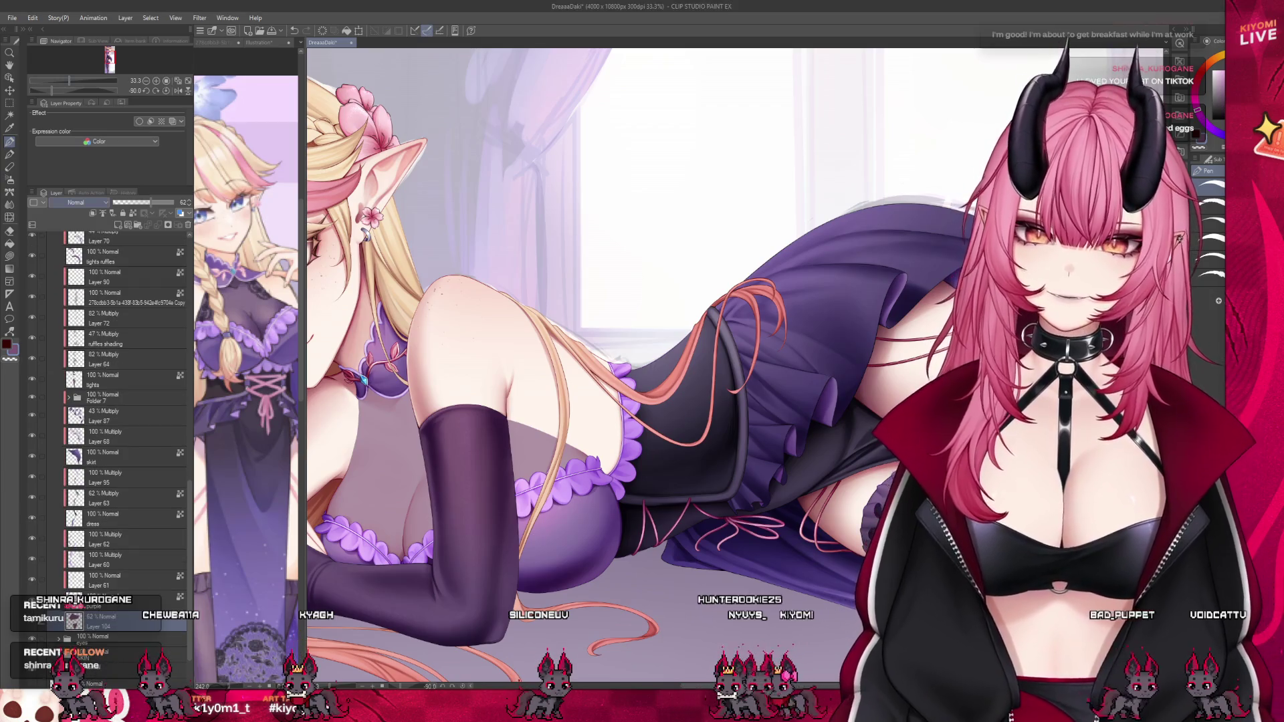
scroll(139, 515, "up", 3)
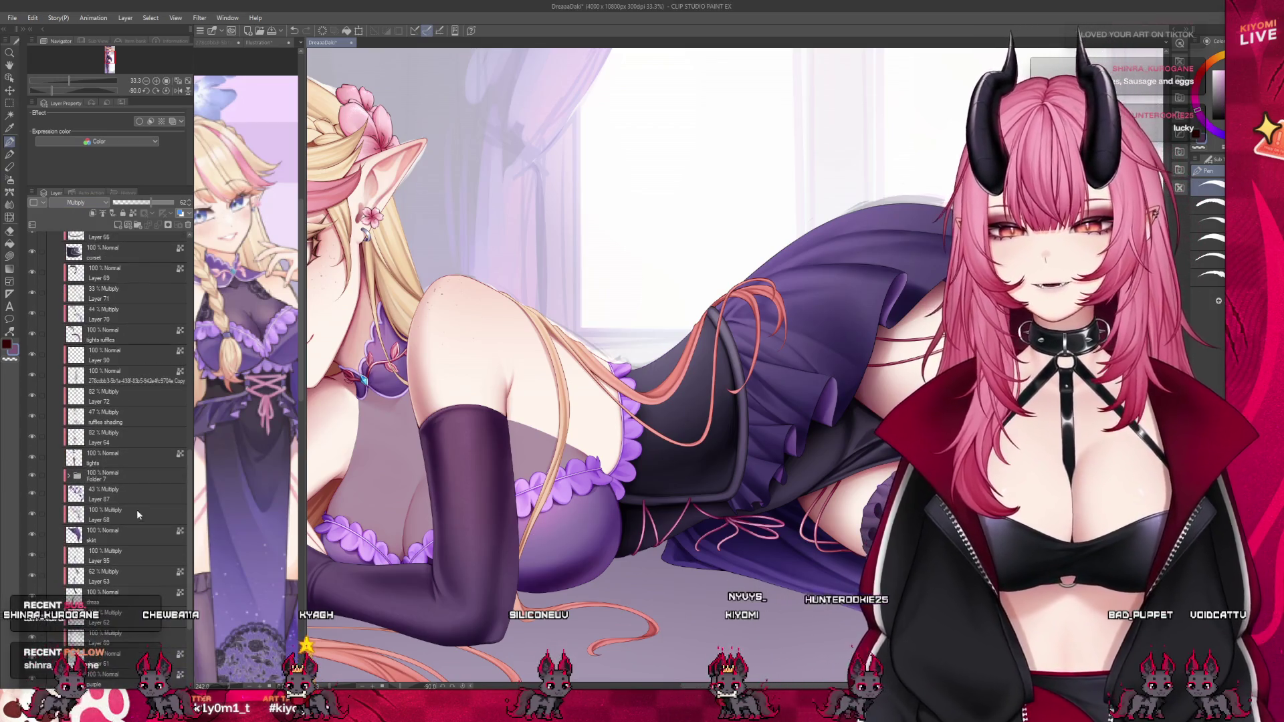
Set the clothes folder's blending mode to Through.
scroll(133, 468, "up", 10)
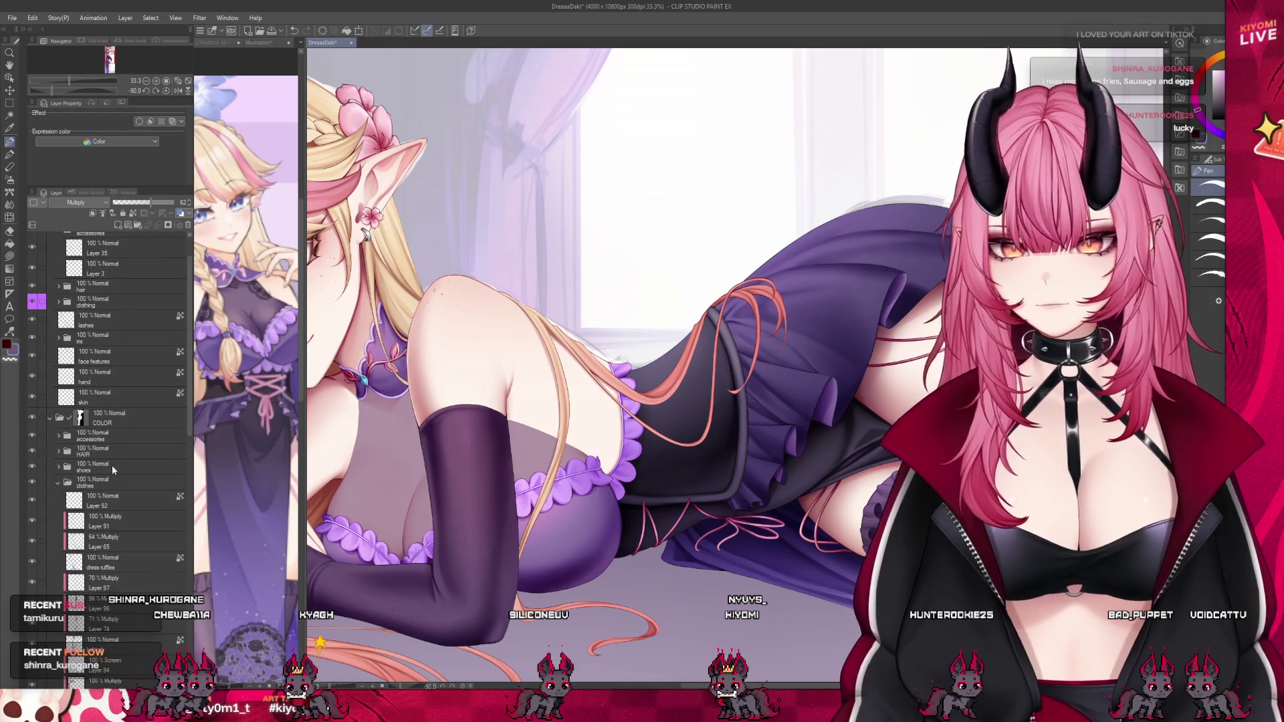
left_click(106, 483)
left_click(75, 202)
left_click(74, 216)
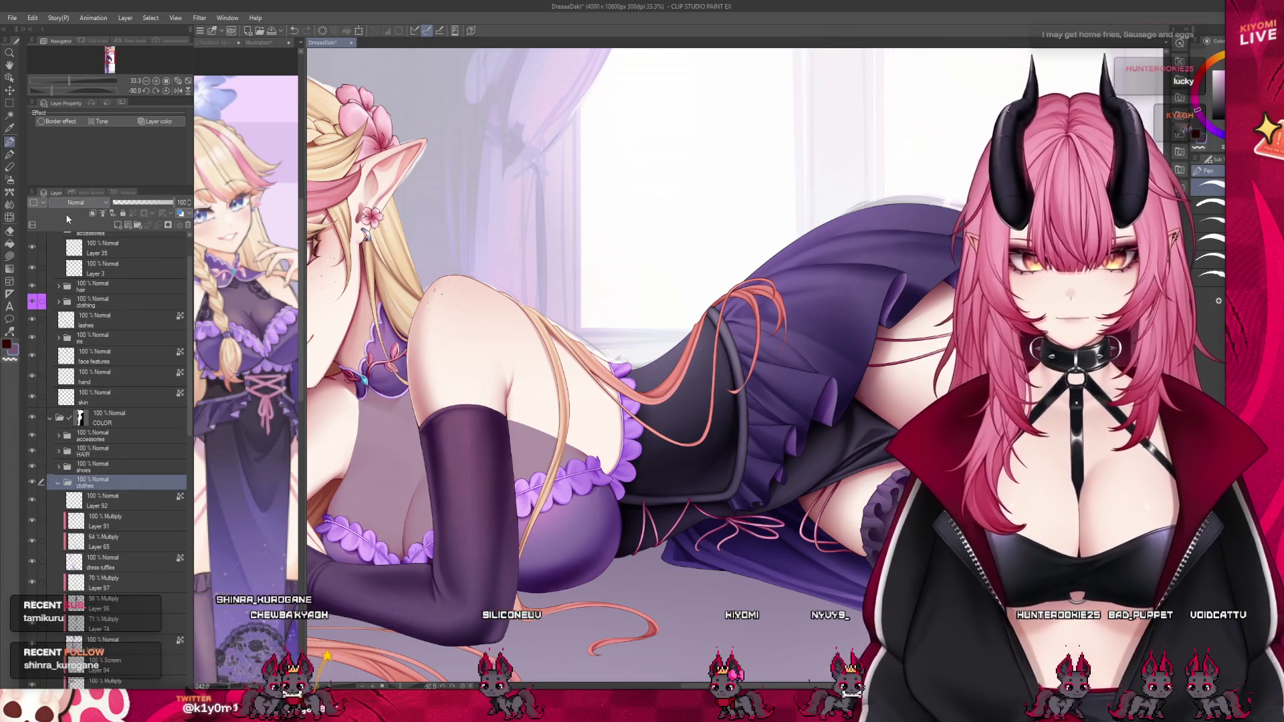
Raise Layer 104's multiply shading opacity to about 94%.
scroll(519, 330, "down", 2)
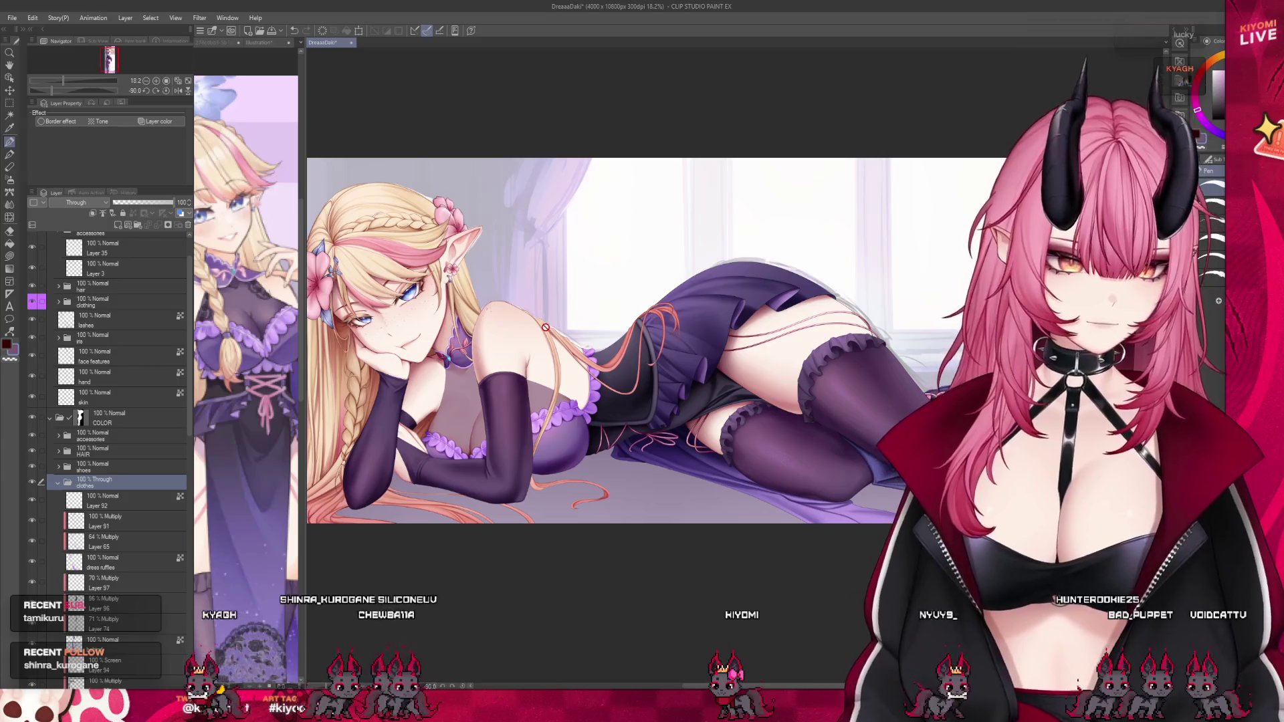
scroll(519, 330, "up", 2)
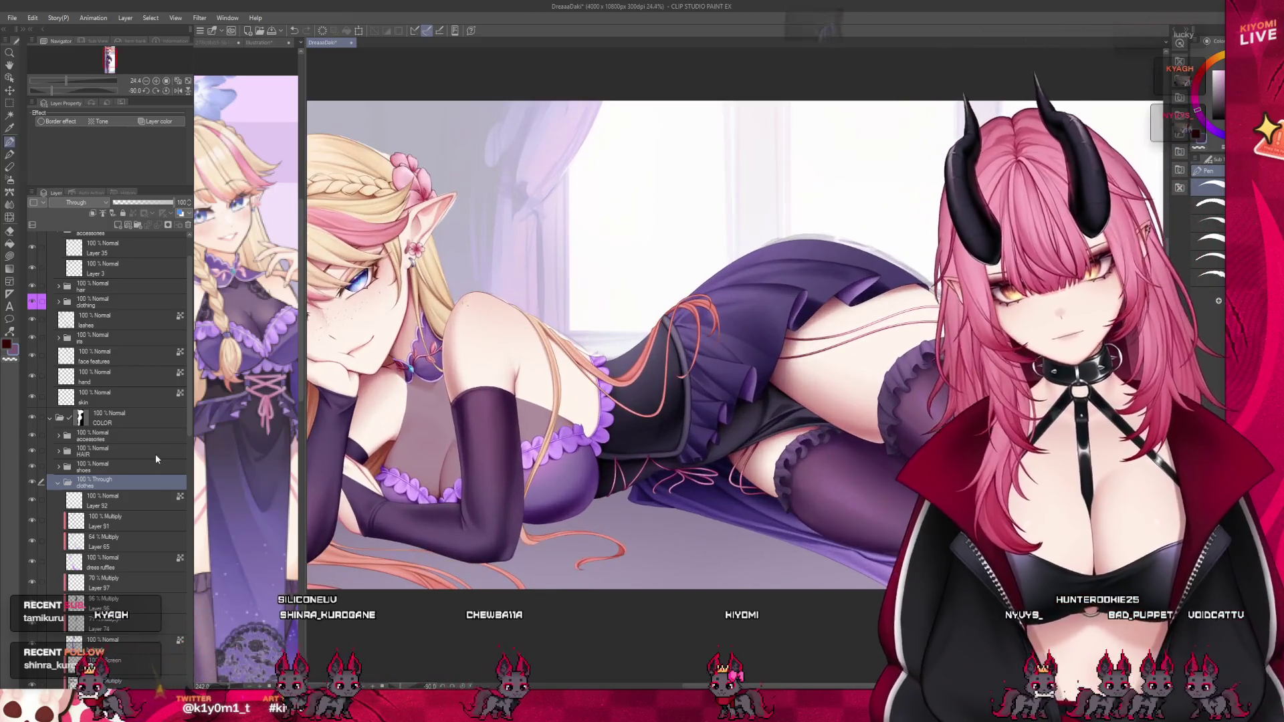
scroll(155, 455, "down", 2)
scroll(158, 459, "down", 4)
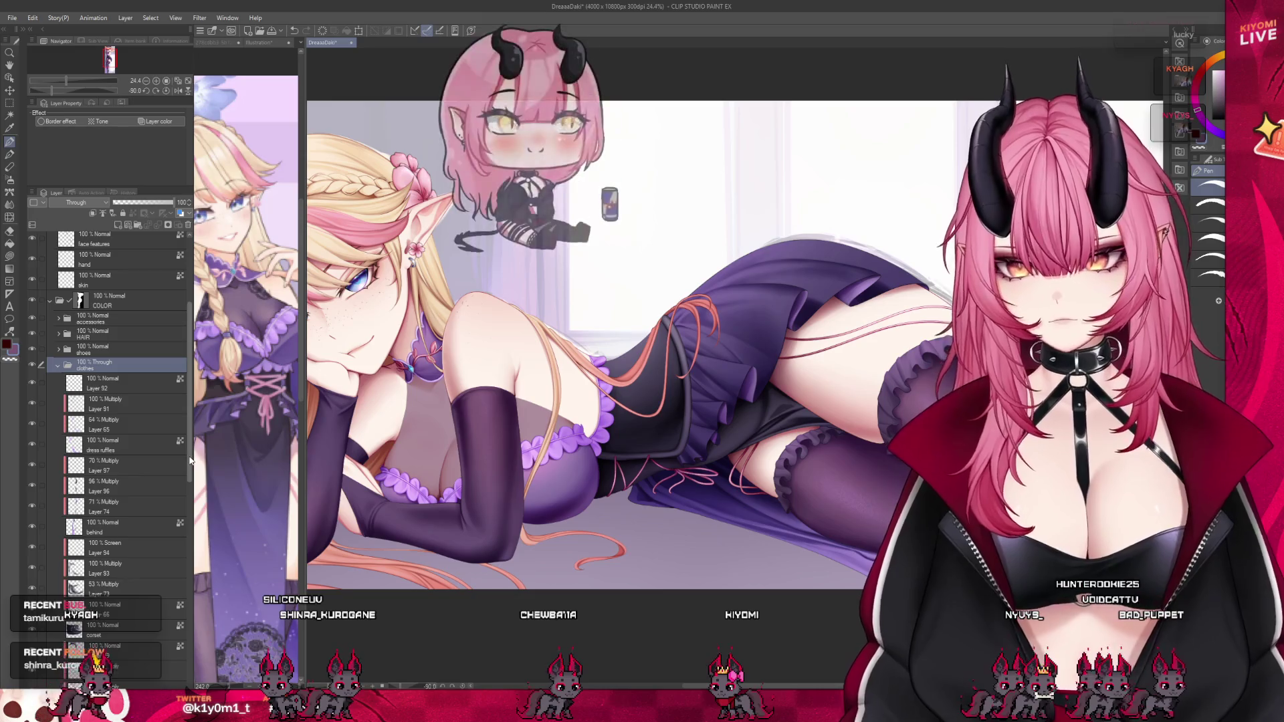
scroll(180, 522, "down", 4)
scroll(133, 582, "down", 4)
left_click(120, 610)
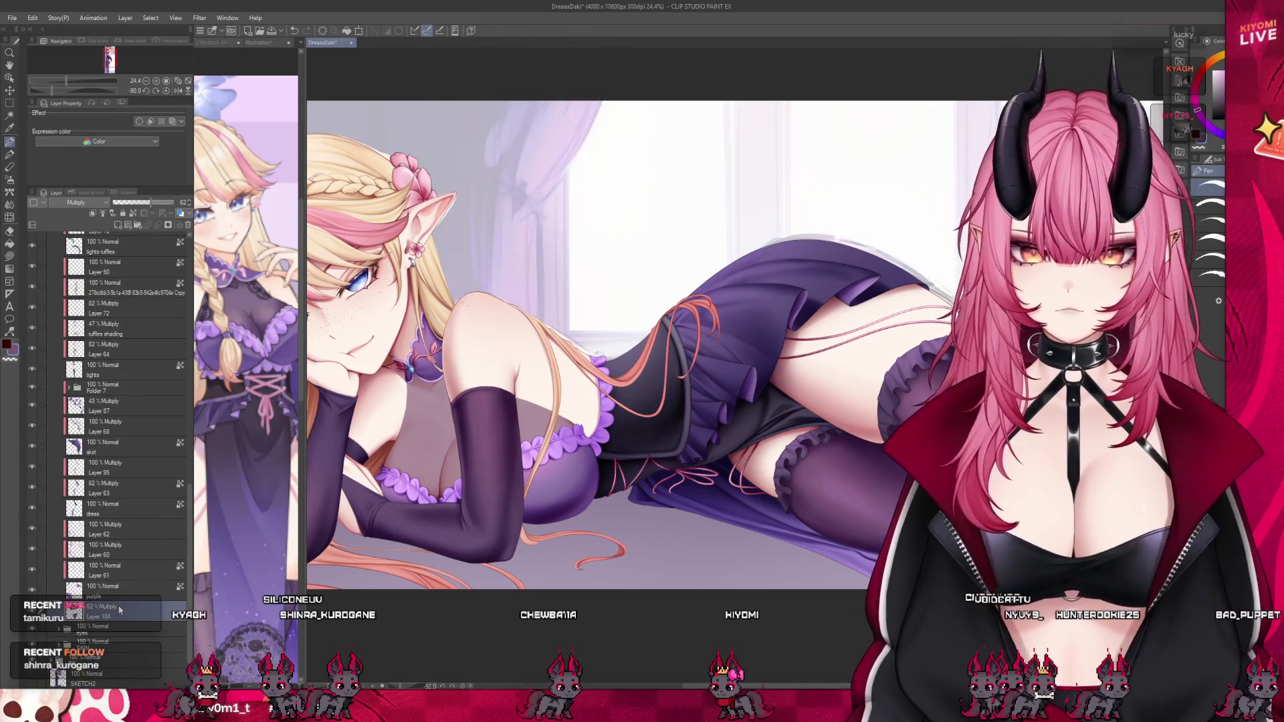
left_click_drag(166, 205, 173, 206)
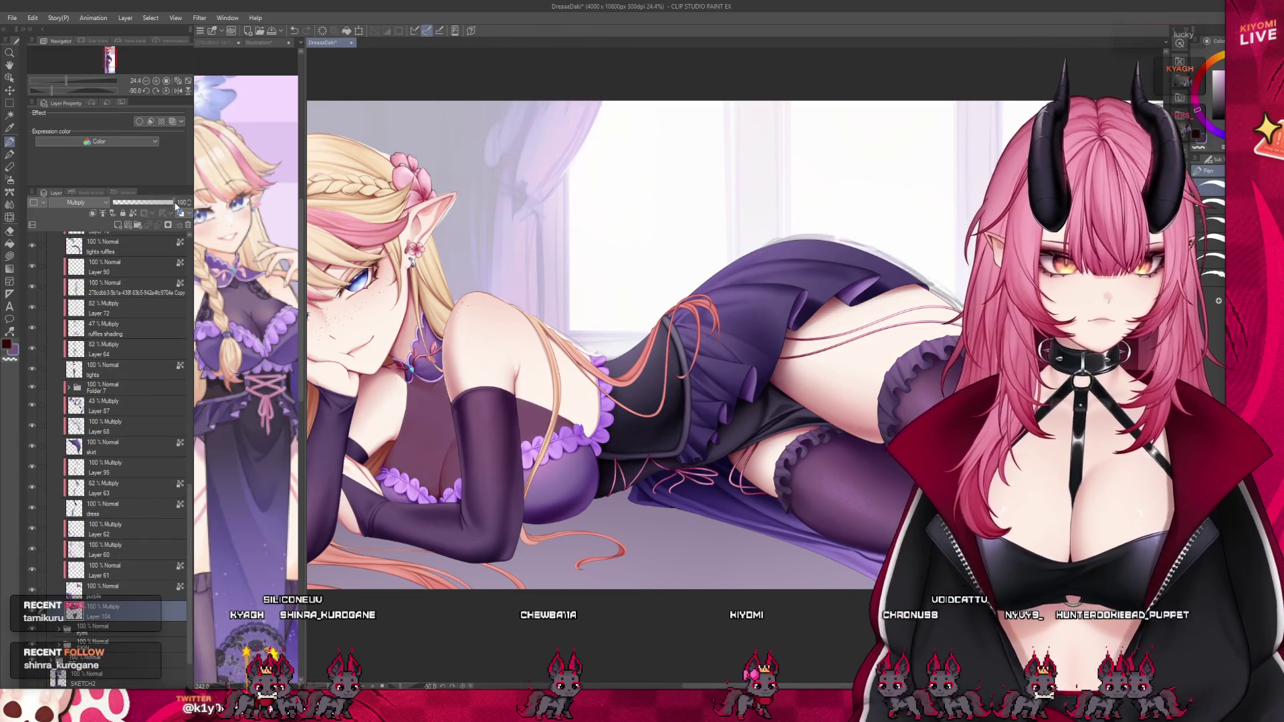
scroll(495, 371, "down", 3)
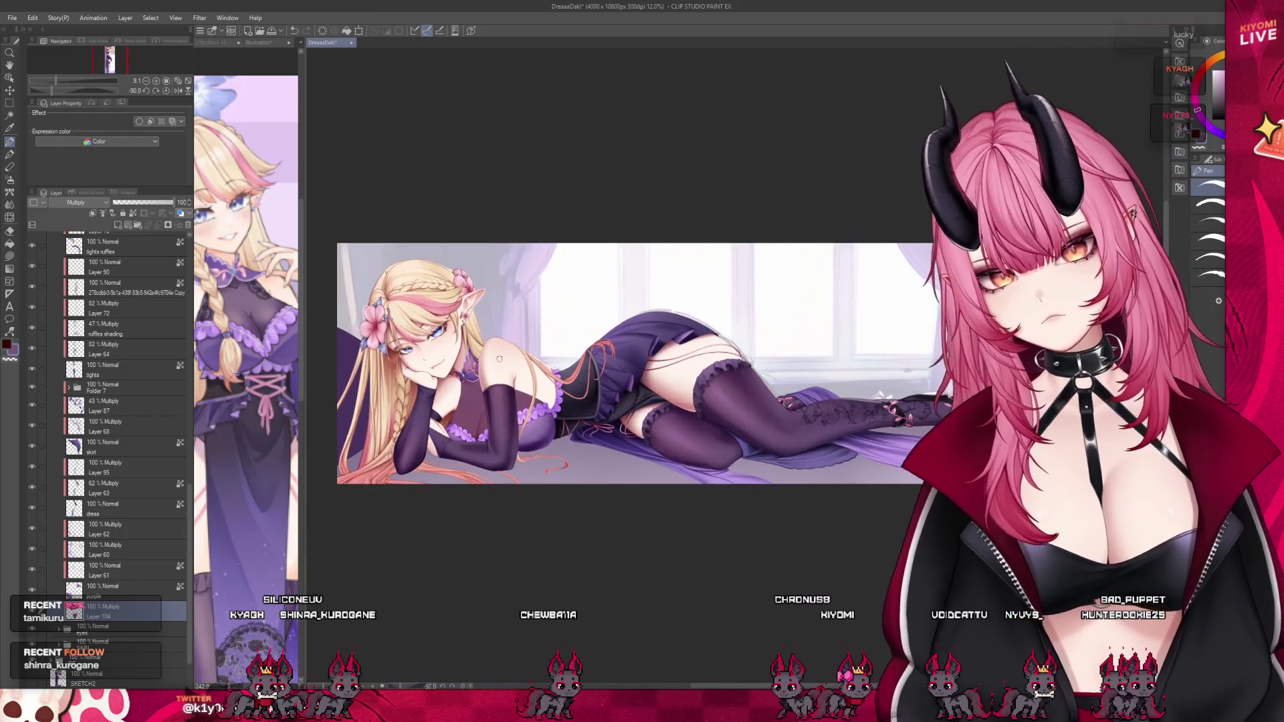
scroll(495, 371, "up", 5)
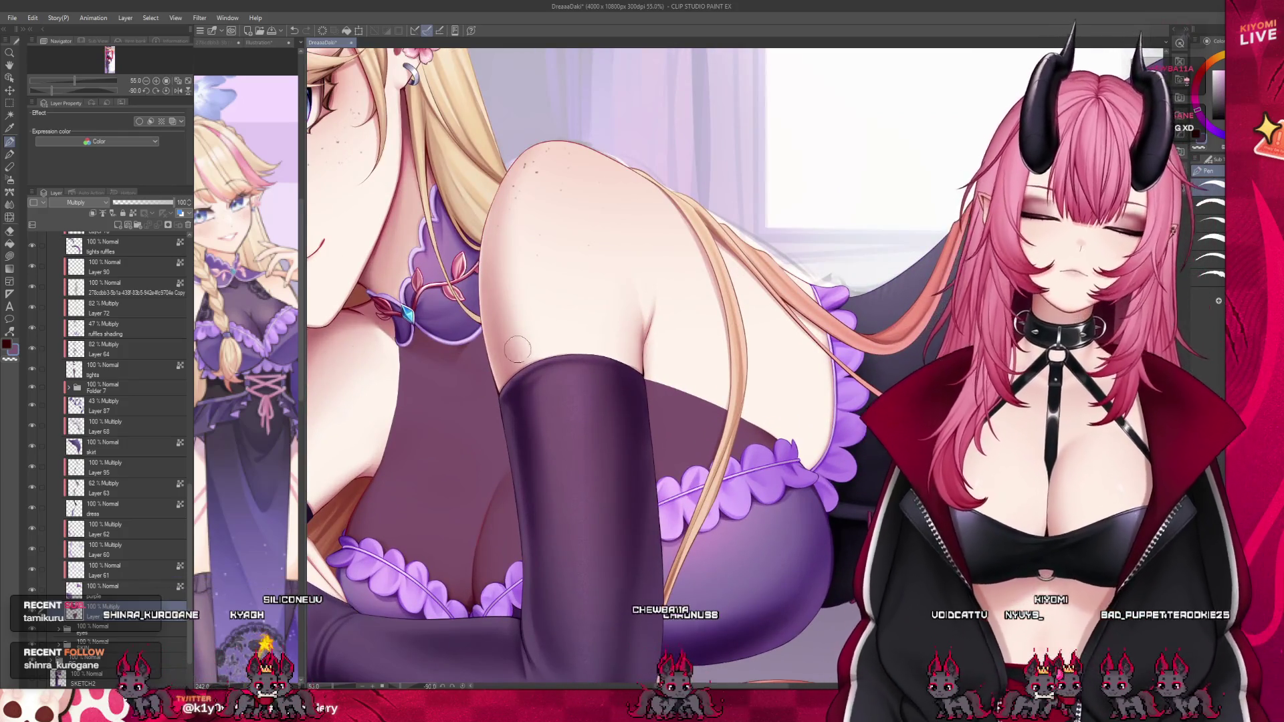
scroll(674, 282, "up", 1)
scroll(674, 282, "up", 5)
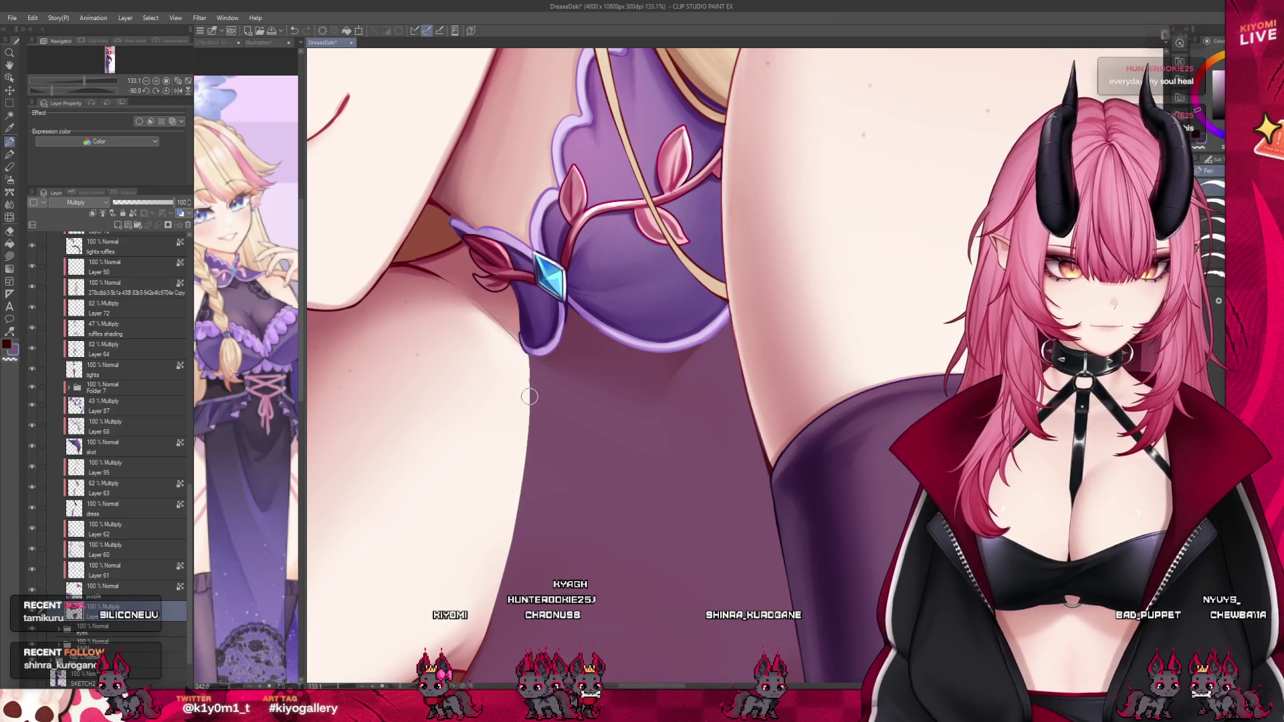
scroll(458, 531, "down", 4)
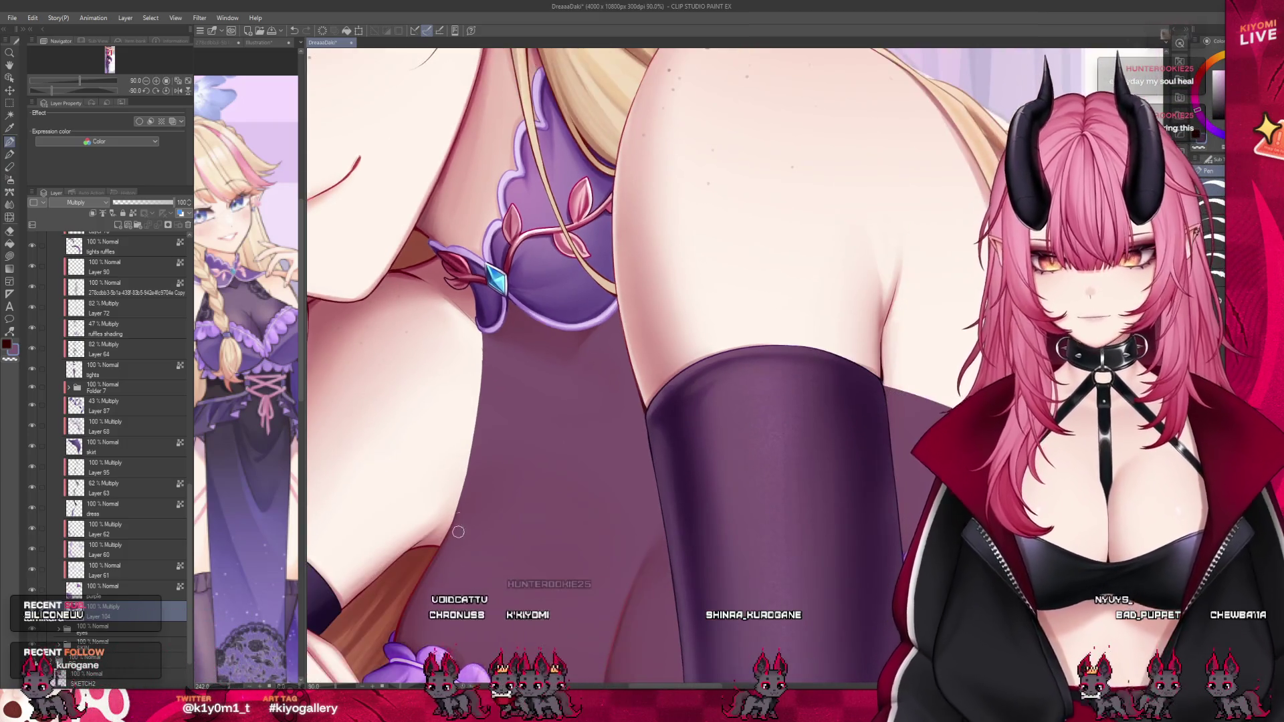
scroll(458, 531, "down", 2)
scroll(489, 461, "up", 4)
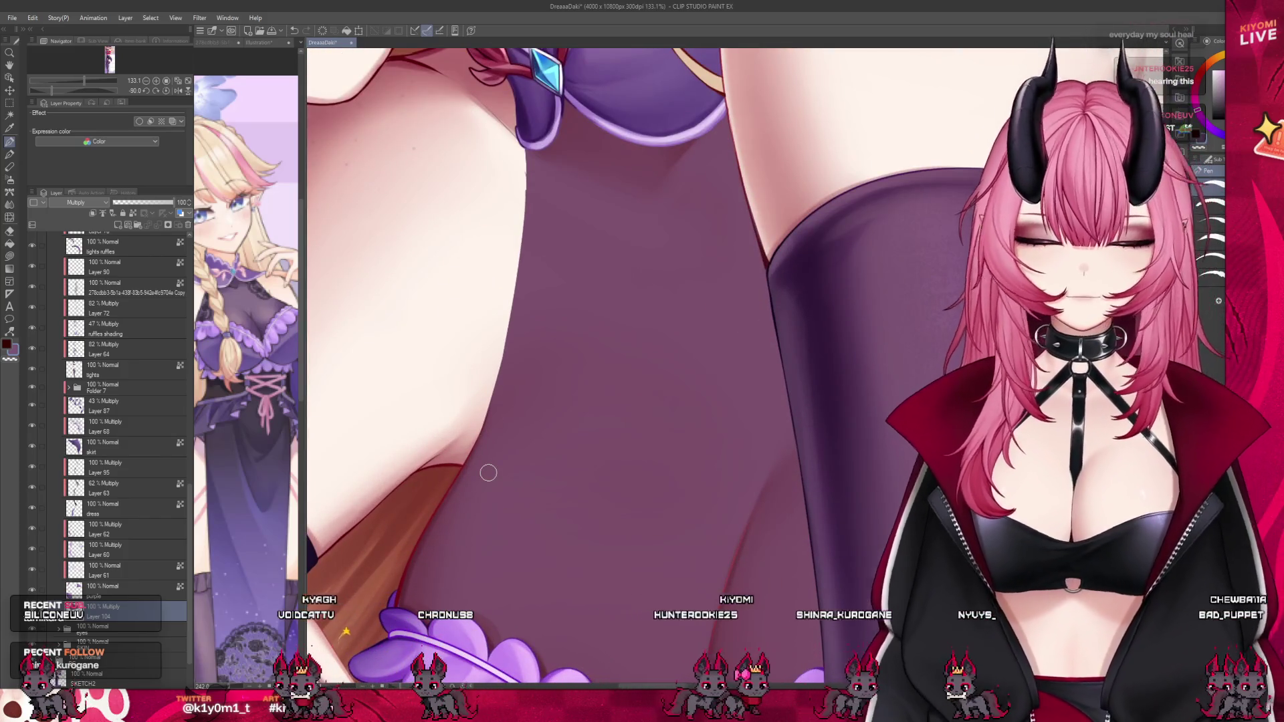
scroll(428, 385, "down", 5)
scroll(695, 360, "up", 4)
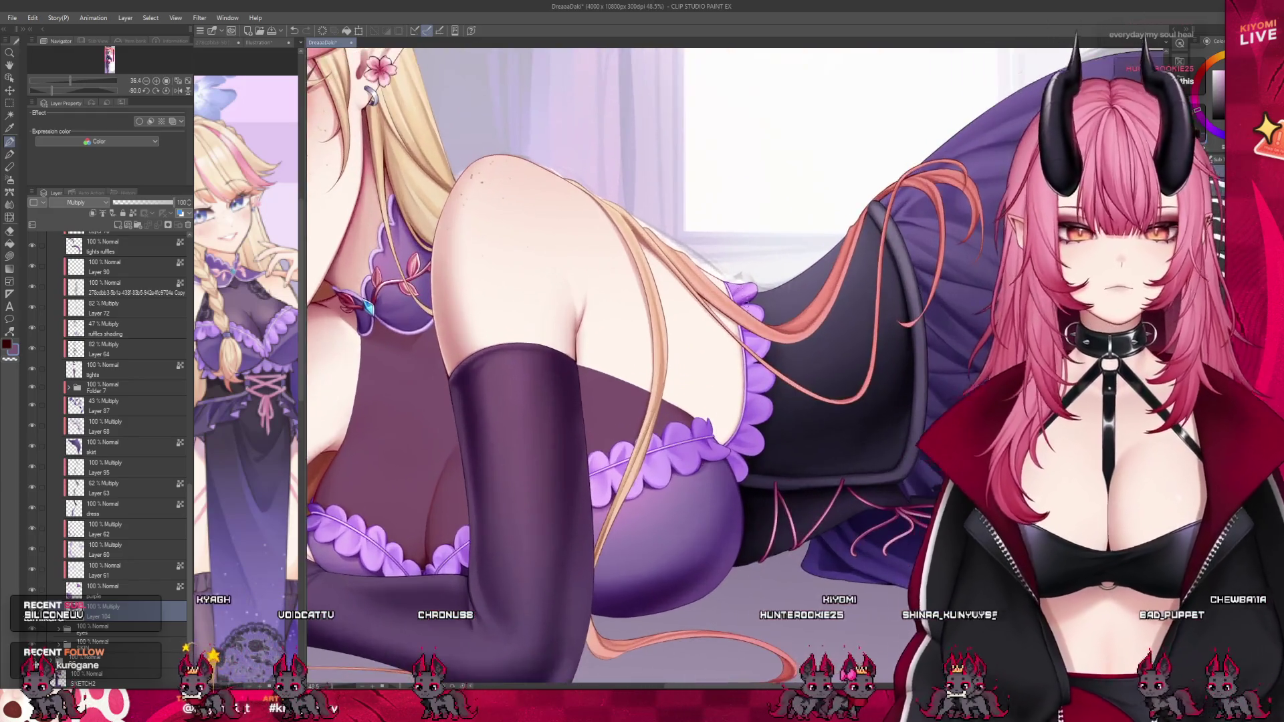
scroll(695, 359, "up", 2)
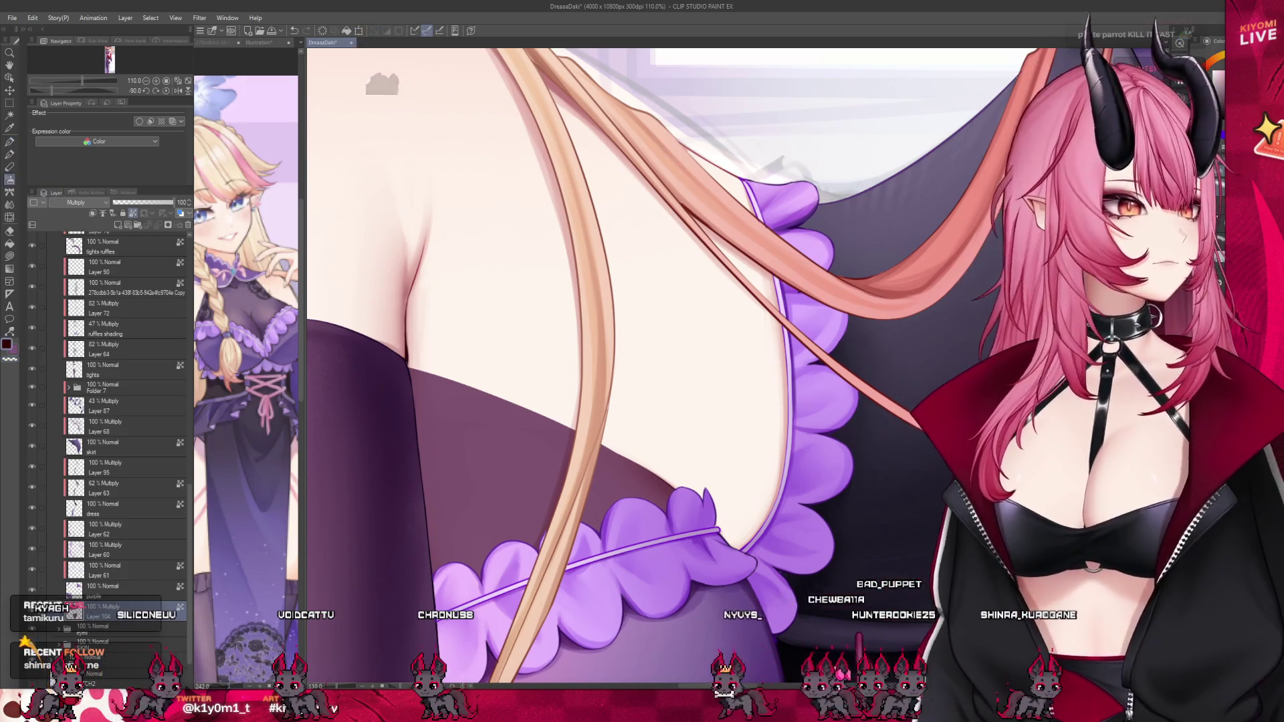
scroll(780, 483, "down", 3)
scroll(779, 482, "down", 3)
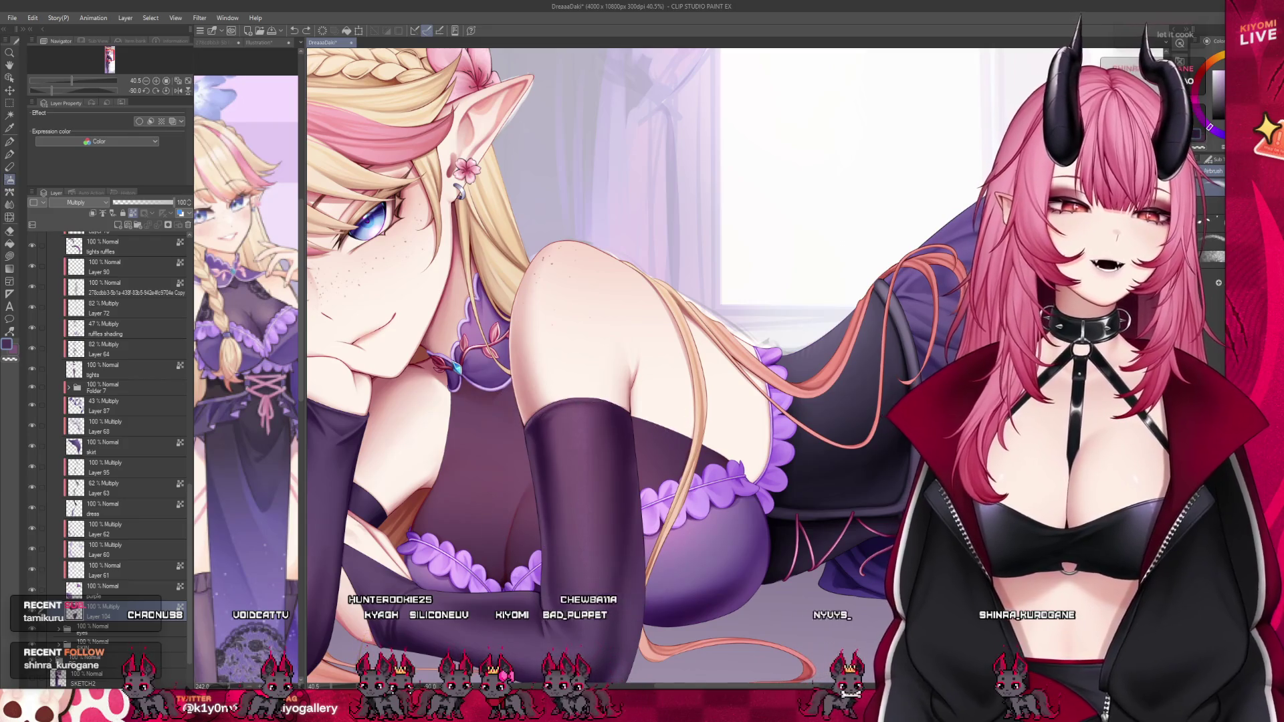
key("bracketleft")
key("bracketleft")
key("bracketleft")
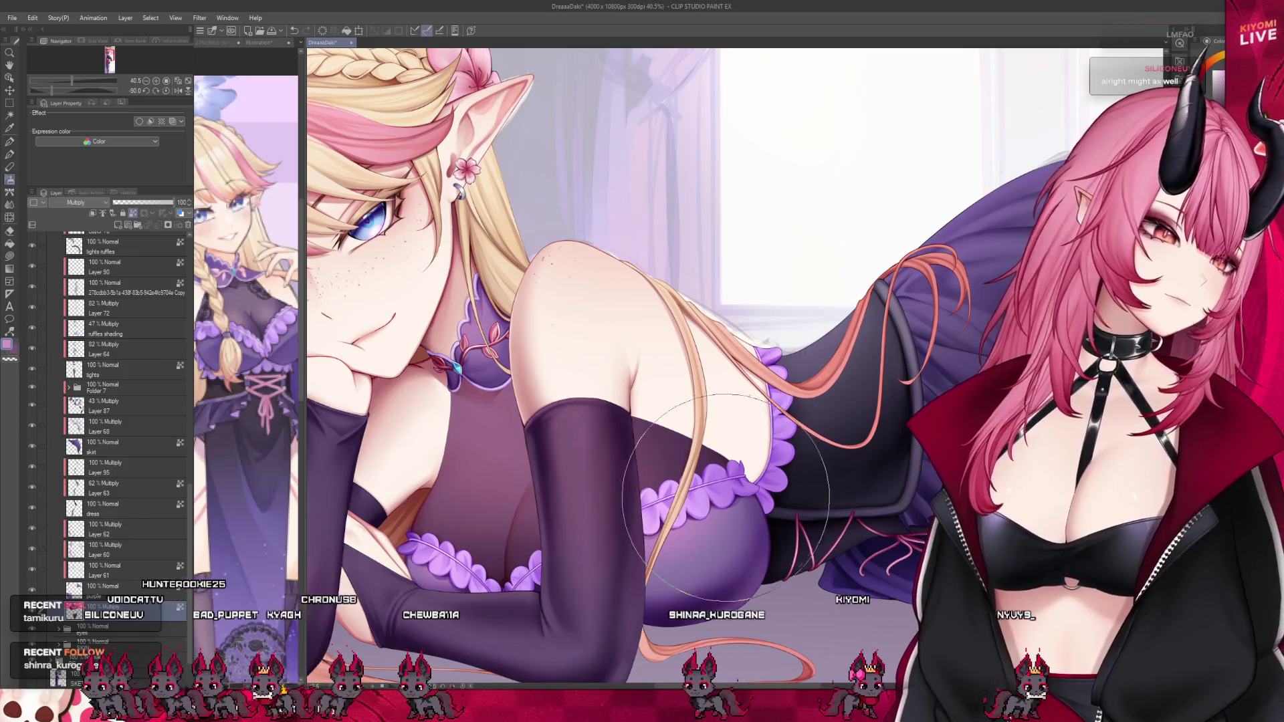
scroll(525, 326, "down", 4)
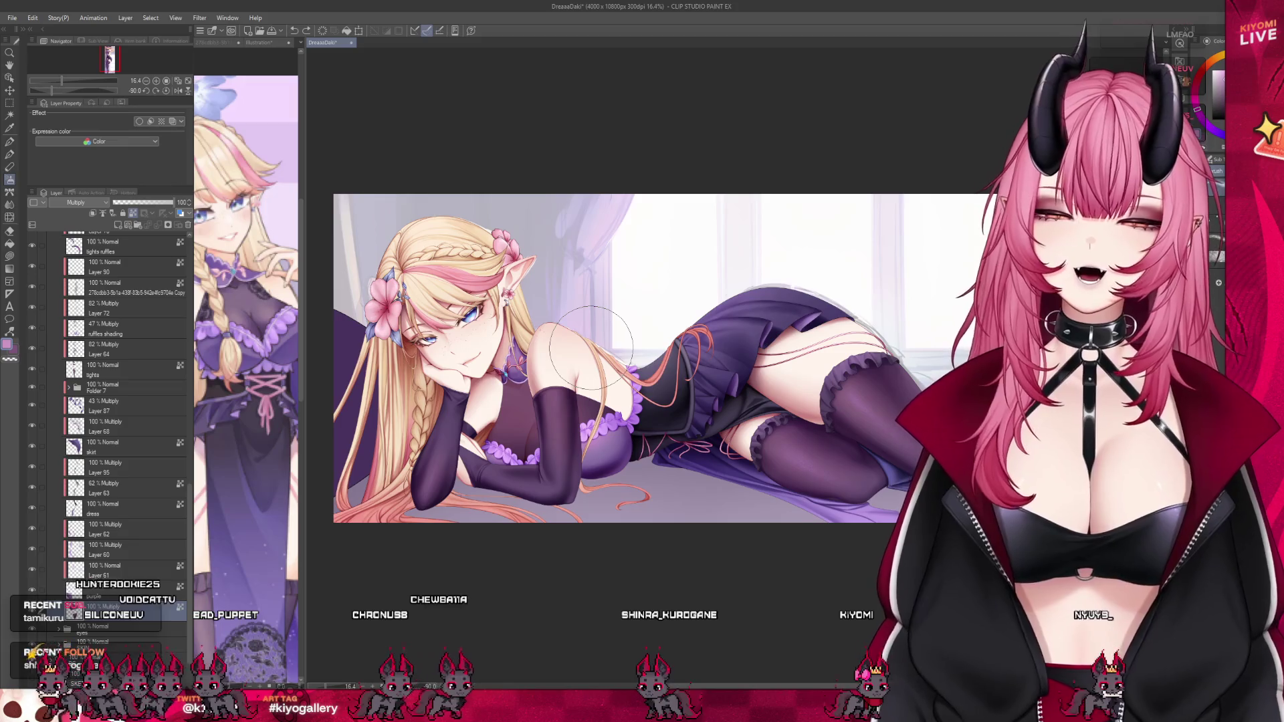
Shrink the airbrush to a smaller size.
scroll(591, 346, "up", 4)
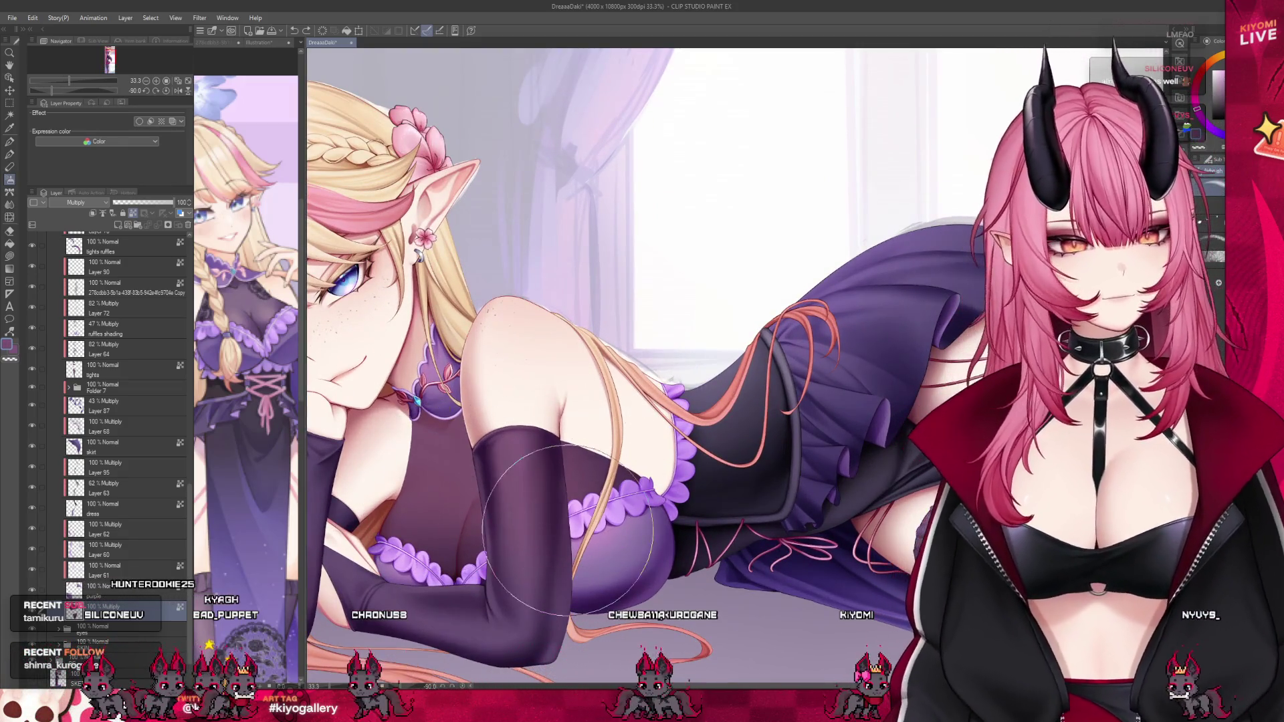
key("bracketleft")
key("bracketleft")
key("bracketleft")
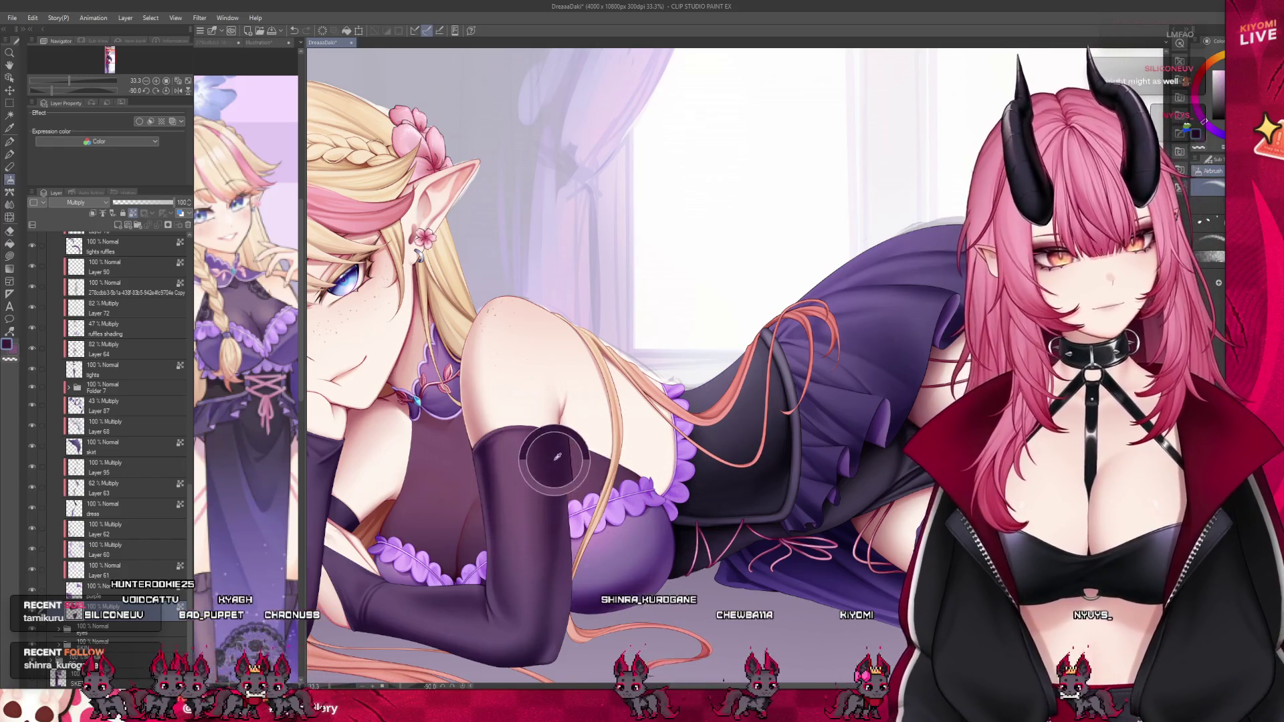
key("bracketleft")
key("bracketleft")
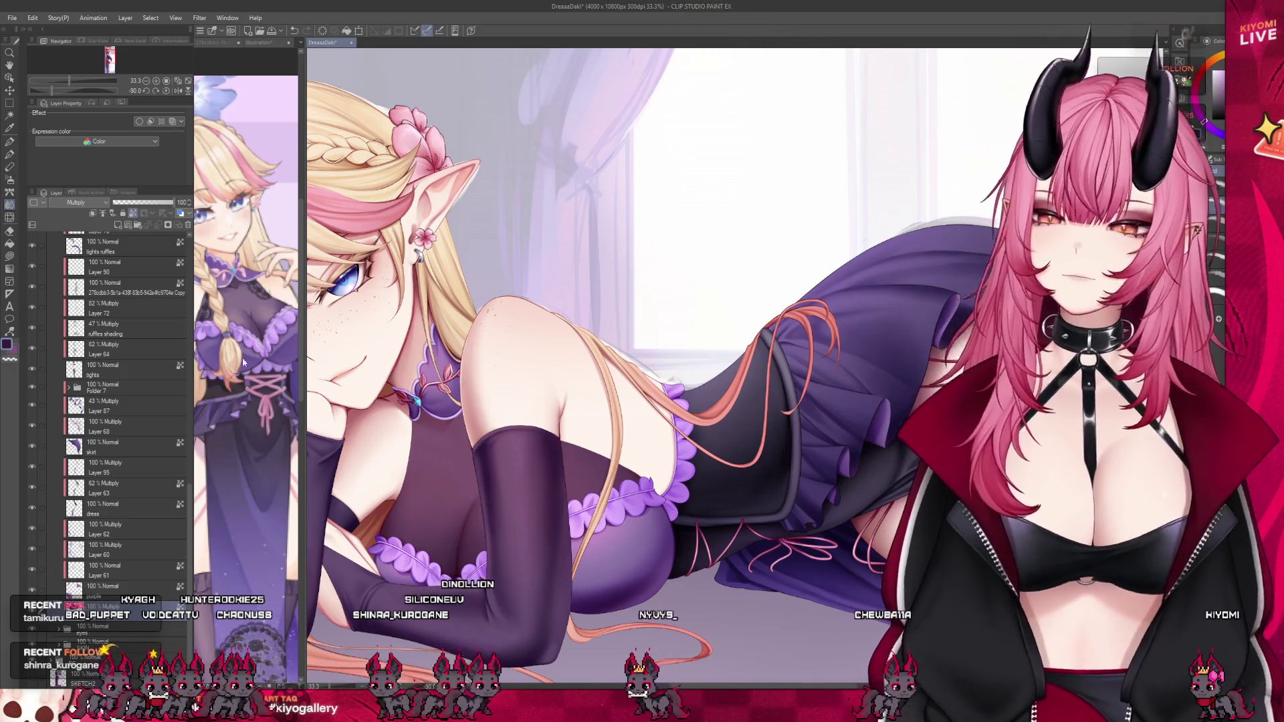
Expand the clothing folder and make the skin layer the active painting layer.
scroll(103, 445, "up", 5)
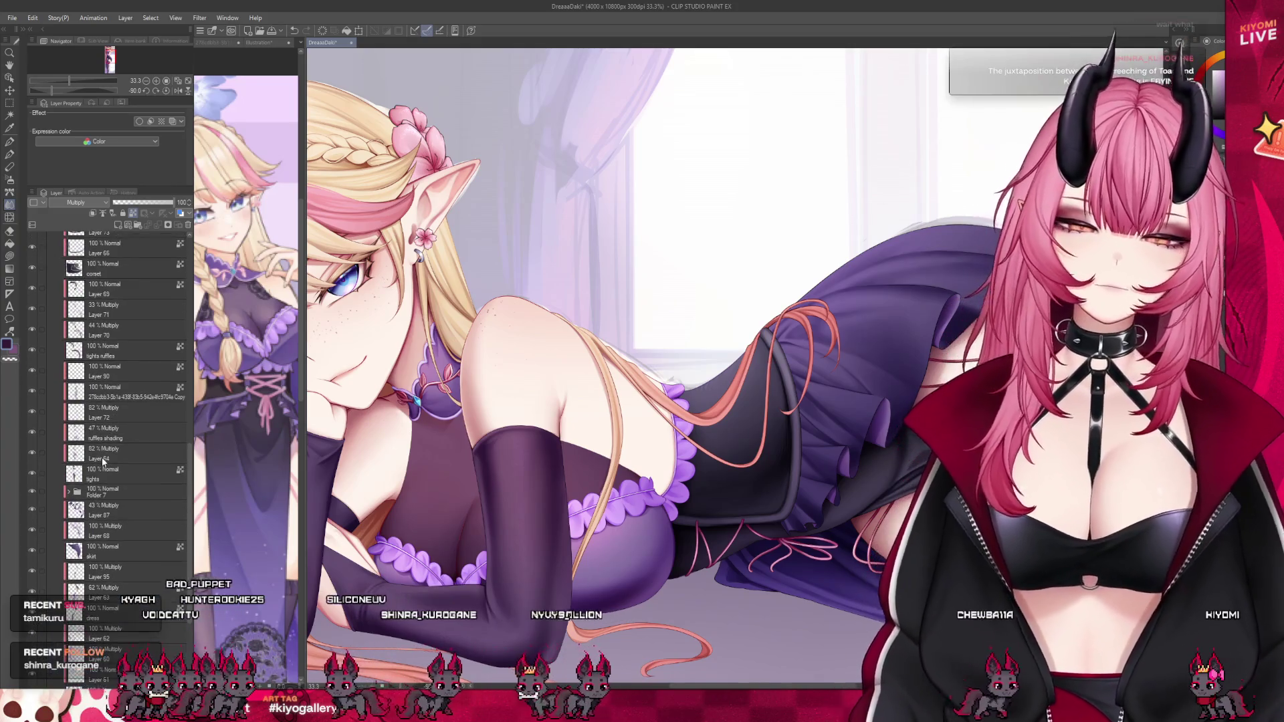
scroll(104, 461, "up", 10)
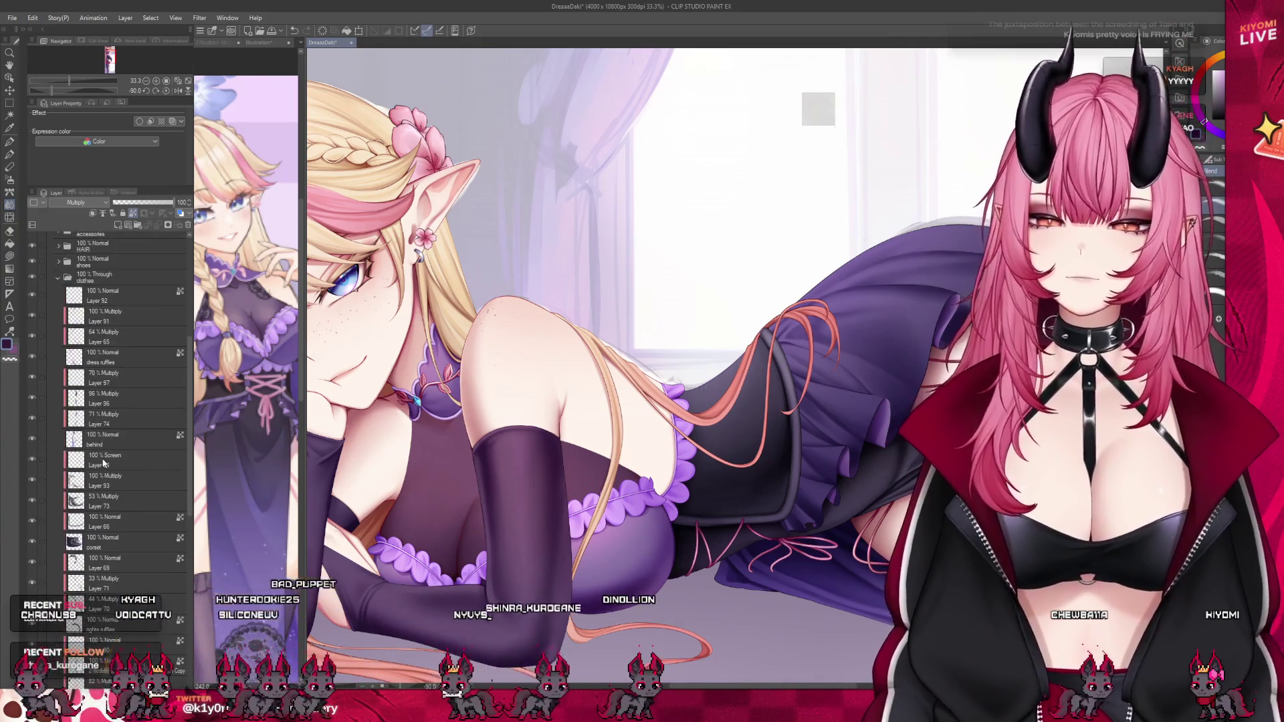
scroll(104, 462, "up", 4)
left_click(109, 439)
left_click(107, 402)
left_click(107, 441)
left_click(100, 364)
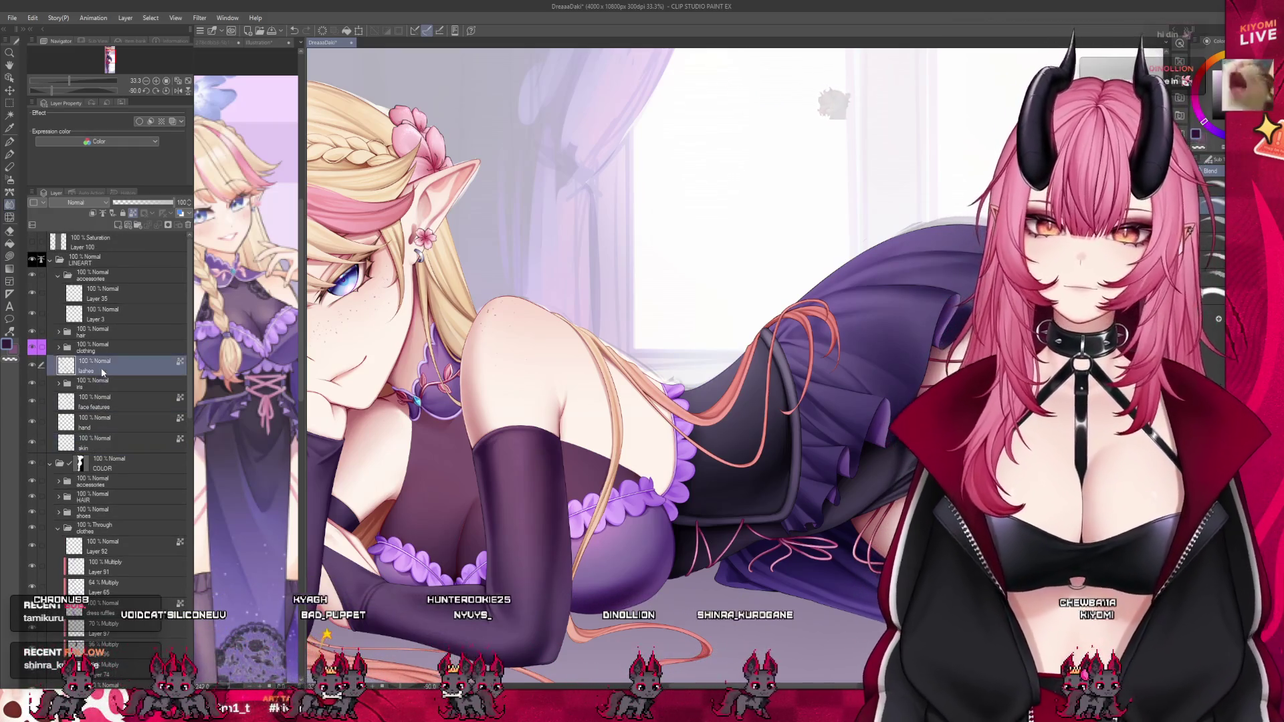
left_click(59, 348)
left_click(81, 448)
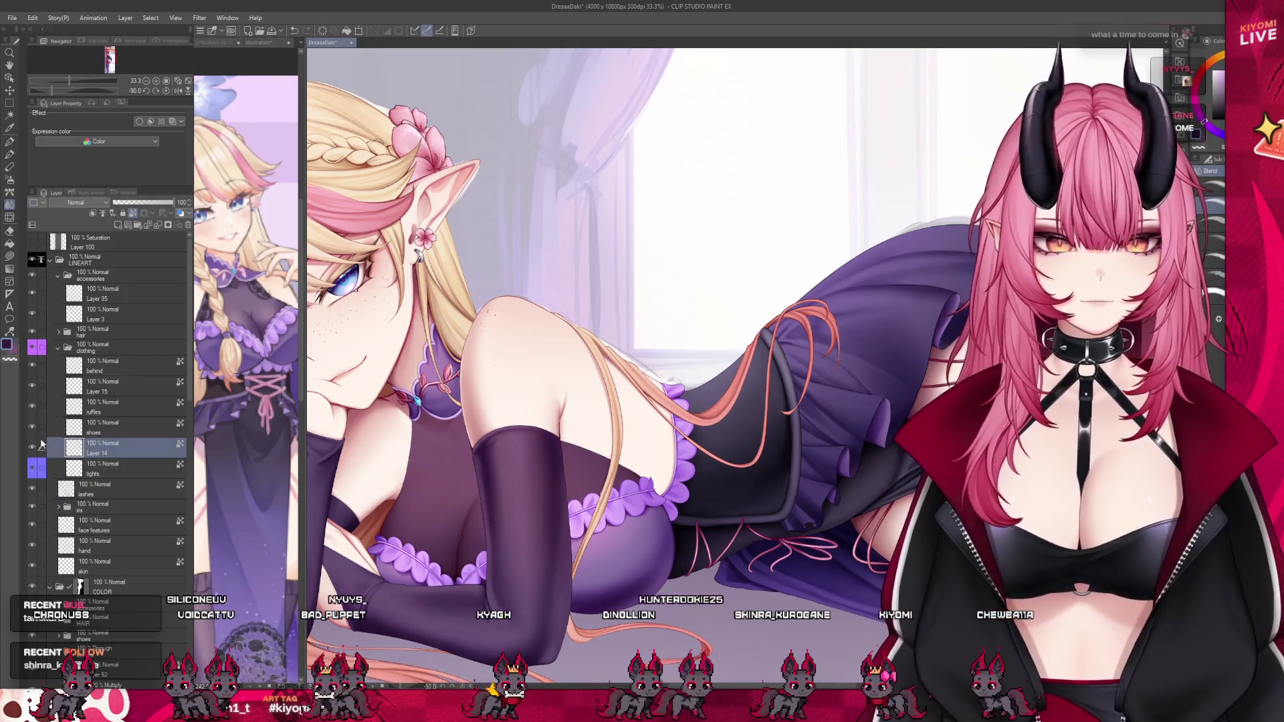
left_click(85, 565)
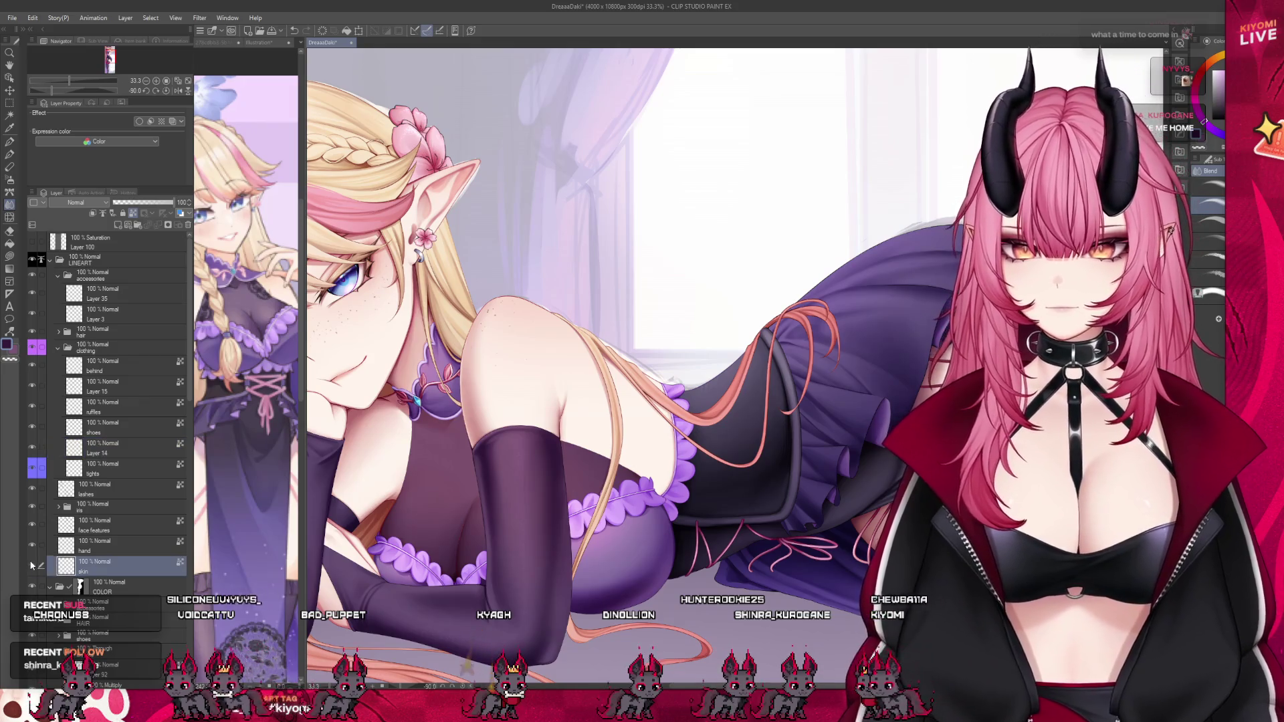
Reduce the brush size sharply with [ and scroll to locate the next layer.
scroll(427, 562, "up", 2)
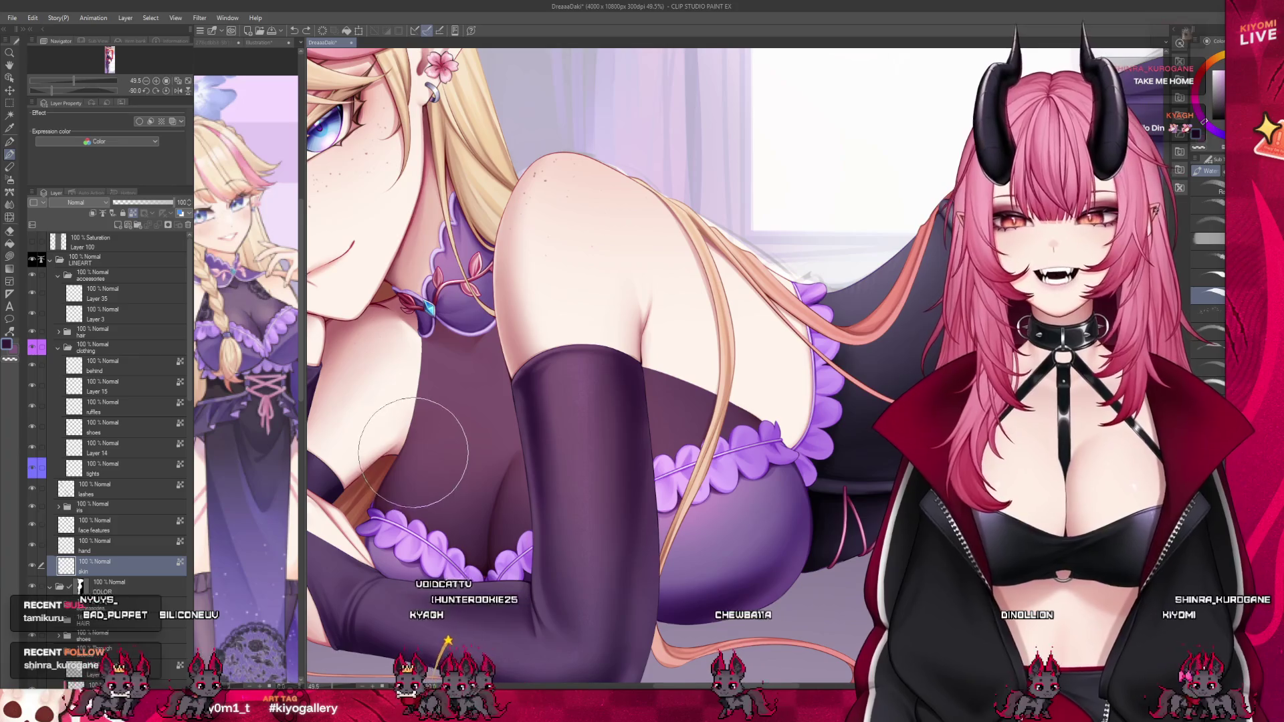
key("bracketleft")
key("bracketleft")
key("bracketleft")
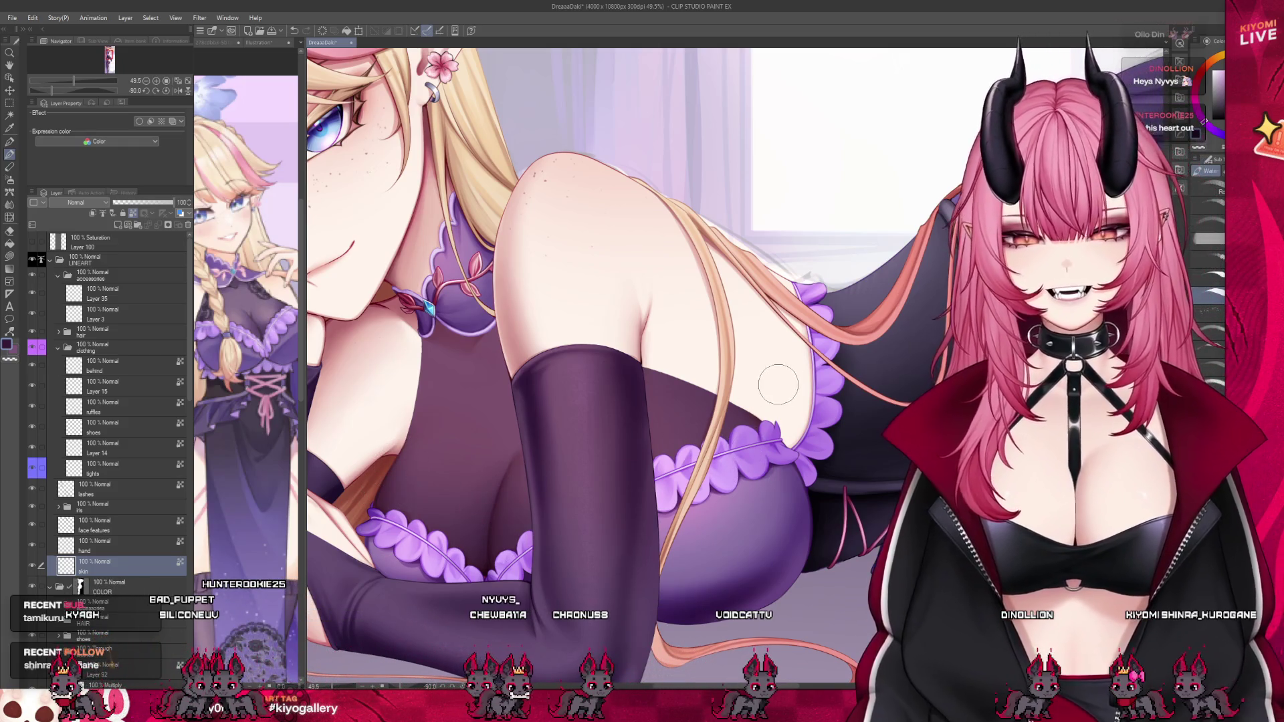
scroll(778, 385, "down", 5)
scroll(646, 195, "up", 3)
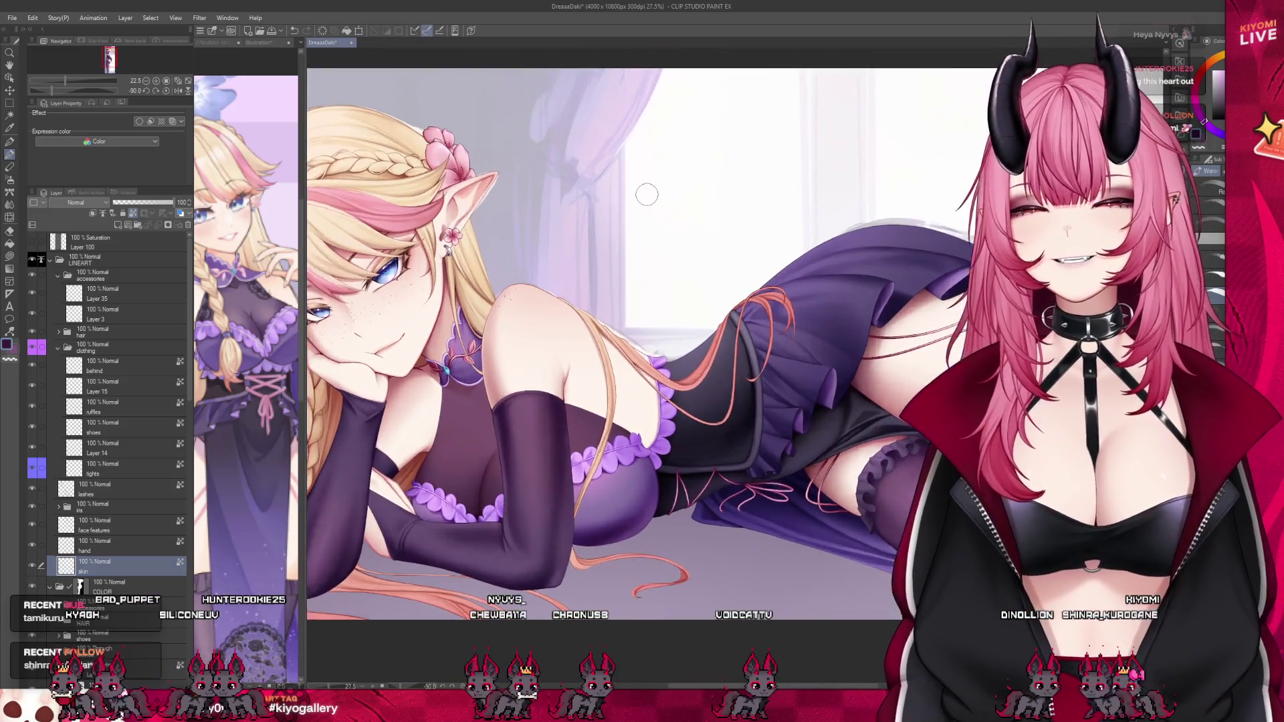
scroll(647, 195, "up", 2)
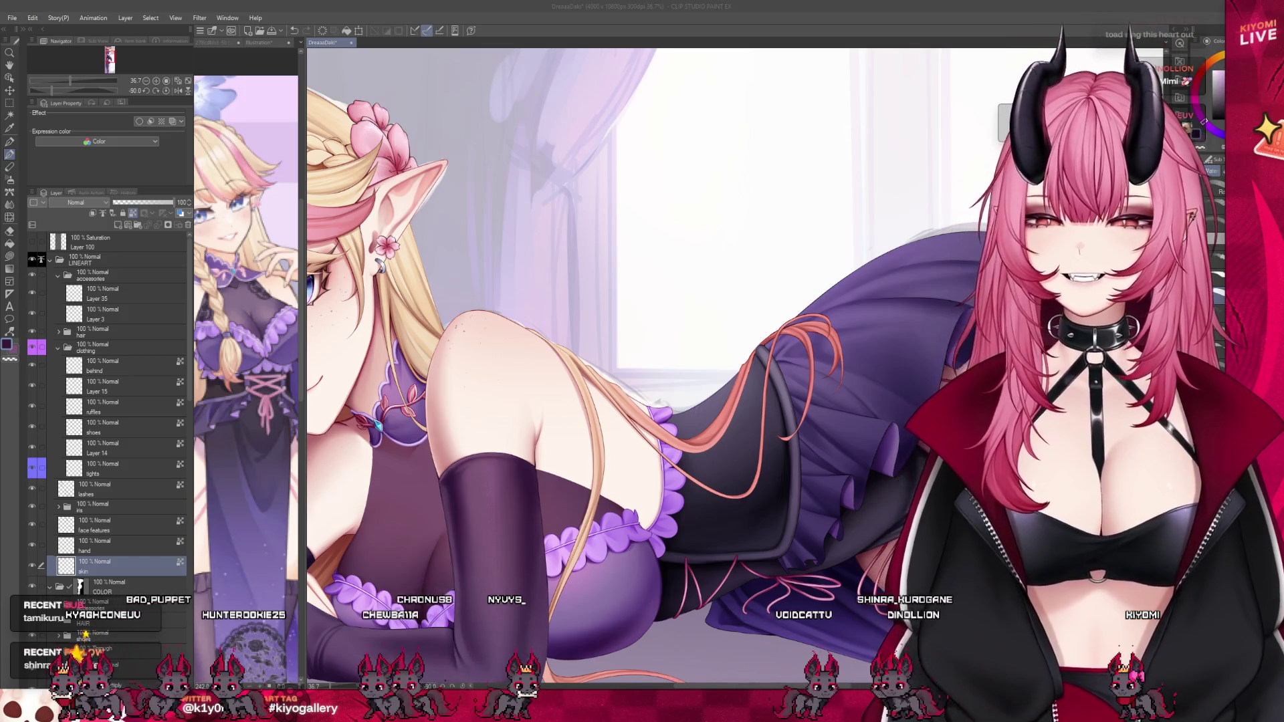
scroll(462, 384, "down", 3)
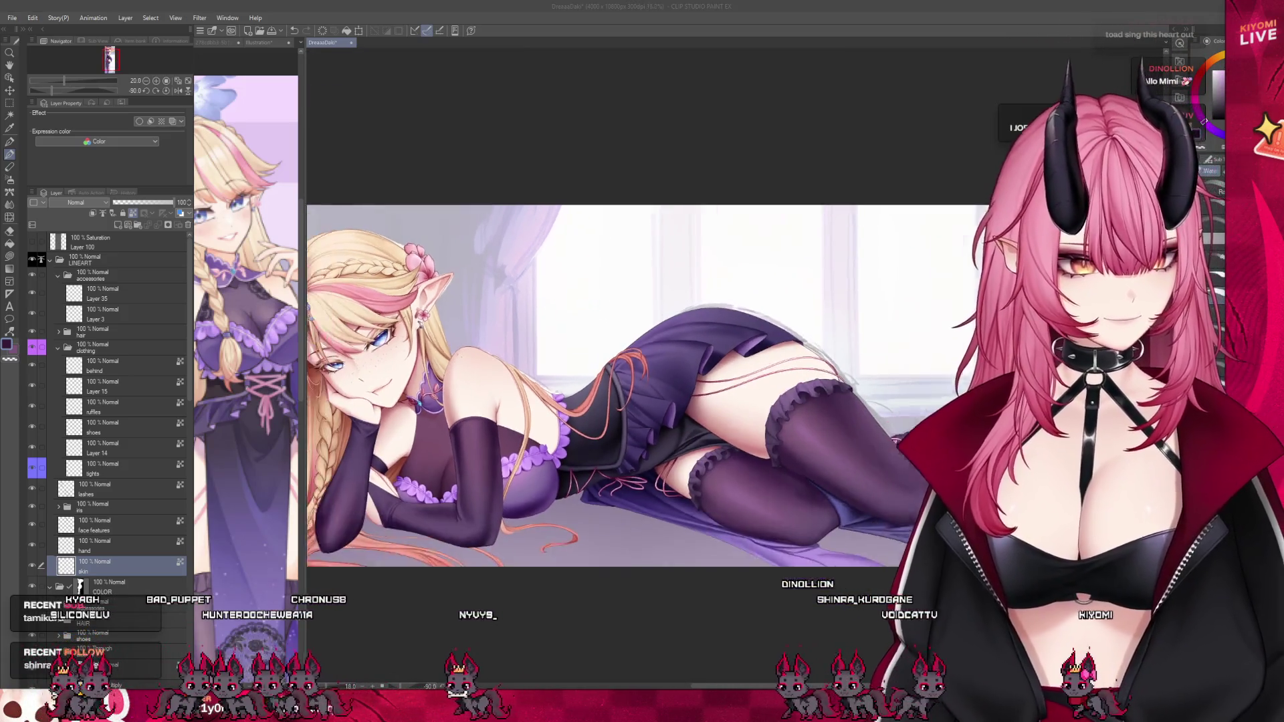
scroll(351, 487, "up", 1)
scroll(114, 402, "down", 3)
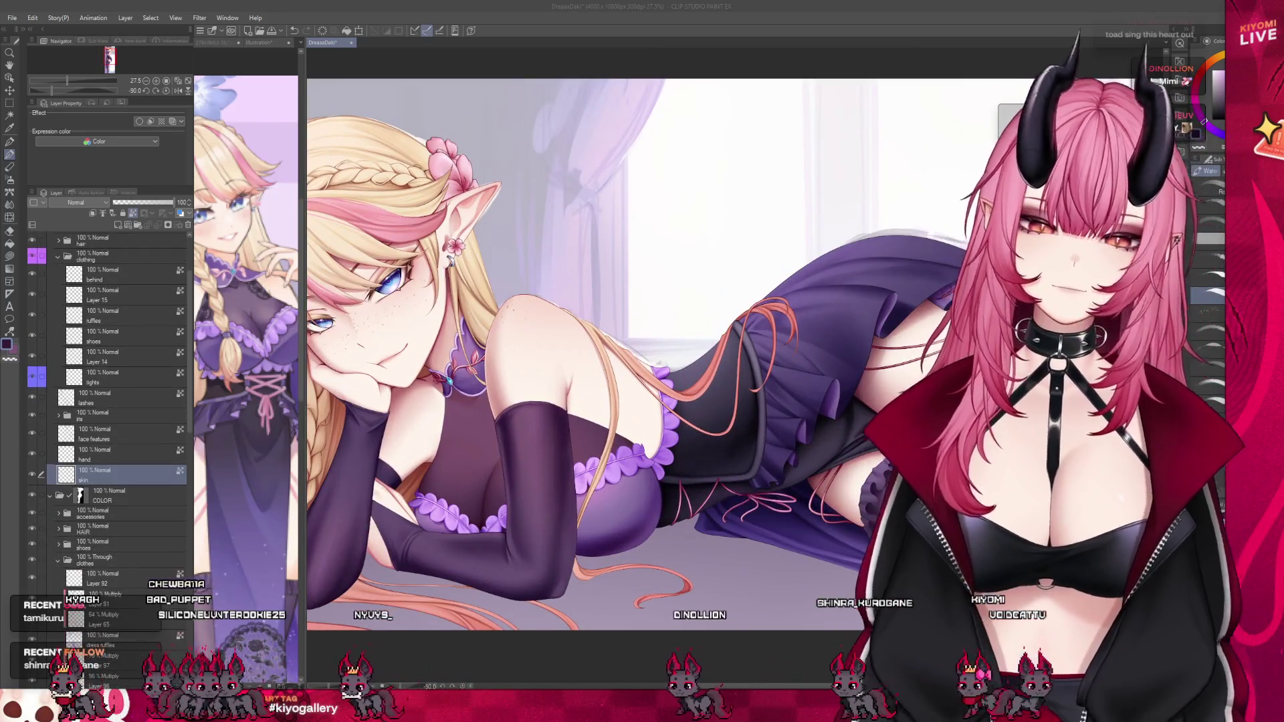
scroll(114, 401, "down", 1)
scroll(113, 401, "down", 5)
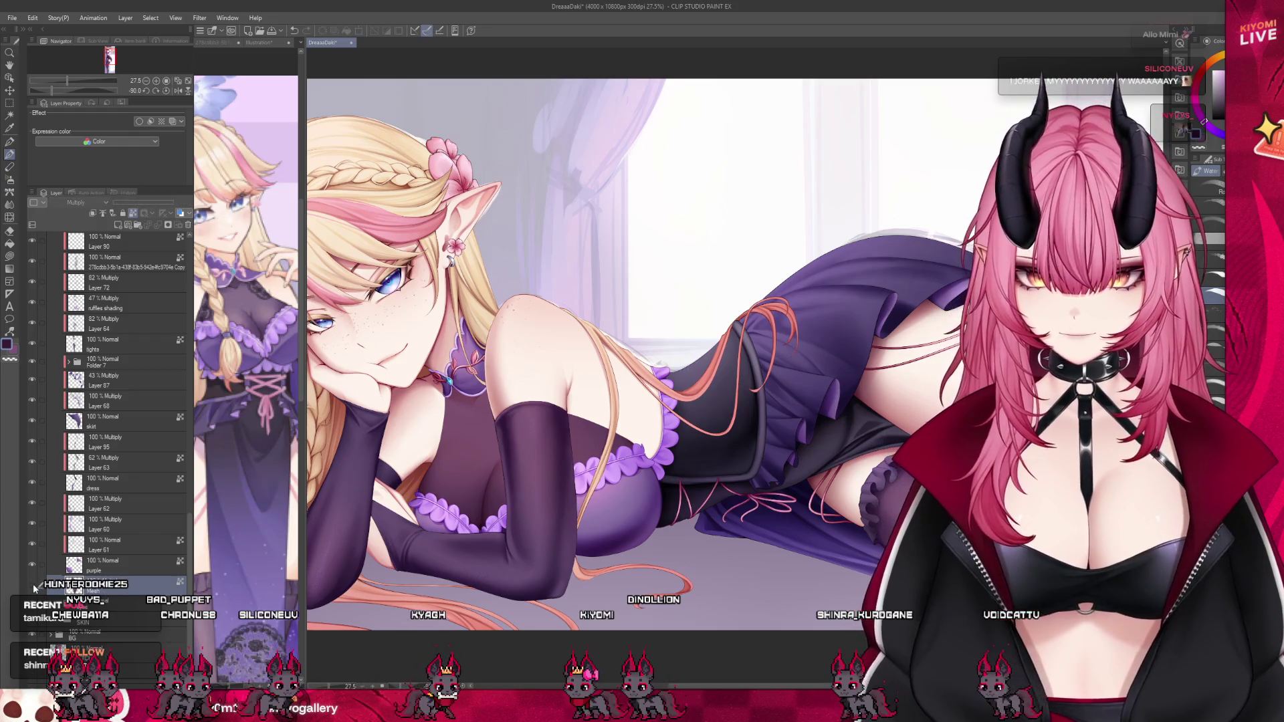
Select the working layer and cancel an accidental transform.
left_click(97, 592)
left_click(358, 32)
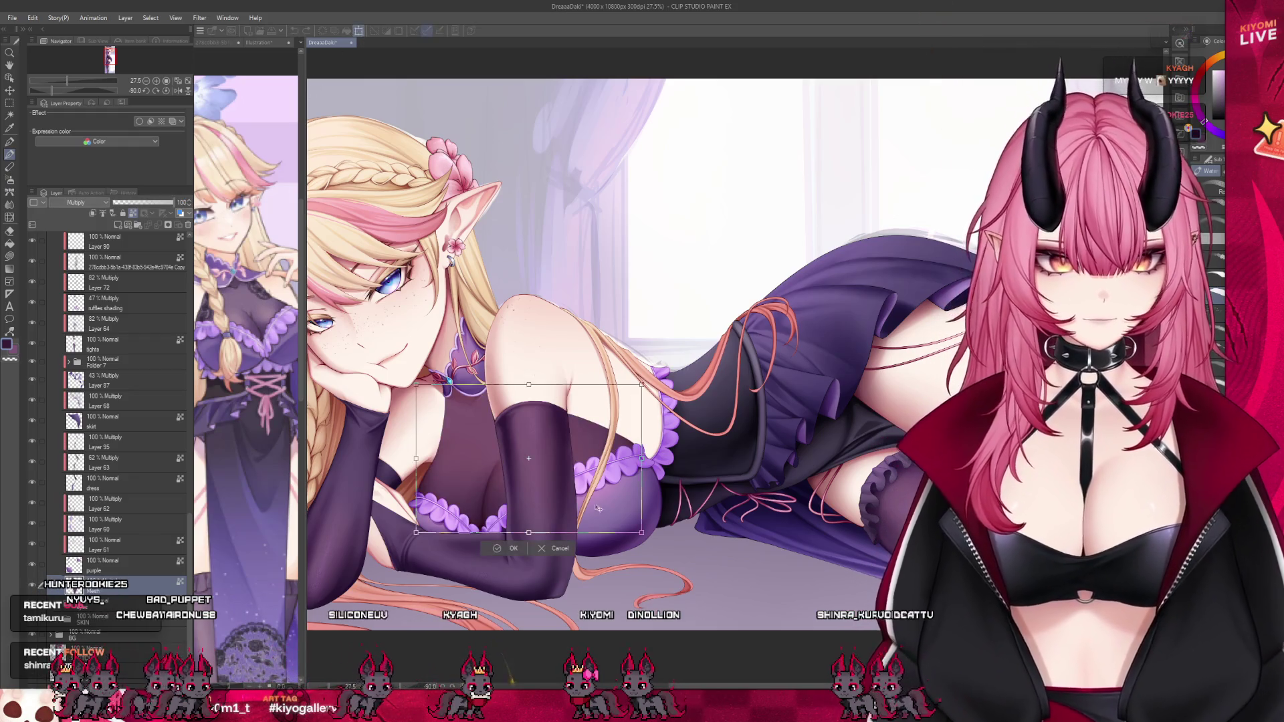
left_click(545, 549)
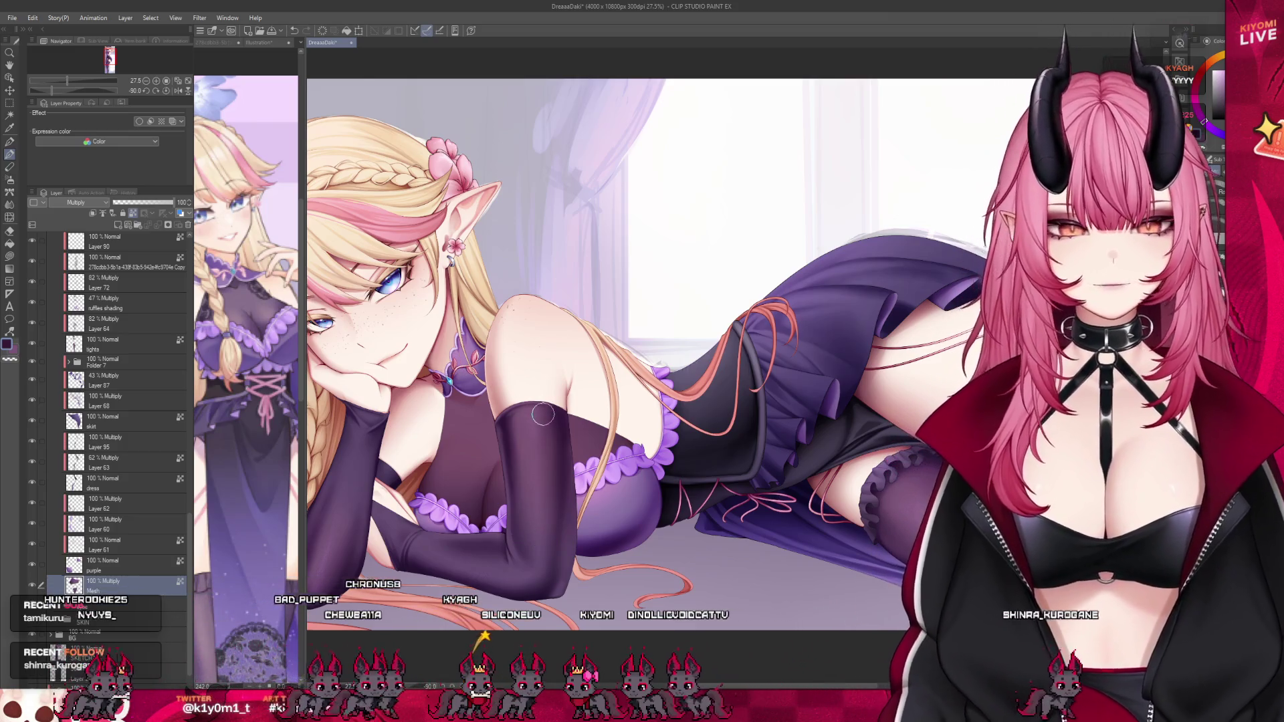
scroll(542, 414, "up", 3)
Add a layer above Mesh and airbrush a grainy glove-purple glow over the dress chest.
left_click(118, 226)
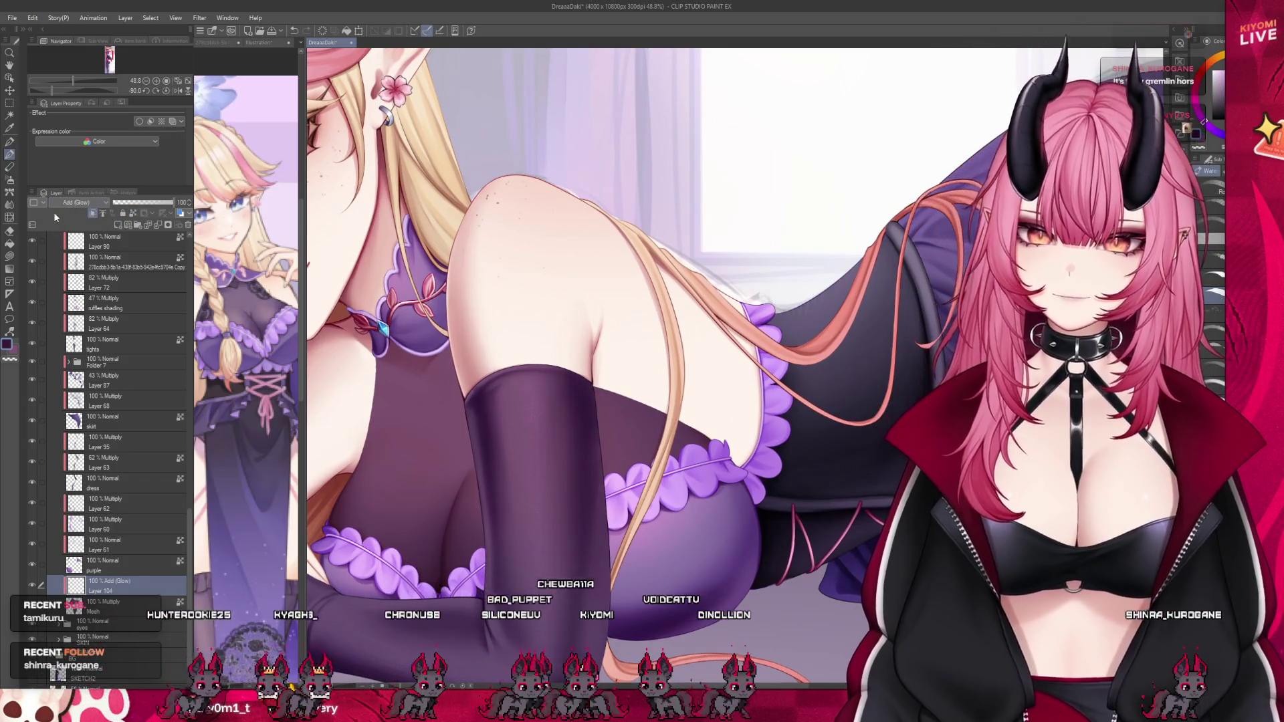
key("b")
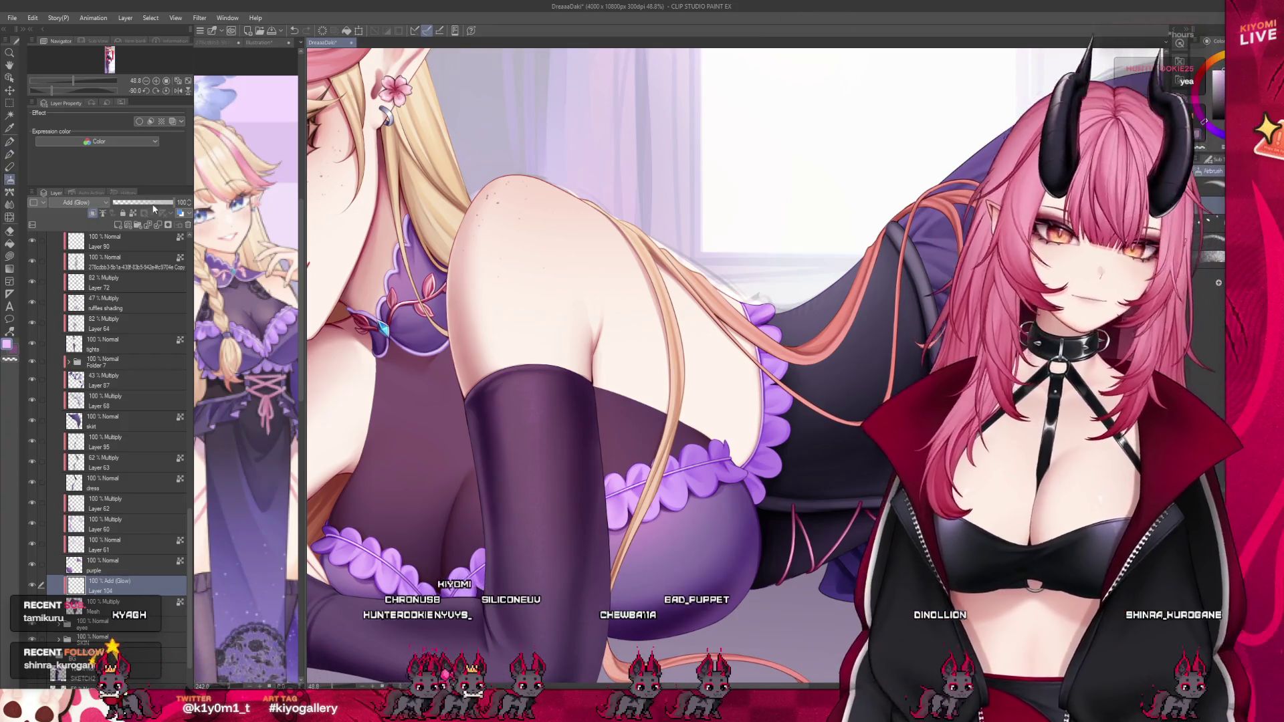
scroll(619, 364, "up", 3)
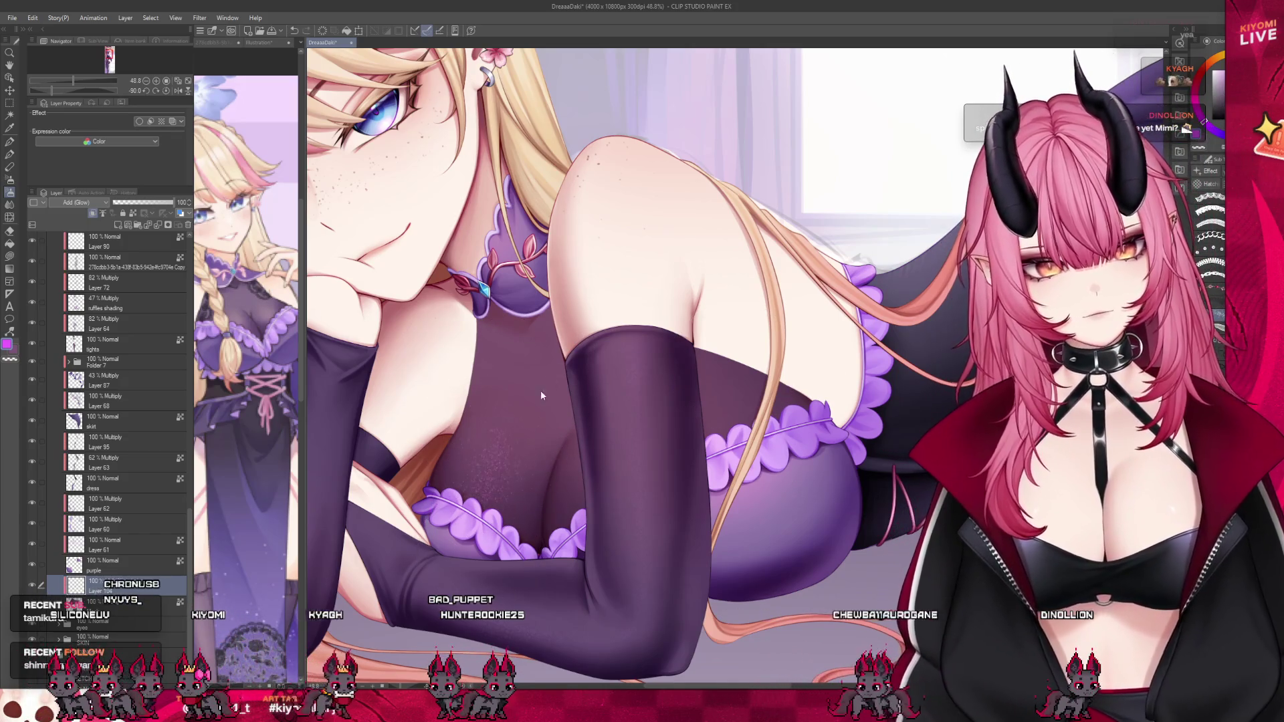
left_click(629, 362, "alt")
mouse_move(482, 517)
left_mouse_down()
mouse_move(496, 434)
mouse_move(499, 454)
mouse_move(515, 445)
mouse_move(555, 471)
left_mouse_up()
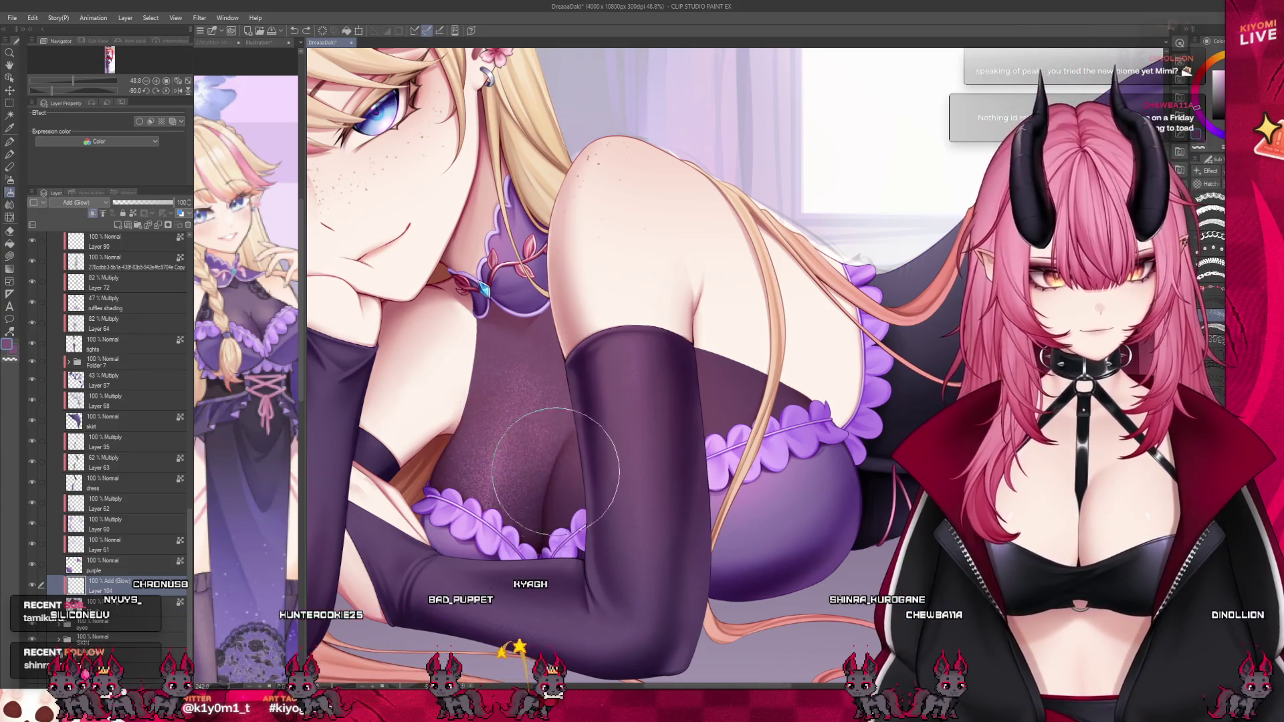
key("ctrl+z")
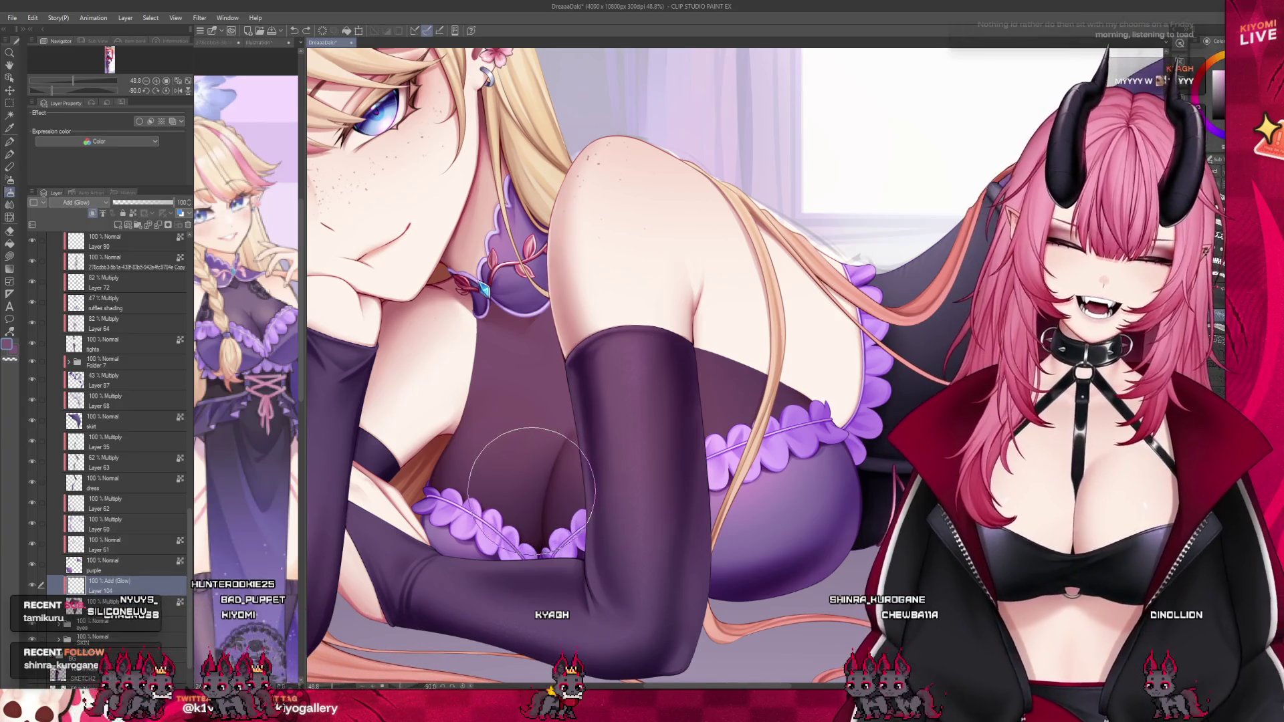
mouse_move(531, 491)
left_mouse_down()
mouse_move(545, 473)
mouse_move(588, 530)
mouse_move(486, 470)
mouse_move(532, 422)
mouse_move(511, 455)
mouse_move(519, 381)
left_mouse_up()
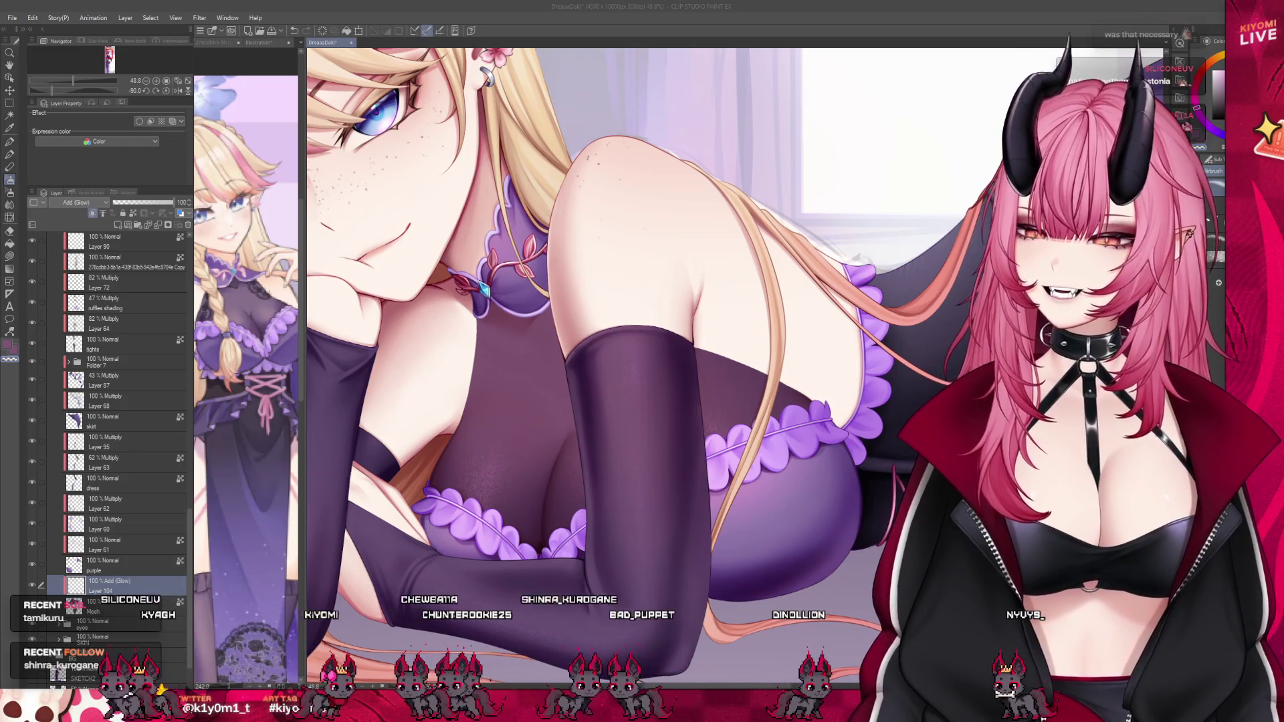
Halve a decoration brush and softly shade the purple bodice beside her shoulder and arm.
key("ctrl+minus")
key("ctrl+minus")
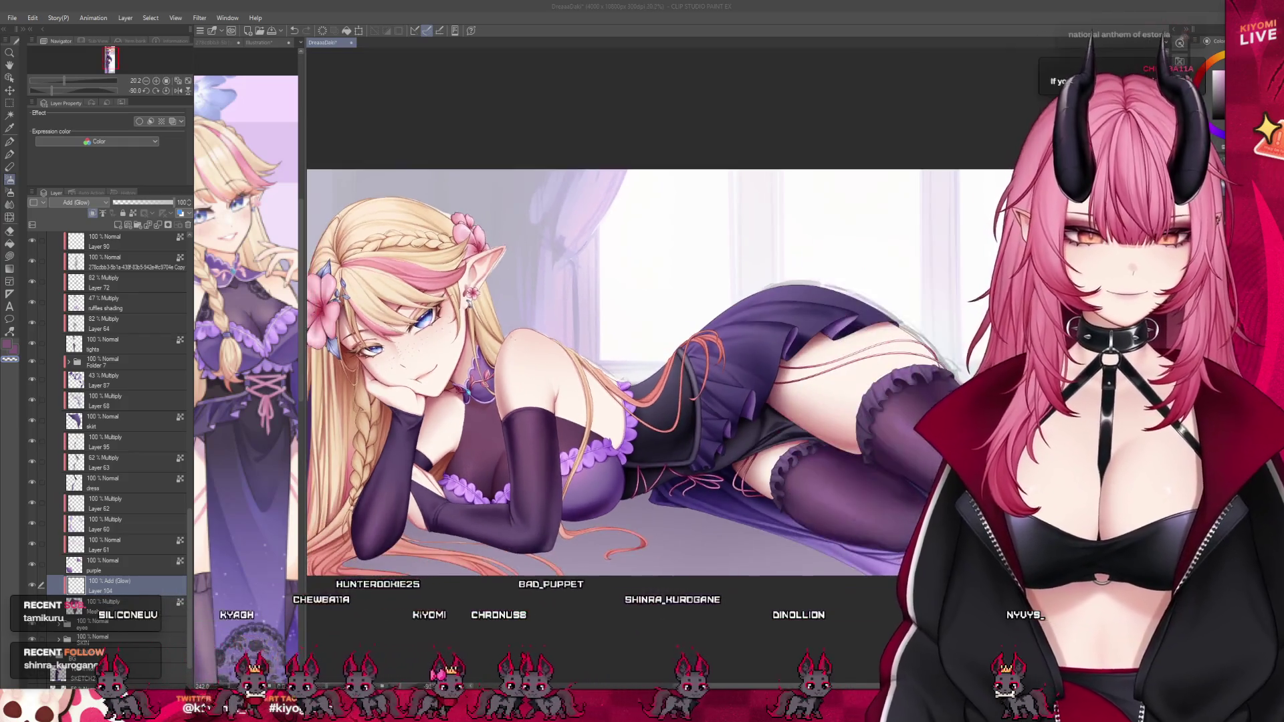
key("ctrl+plus")
key("ctrl+plus")
key("ctrl+plus")
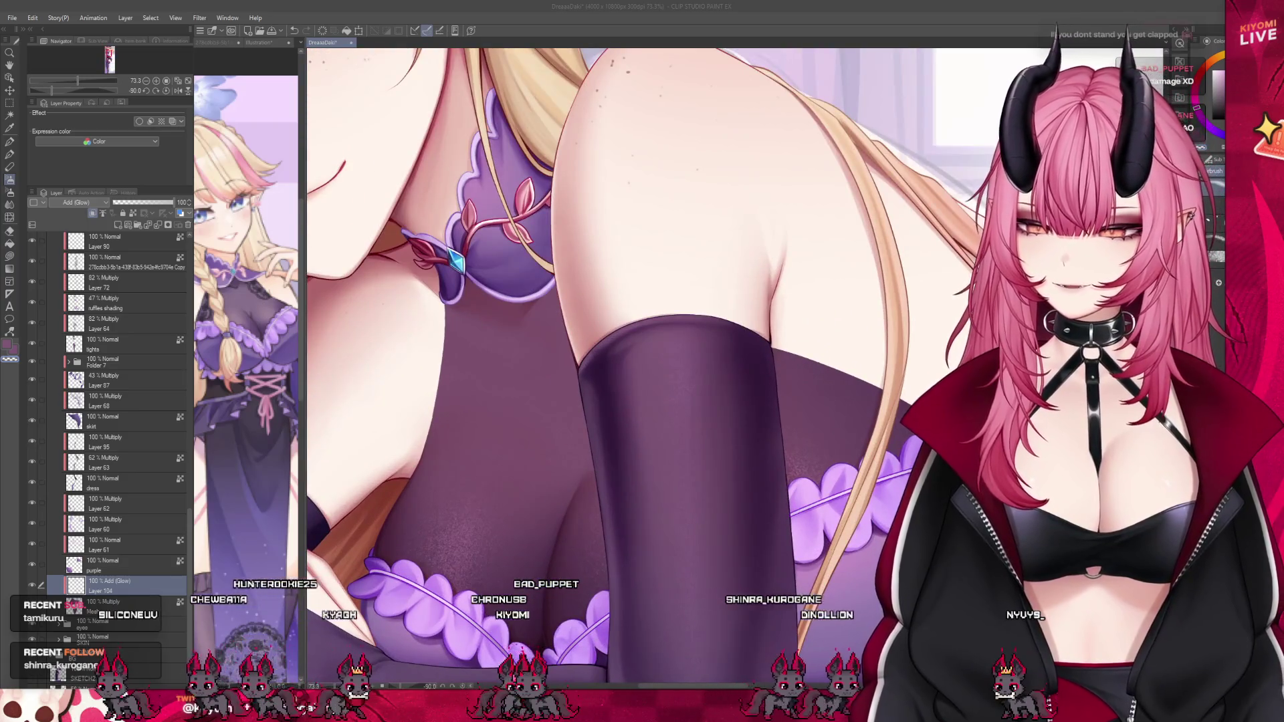
key("ctrl+minus")
key("ctrl+minus")
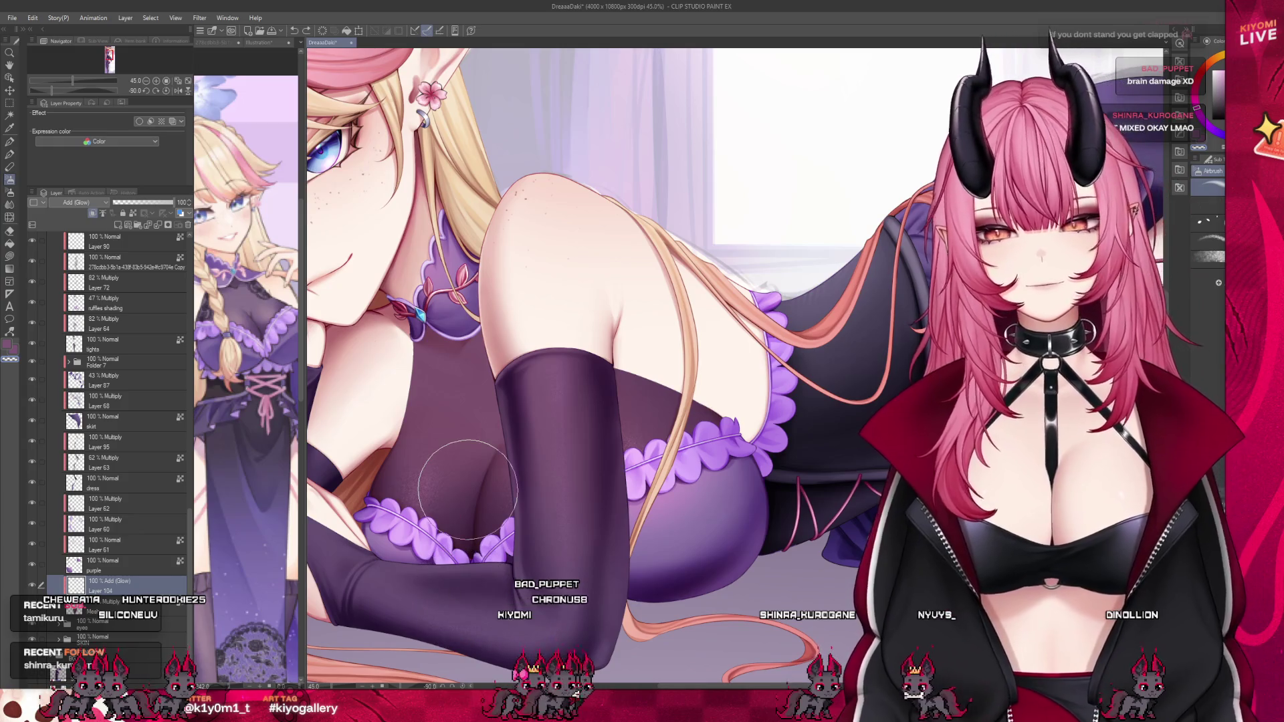
scroll(483, 470, "down", 3)
scroll(508, 401, "up", 1)
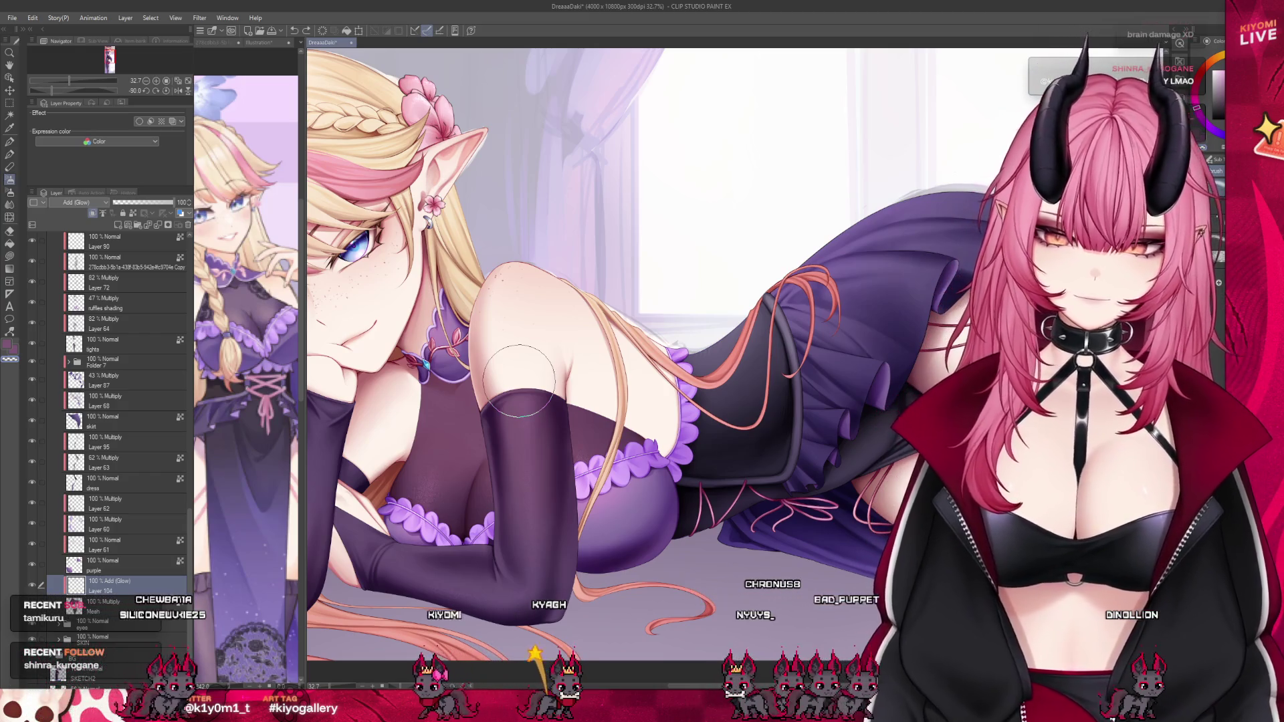
scroll(467, 455, "up", 2)
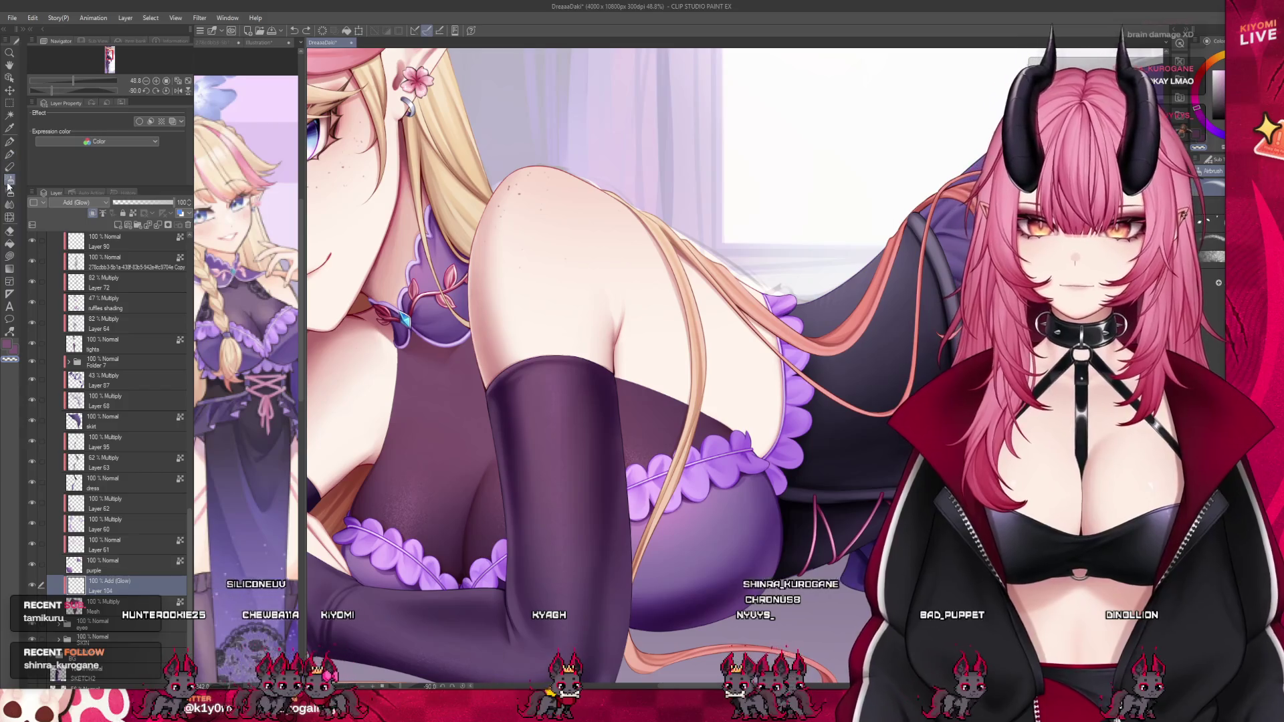
left_click(9, 190)
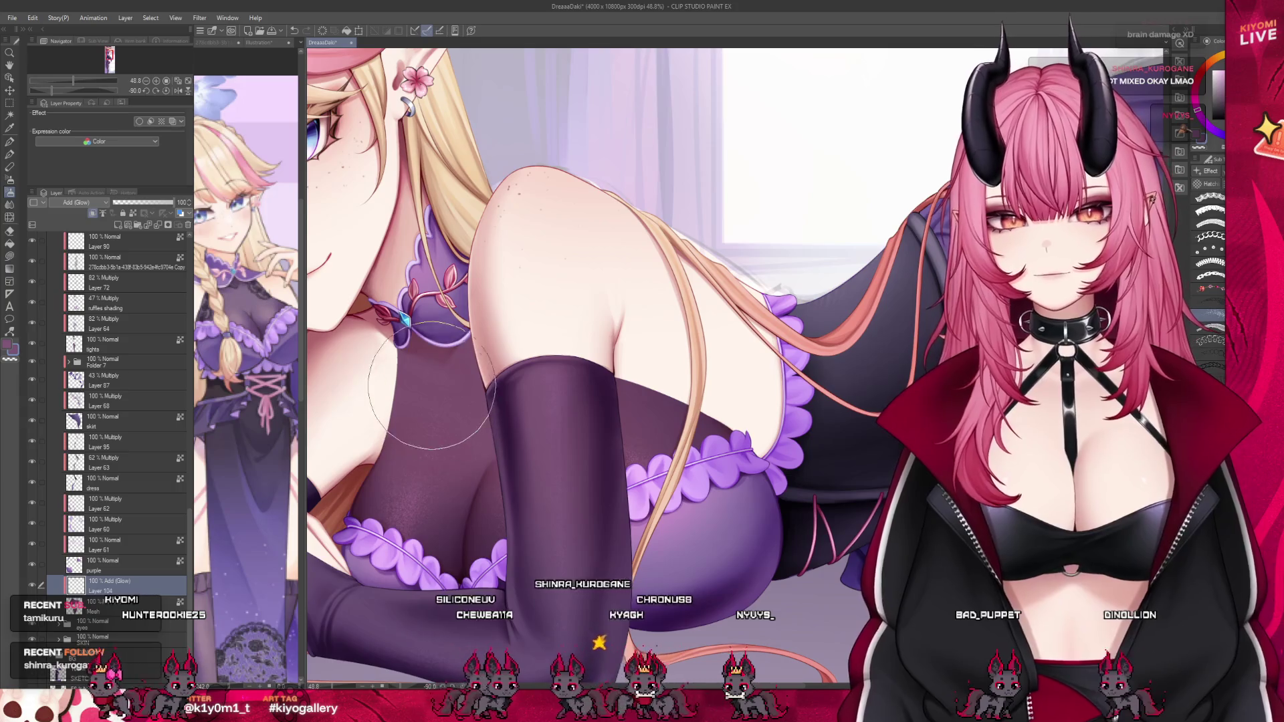
key("[")
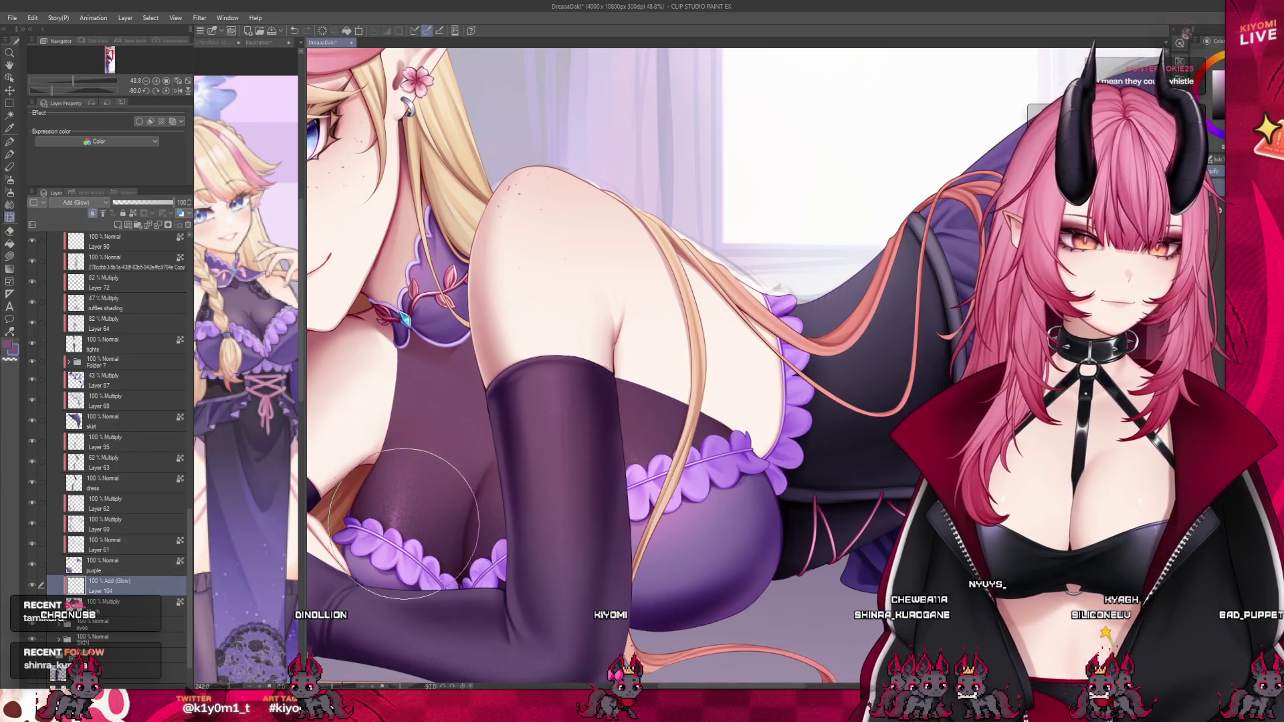
left_click_drag(414, 518, 416, 524)
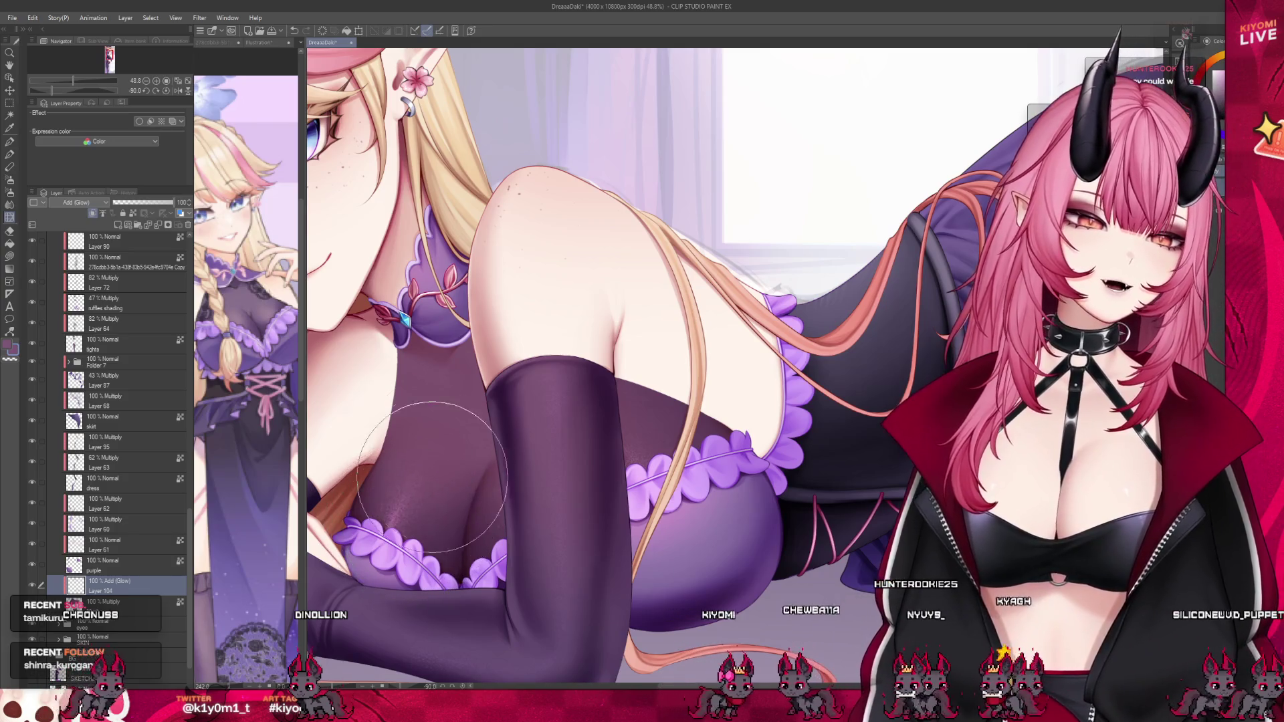
scroll(508, 354, "down", 5)
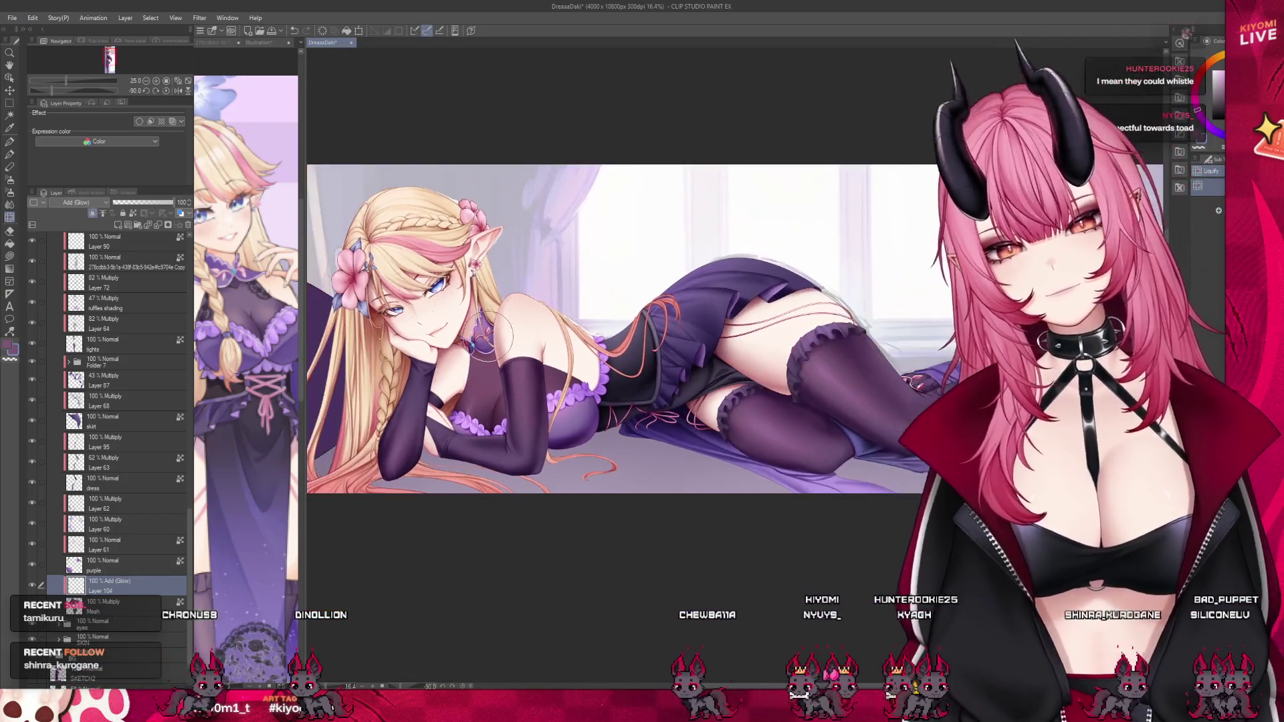
Rectangle-select the left lace strip from the lace image and paste it into the illustration.
scroll(561, 355, "up", 3)
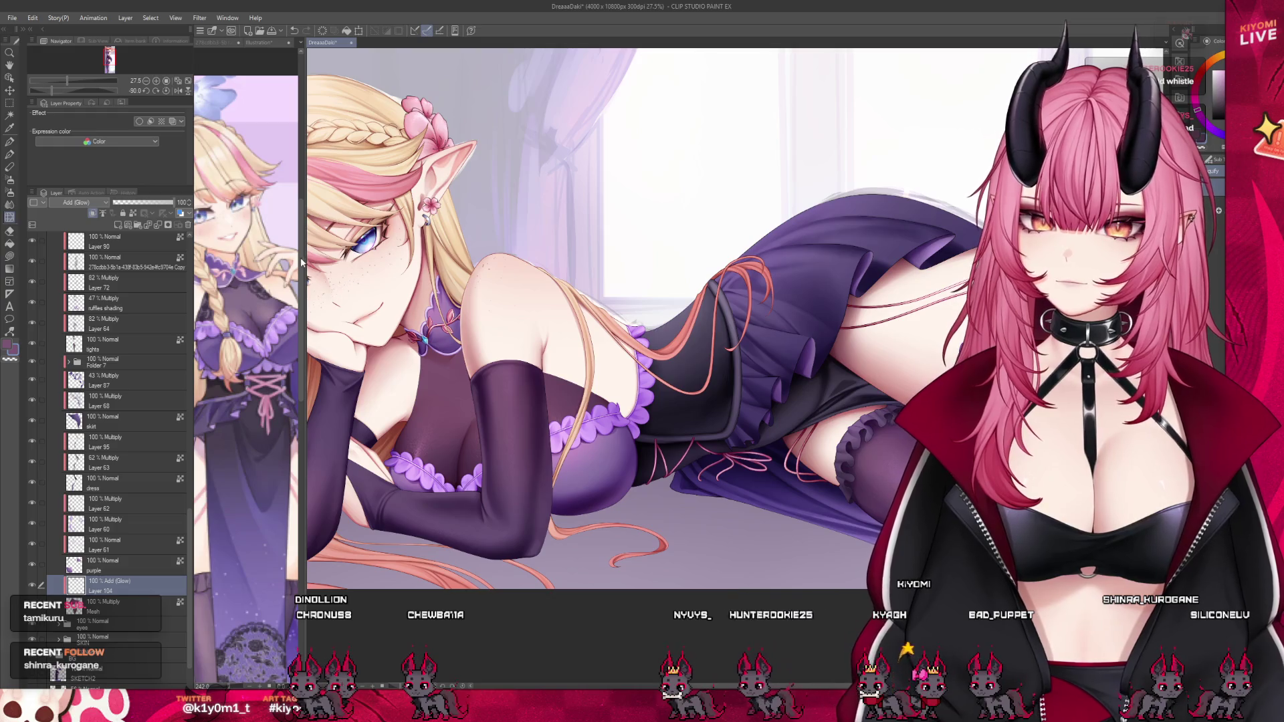
left_click_drag(305, 258, 499, 266)
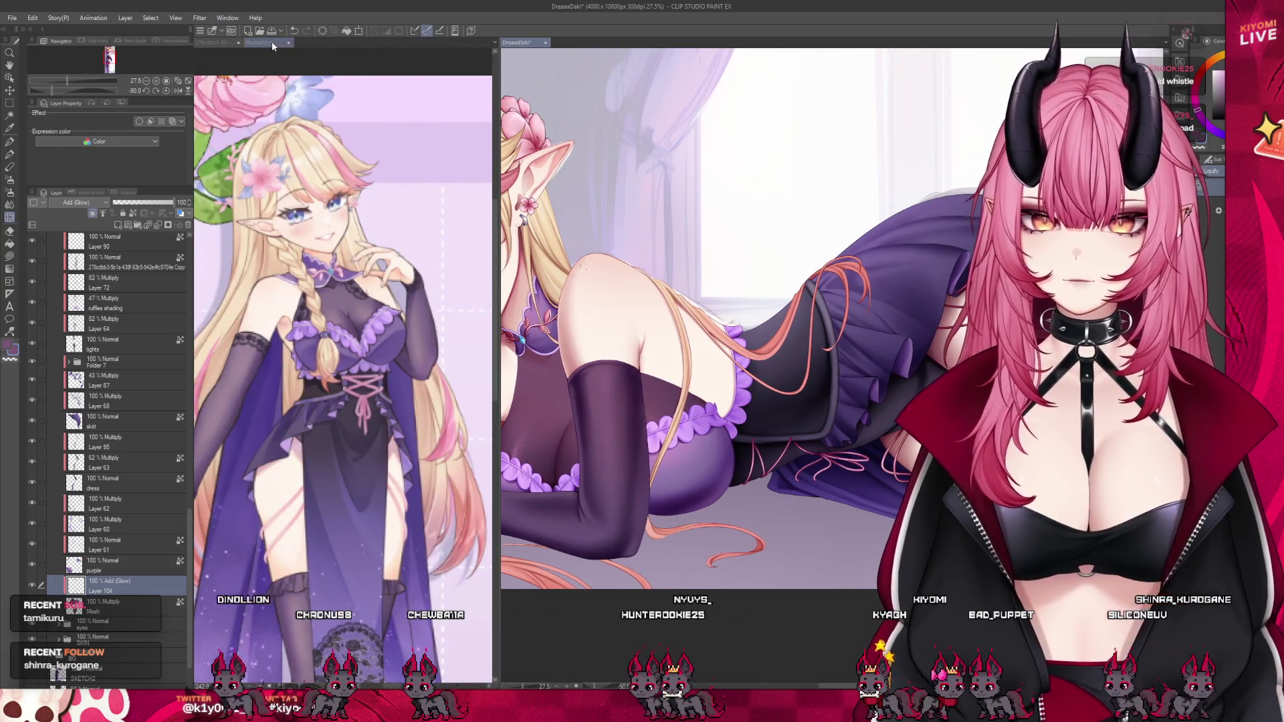
left_click(214, 42)
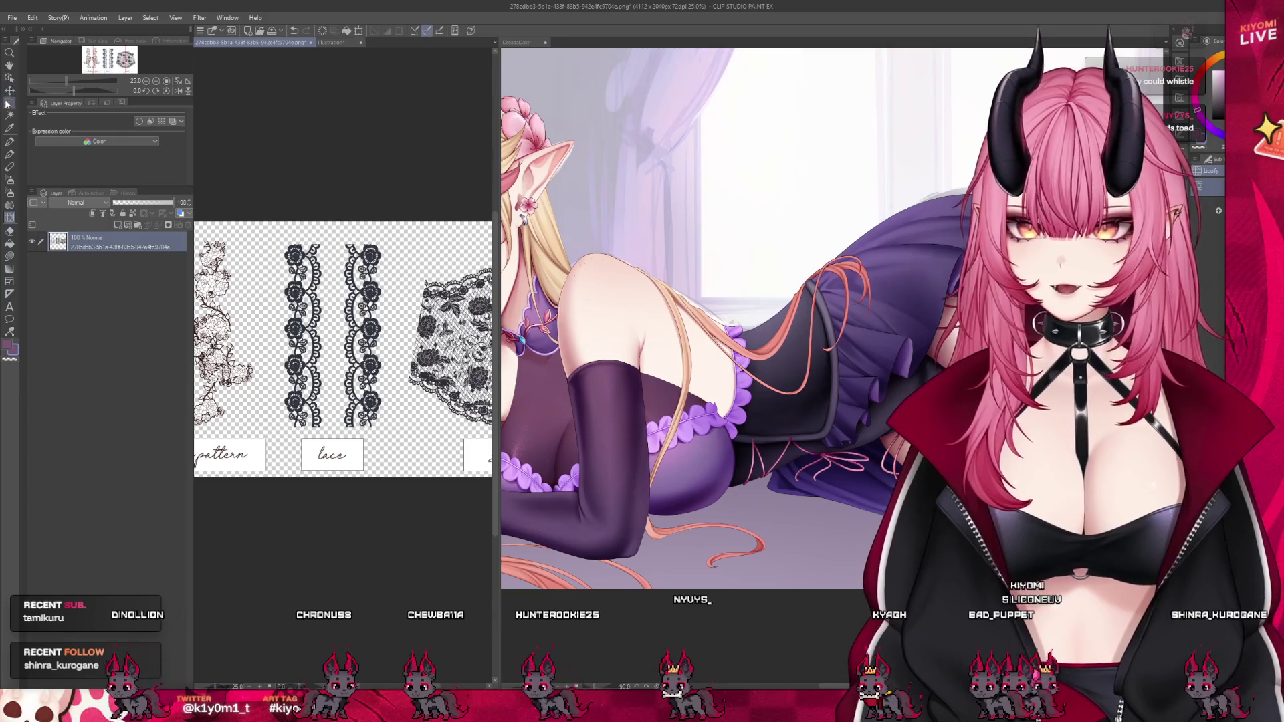
left_click(8, 102)
left_click_drag(272, 234, 332, 431)
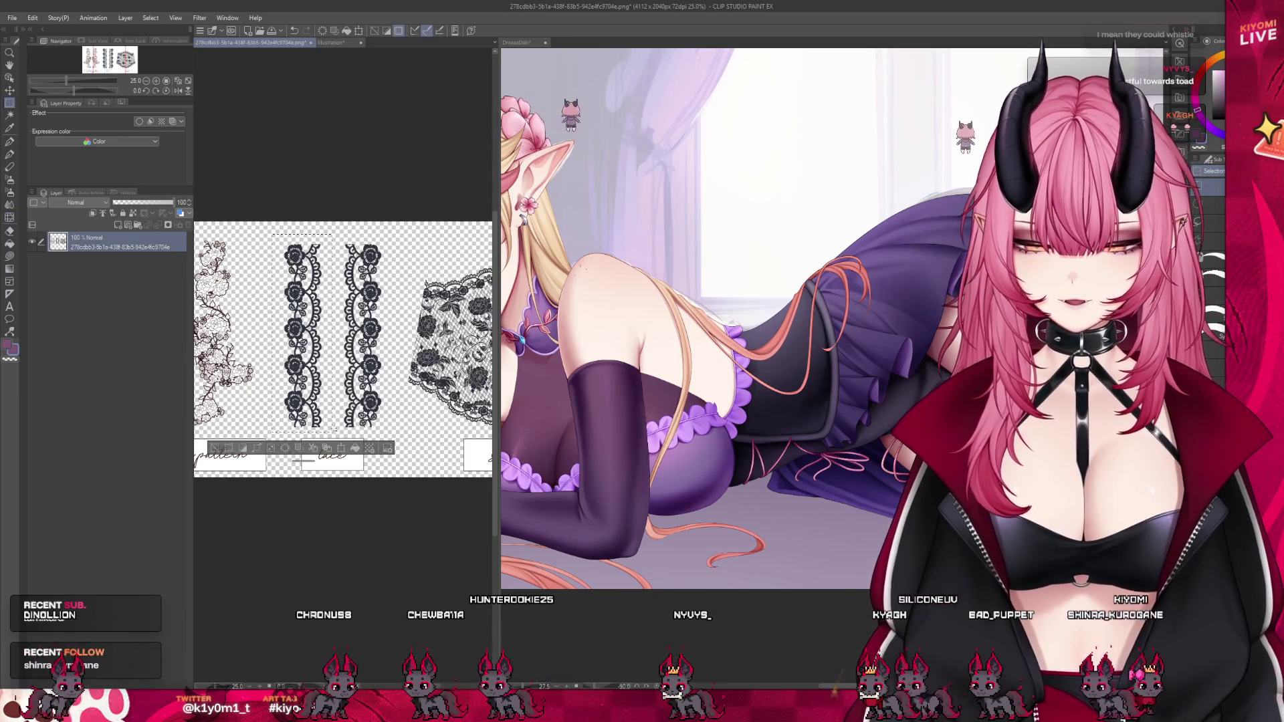
left_click_drag(496, 515, 196, 518)
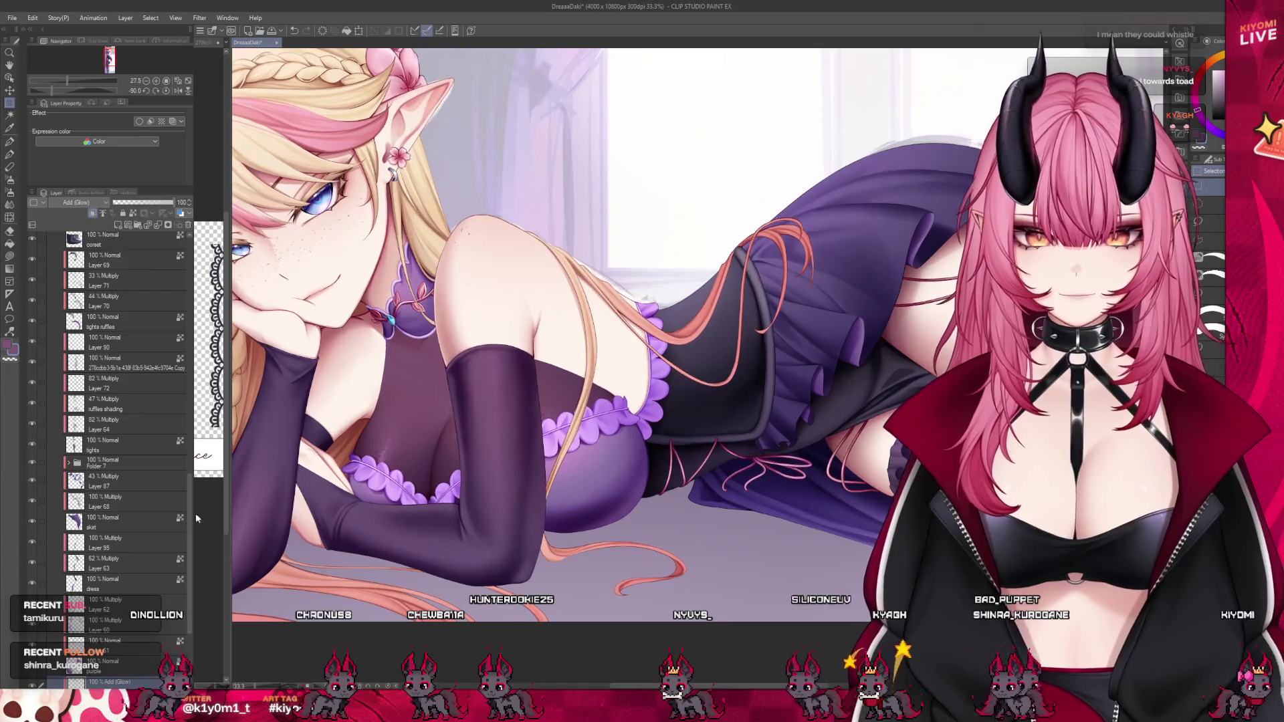
key("ctrl+v")
key("ctrl+minus")
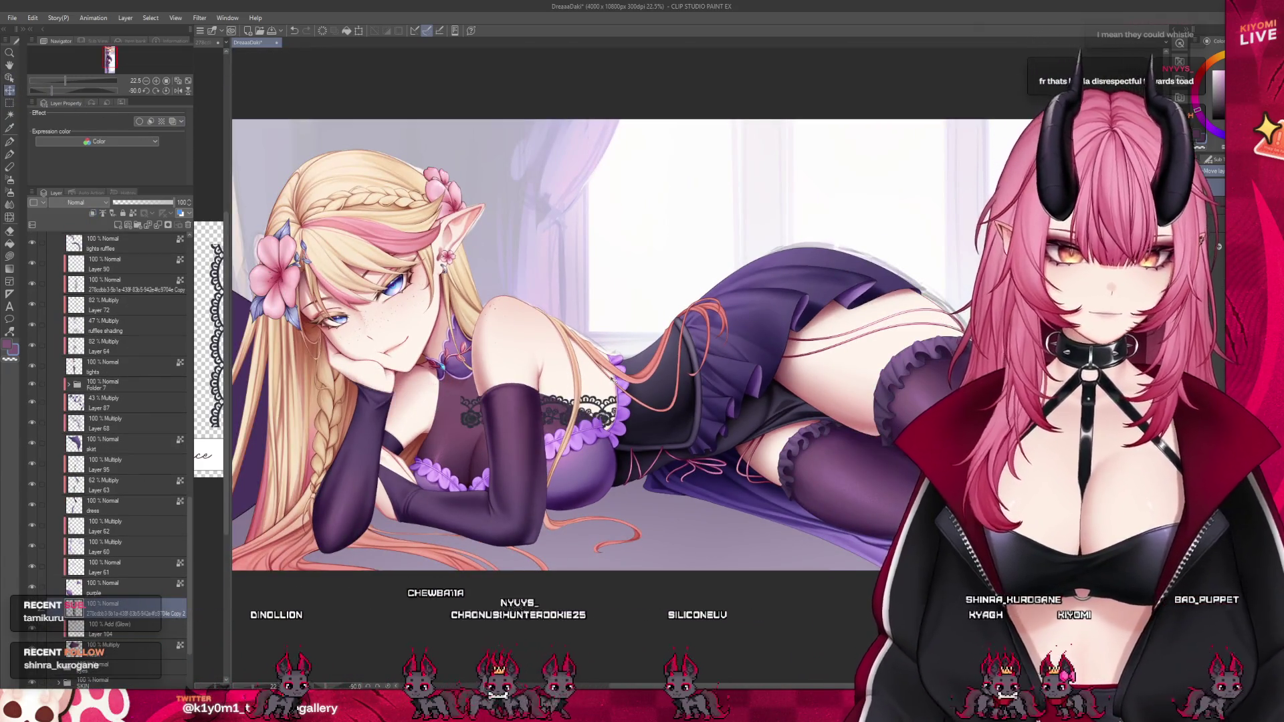
key("ctrl+plus")
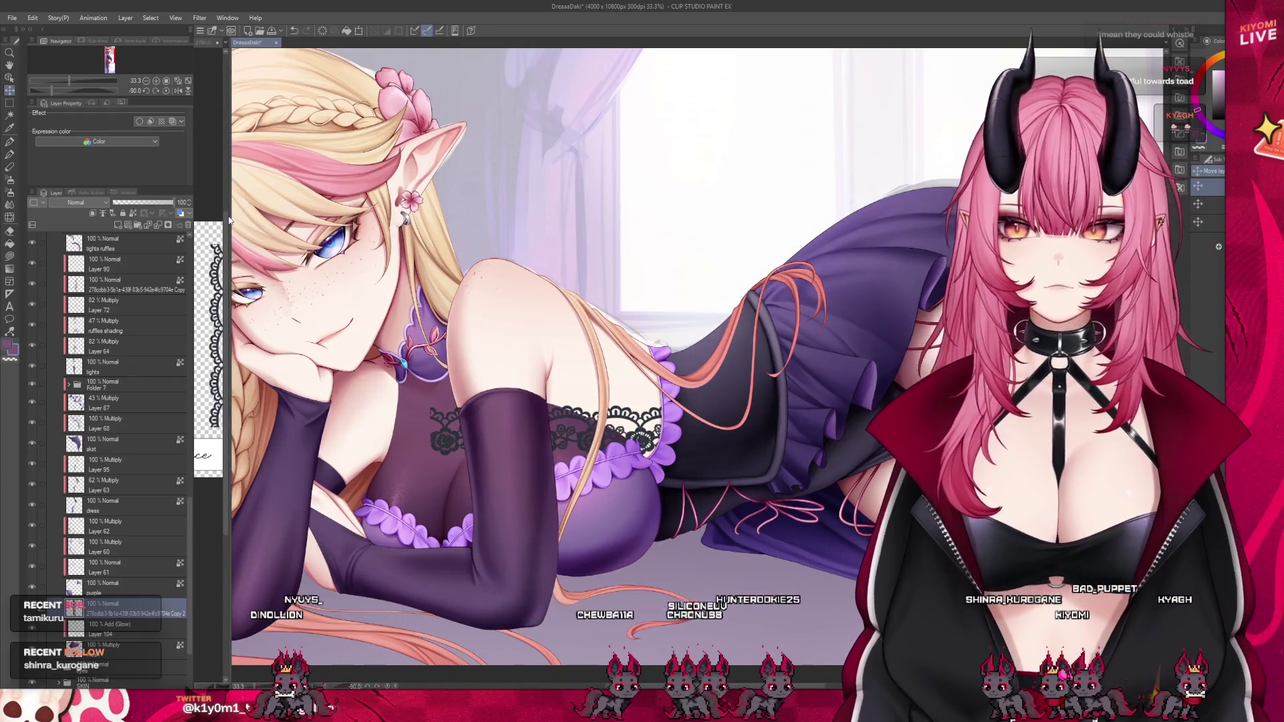
Check the character reference sheet, then return to the main illustration.
left_click_drag(229, 219, 361, 219)
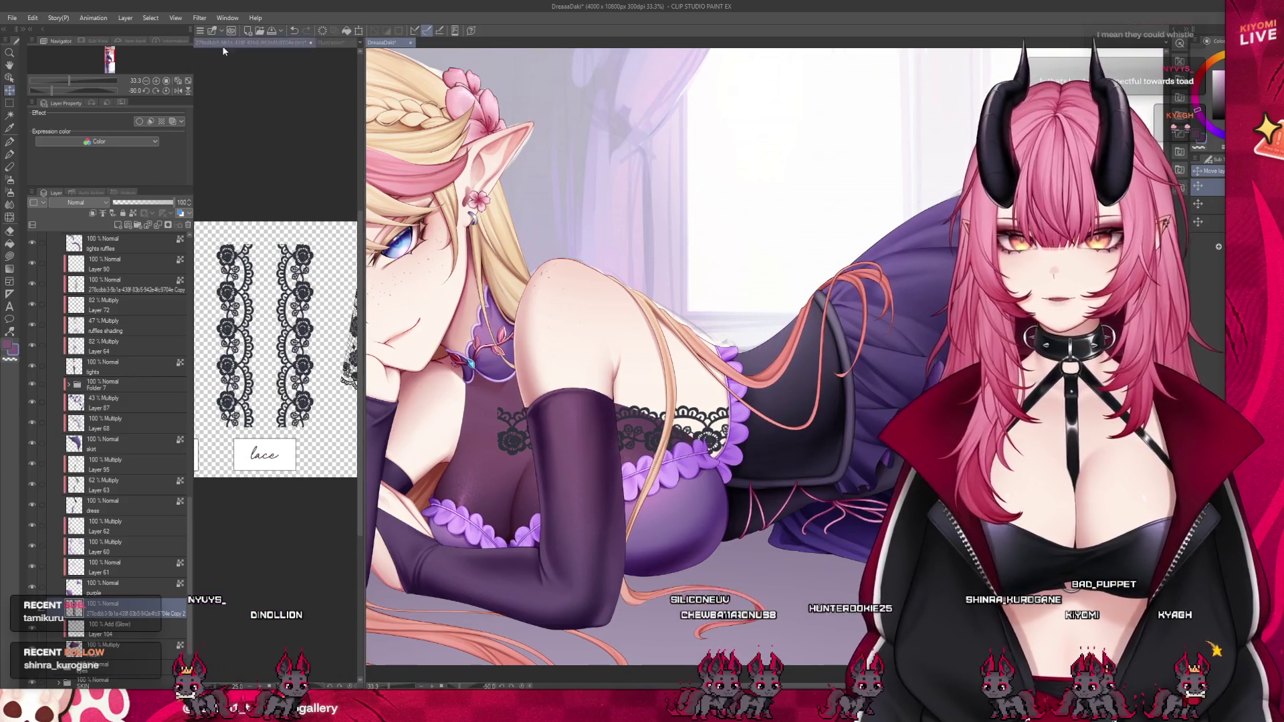
left_click(320, 42)
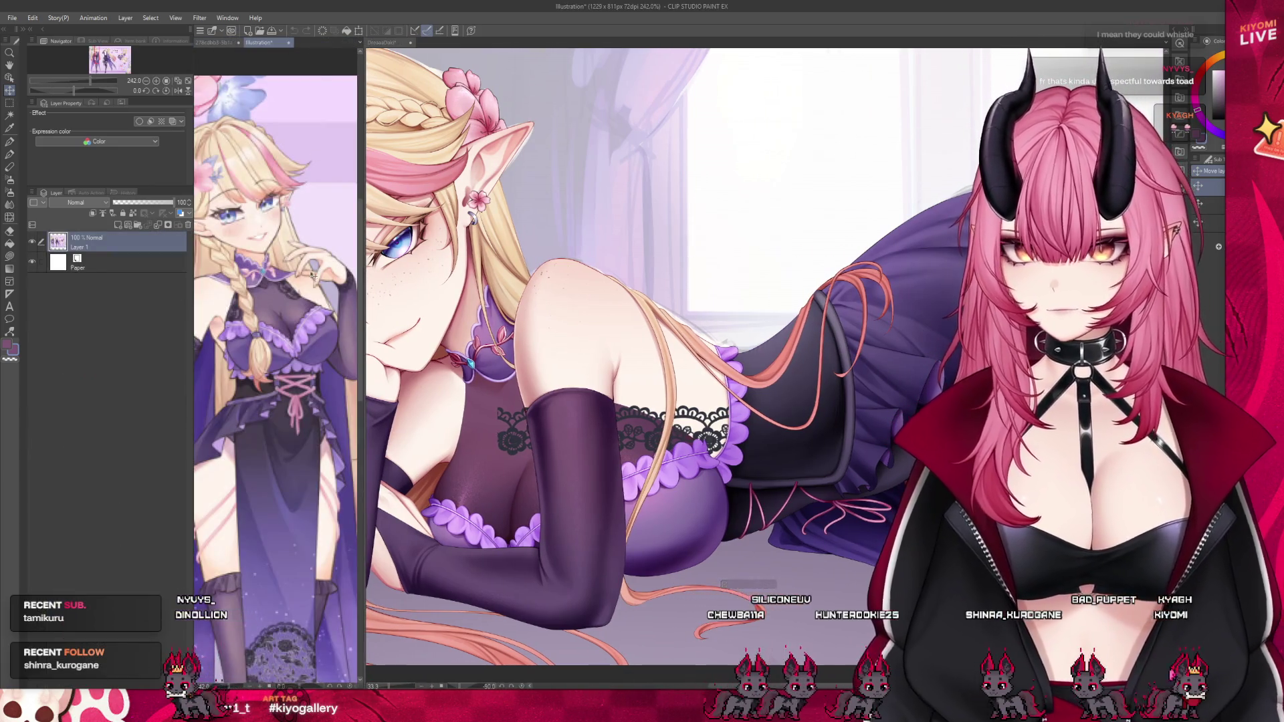
scroll(249, 286, "up", 5)
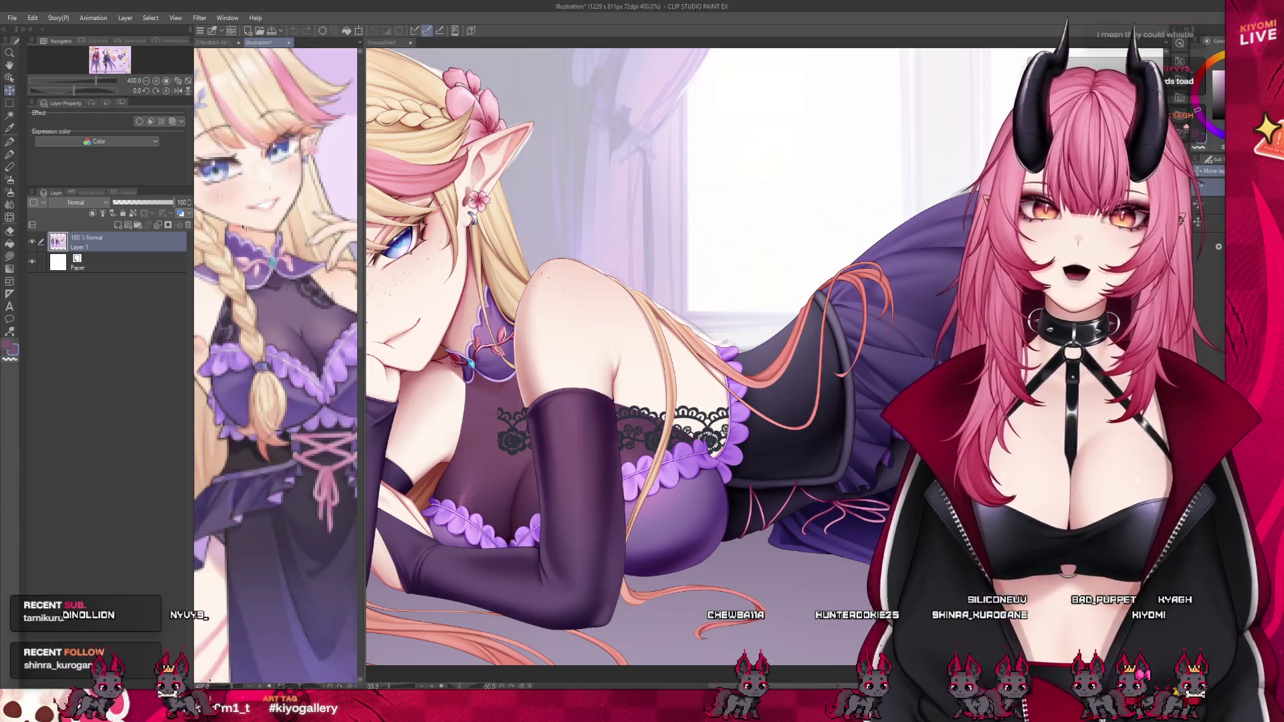
scroll(244, 227, "down", 3)
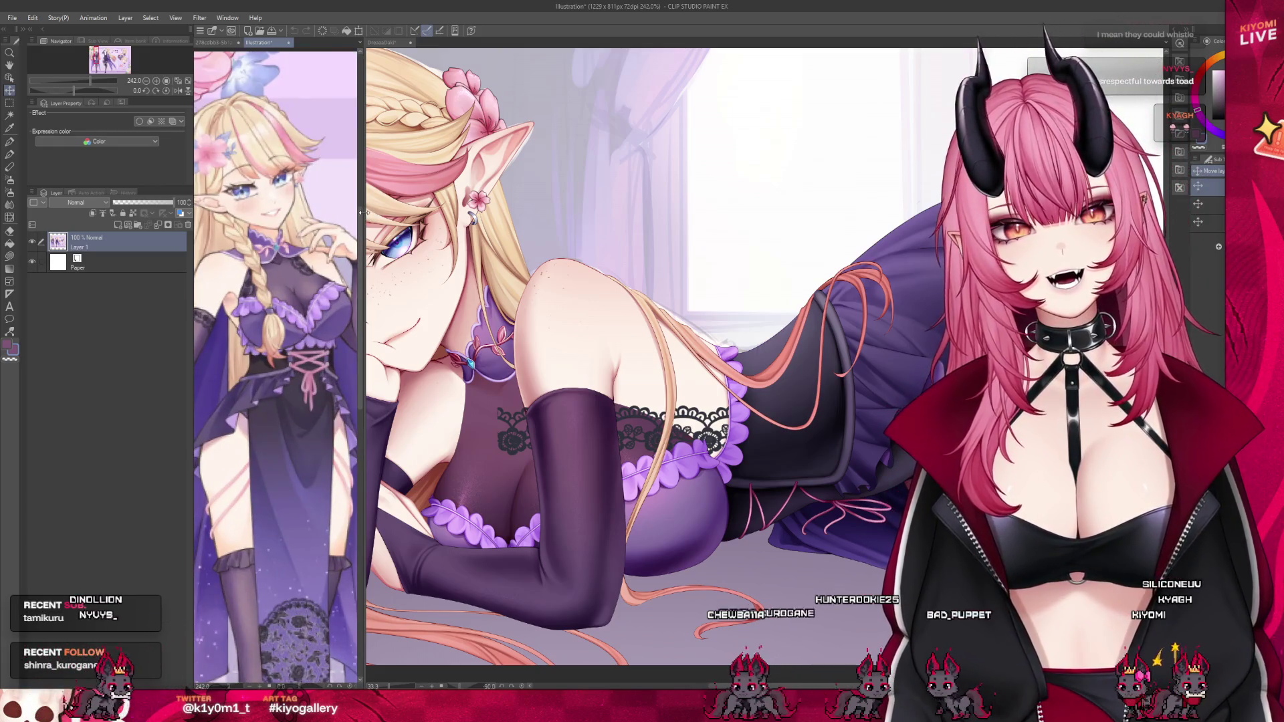
left_click_drag(364, 213, 215, 212)
left_click(370, 464)
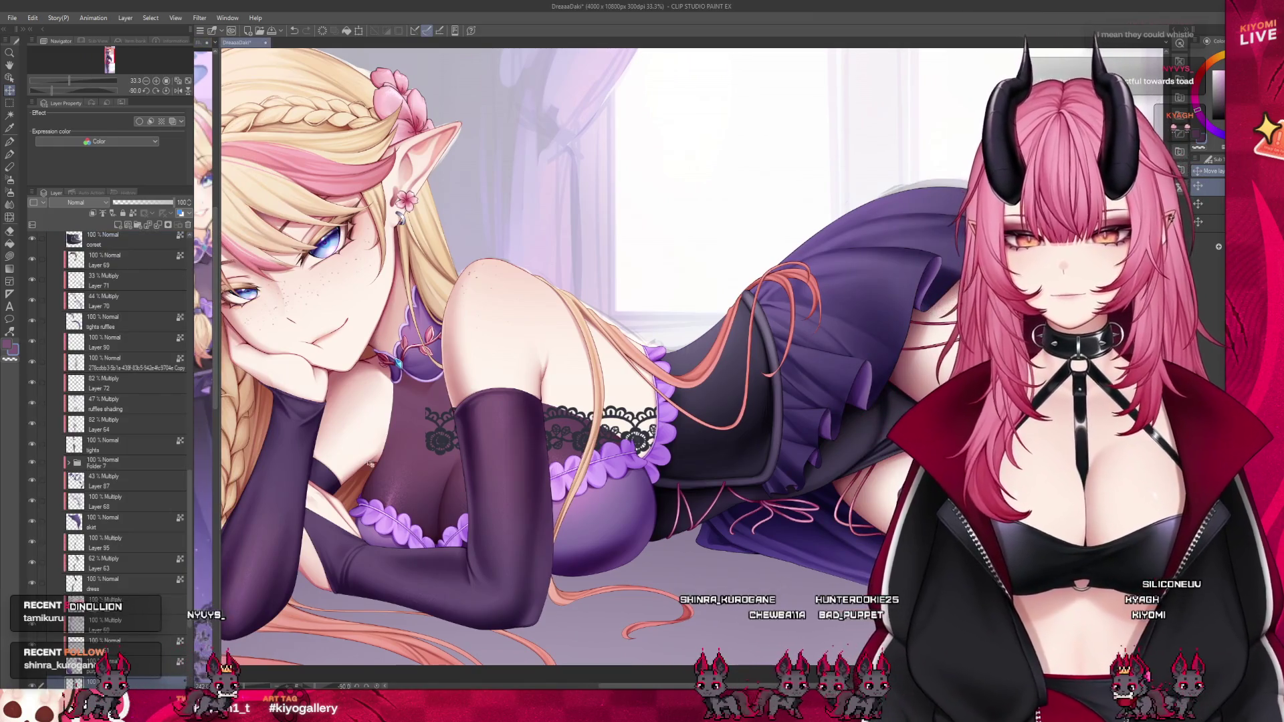
Turn the pasted lace strip vertical, move it onto the chest and shorten it to the bodice.
key("ctrl+t")
left_click_drag(662, 468, 602, 307)
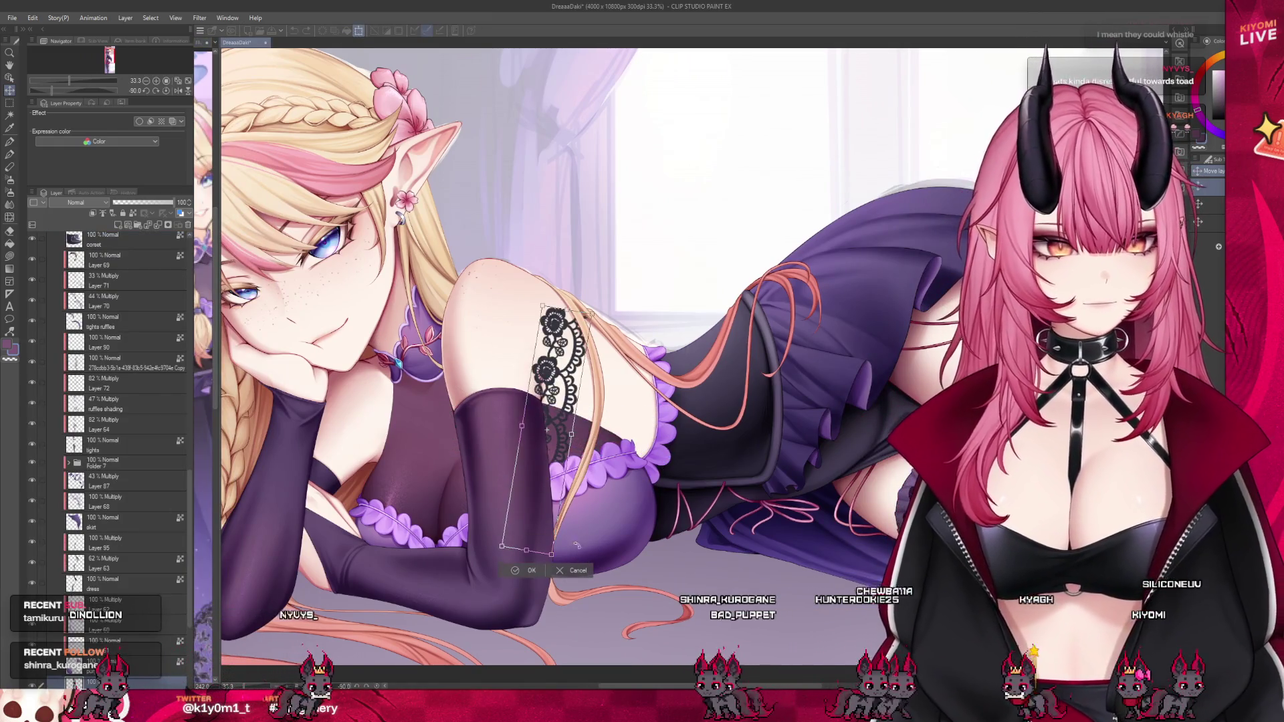
mouse_move(543, 489)
left_mouse_down()
mouse_move(379, 489)
mouse_move(395, 497)
left_mouse_up()
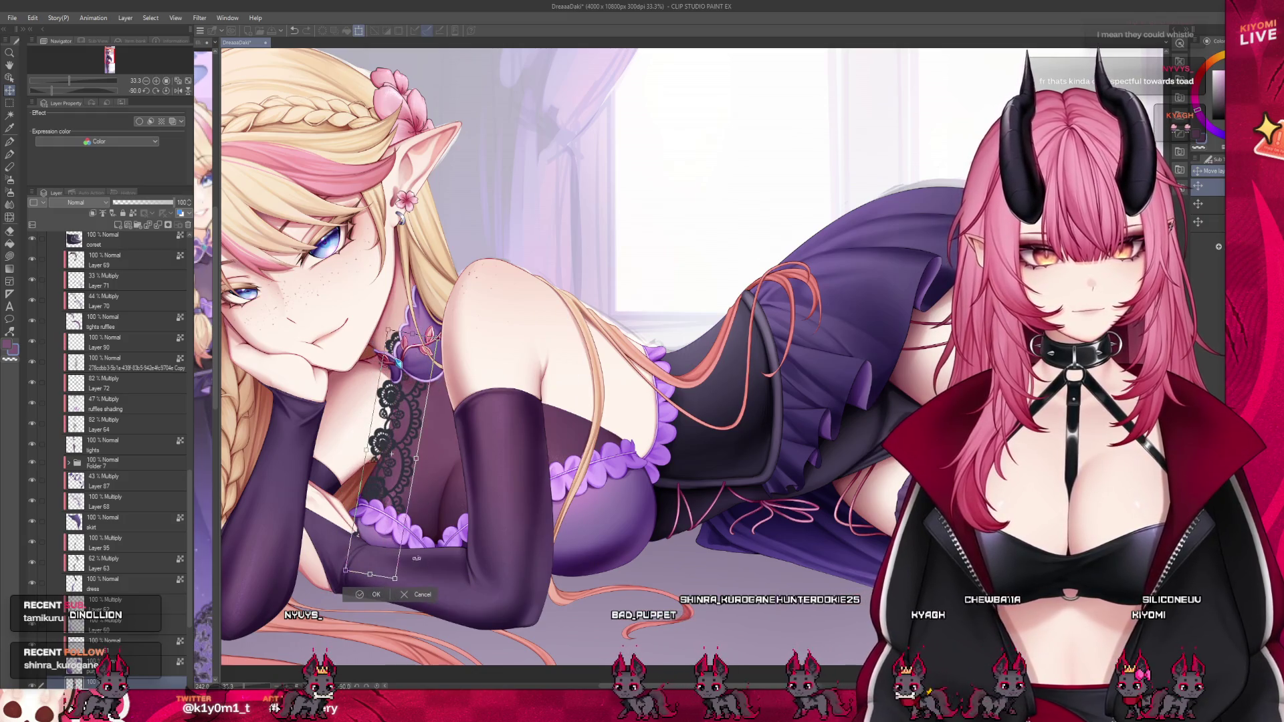
left_click_drag(370, 573, 382, 458)
left_click(376, 542)
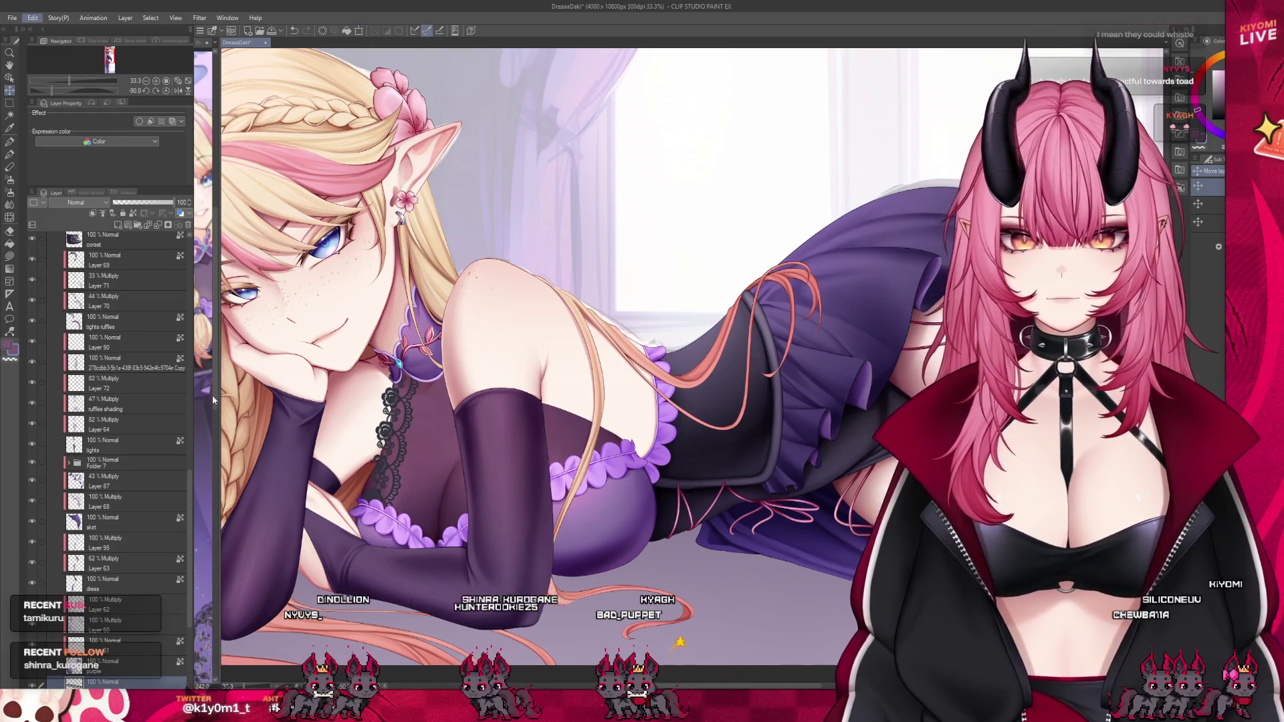
Warp the lace along the body's curve and lower its layer opacity to 20%.
key("ctrl+t")
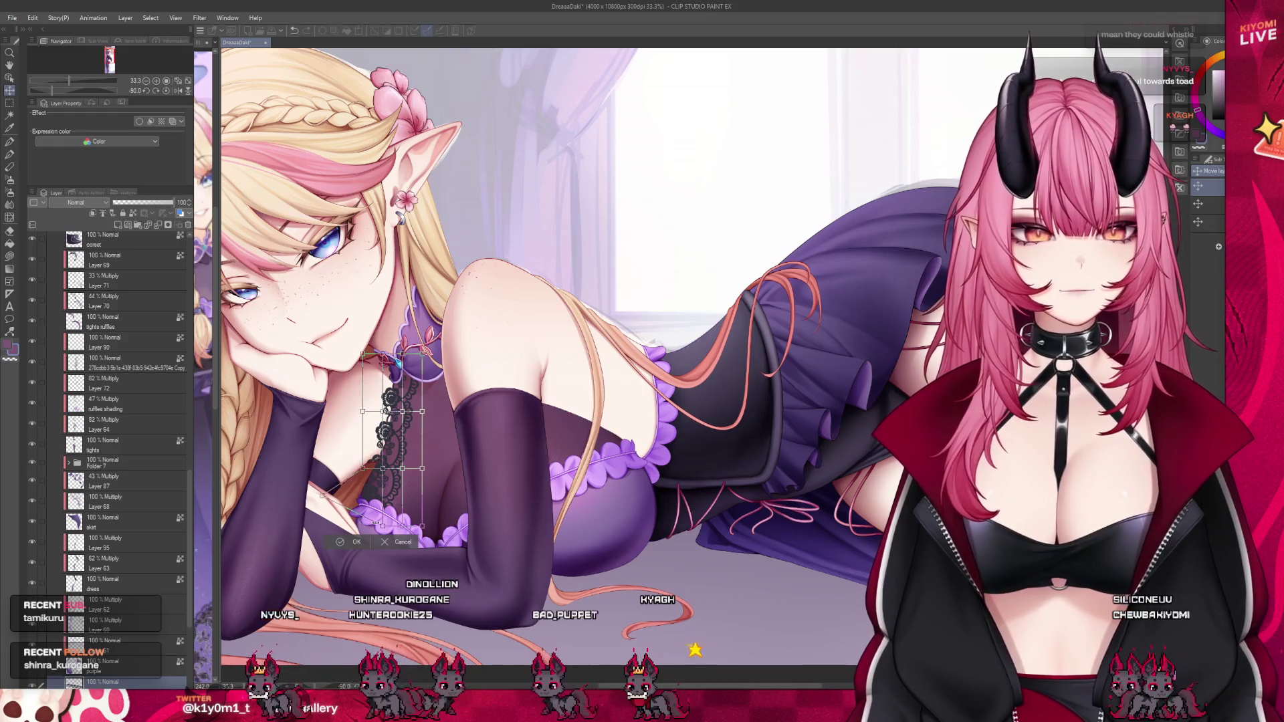
mouse_move(321, 497)
left_mouse_down()
mouse_move(353, 499)
mouse_move(393, 464)
left_mouse_up()
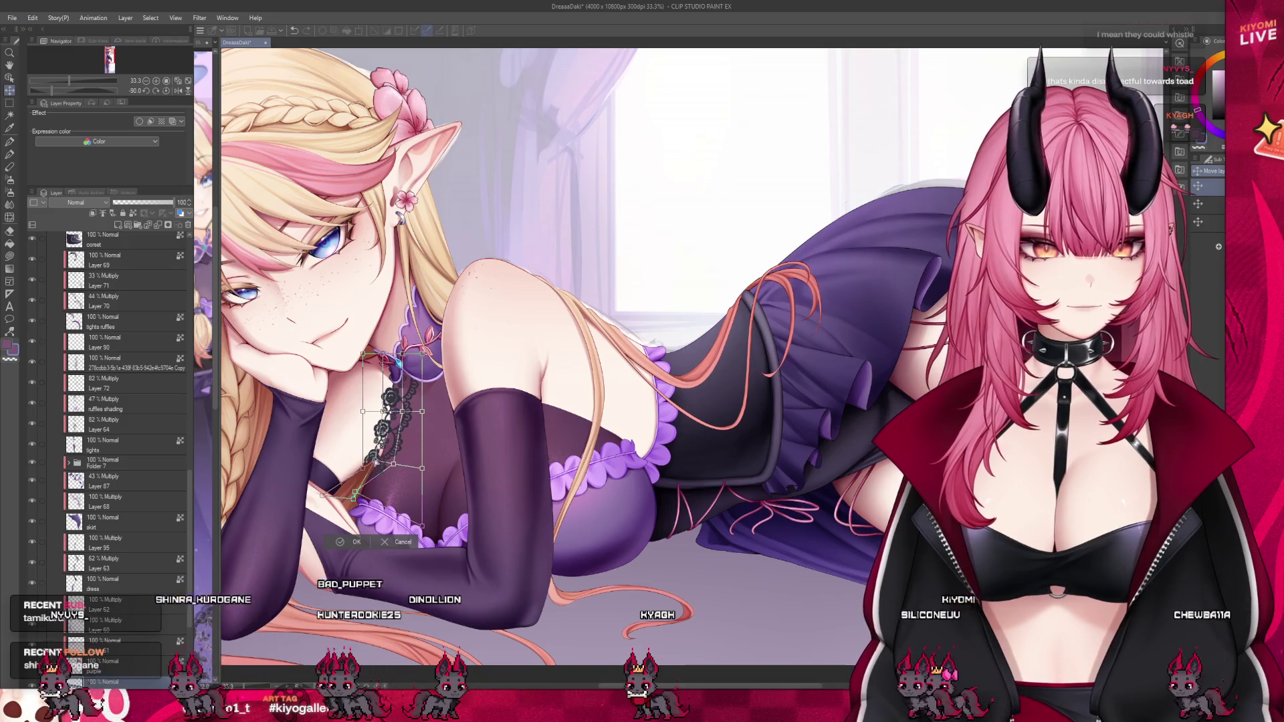
left_click_drag(398, 362, 402, 415)
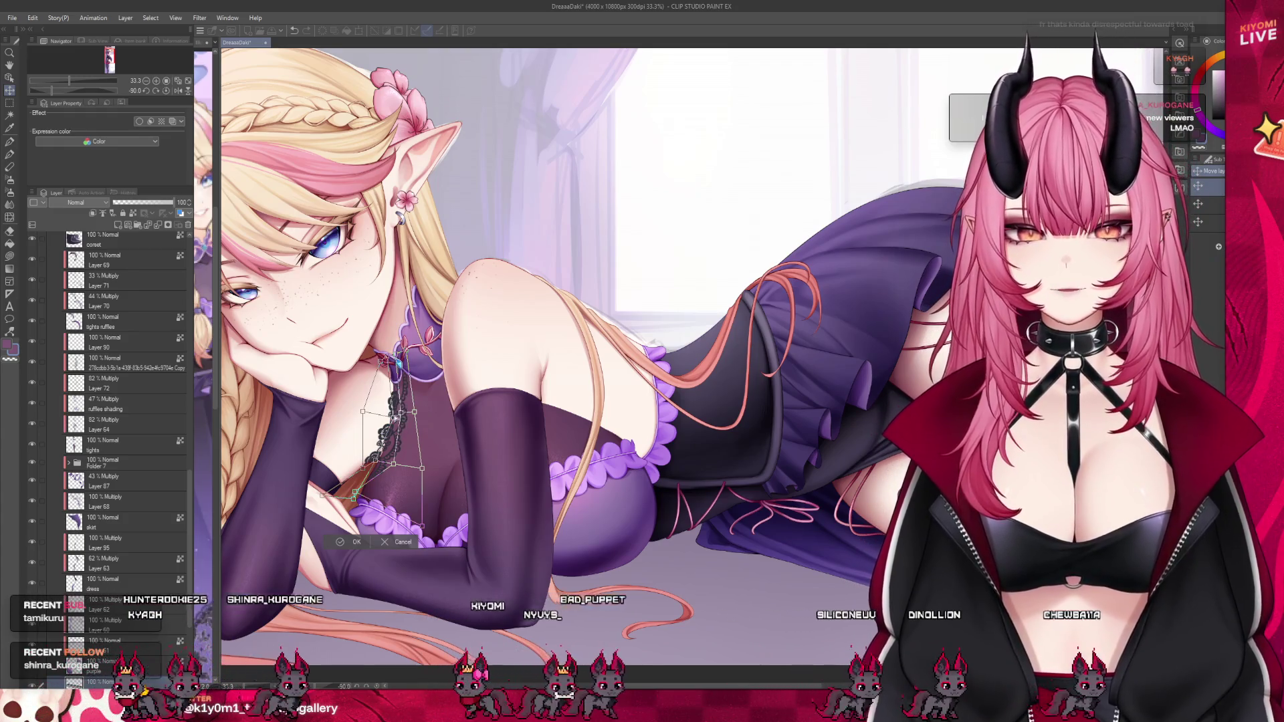
mouse_move(394, 465)
left_mouse_down()
mouse_move(436, 433)
mouse_move(415, 420)
left_mouse_up()
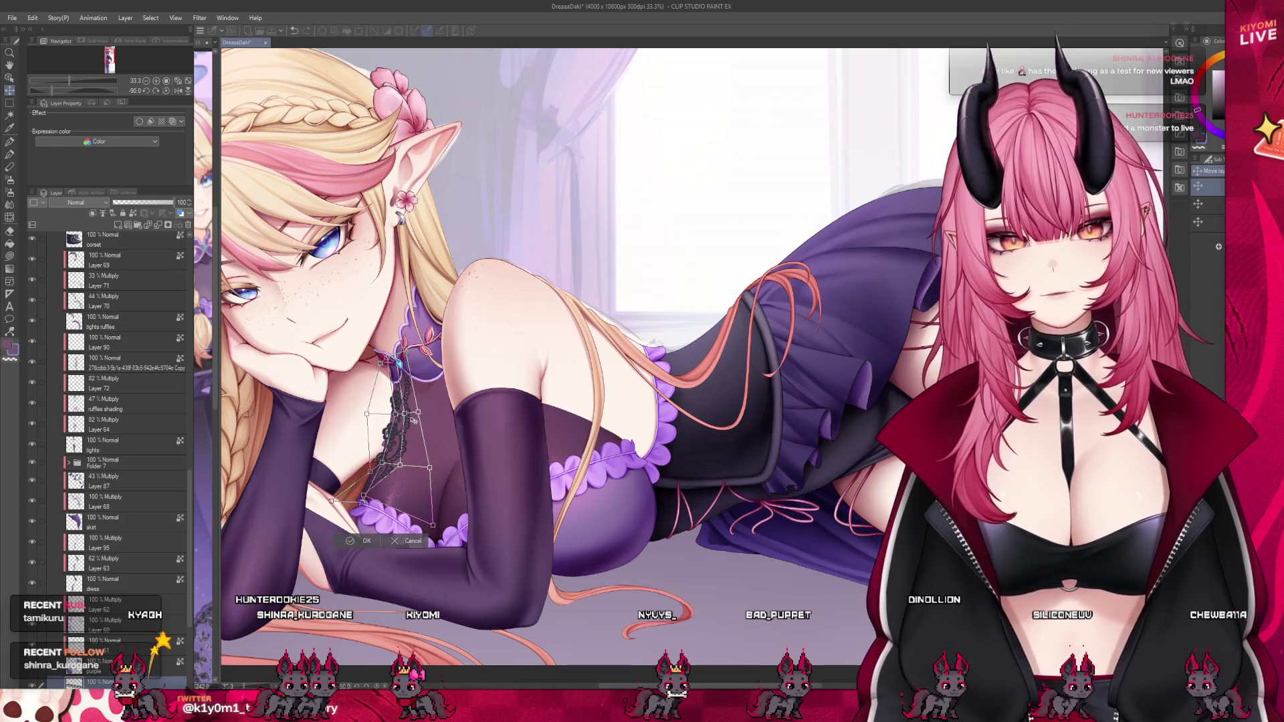
scroll(388, 434, "up", 3)
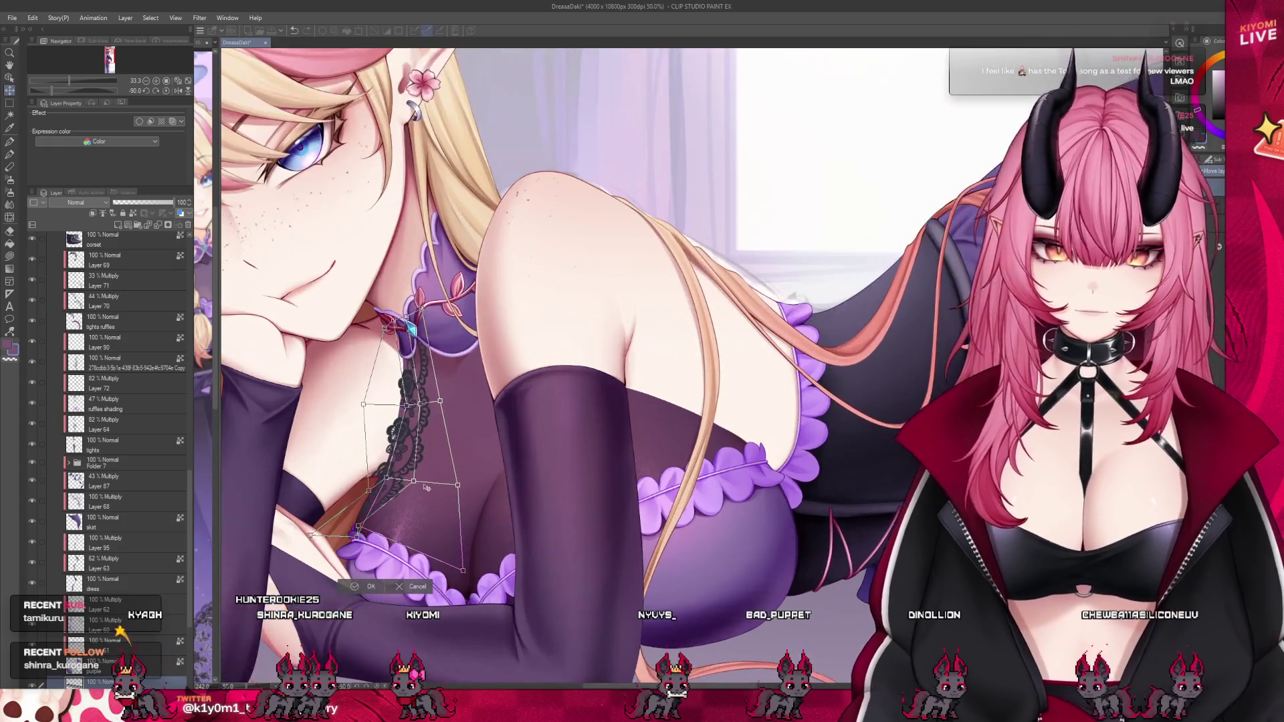
left_click_drag(409, 479, 409, 481)
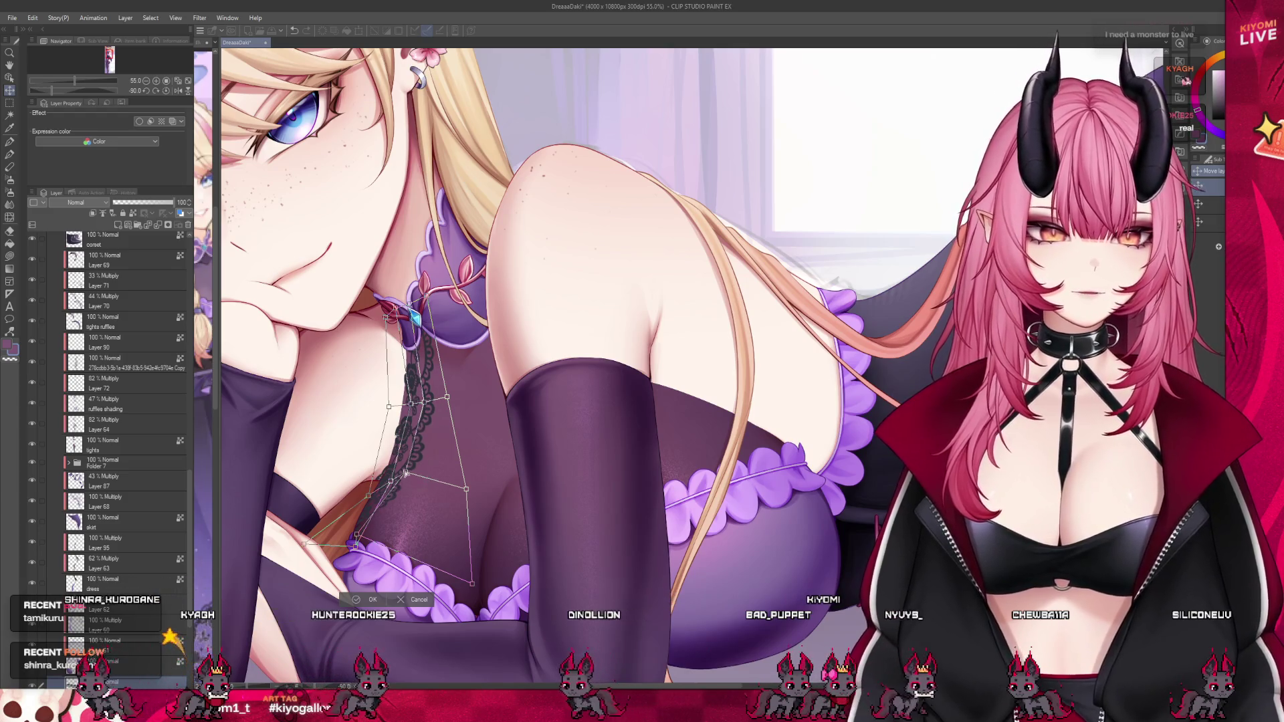
left_click_drag(466, 489, 443, 455)
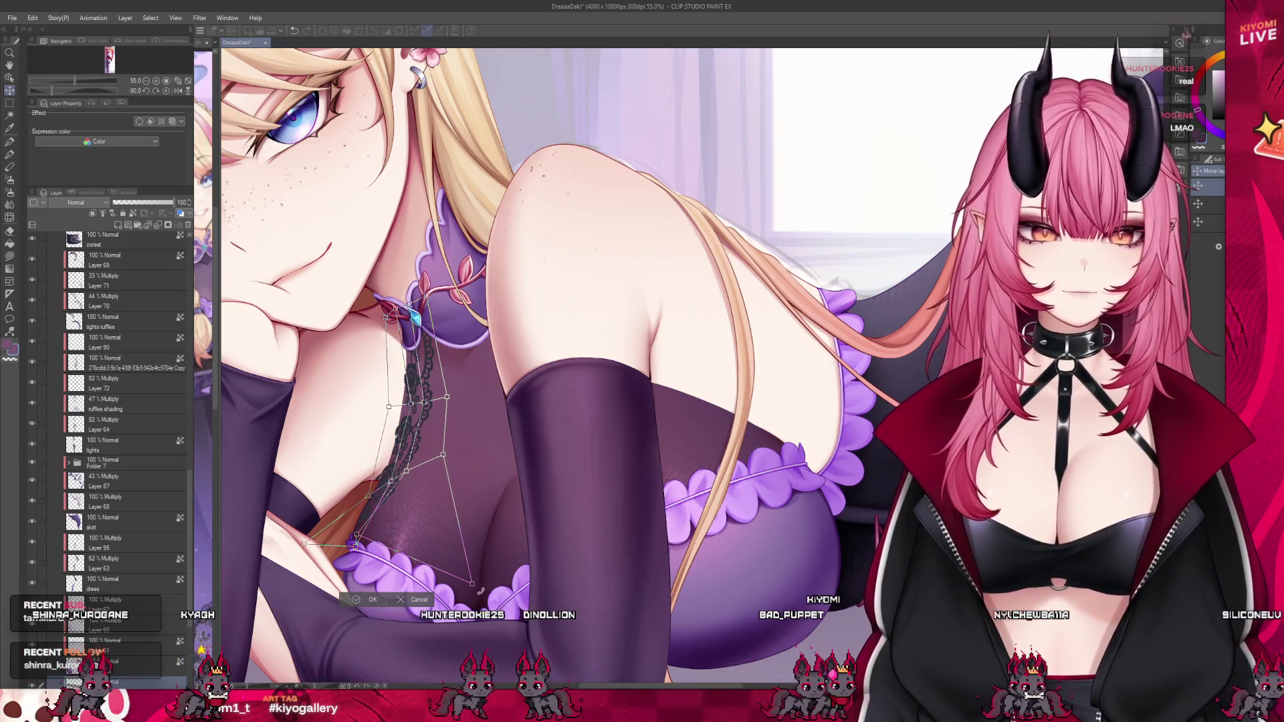
left_click_drag(472, 584, 415, 565)
left_click(360, 578)
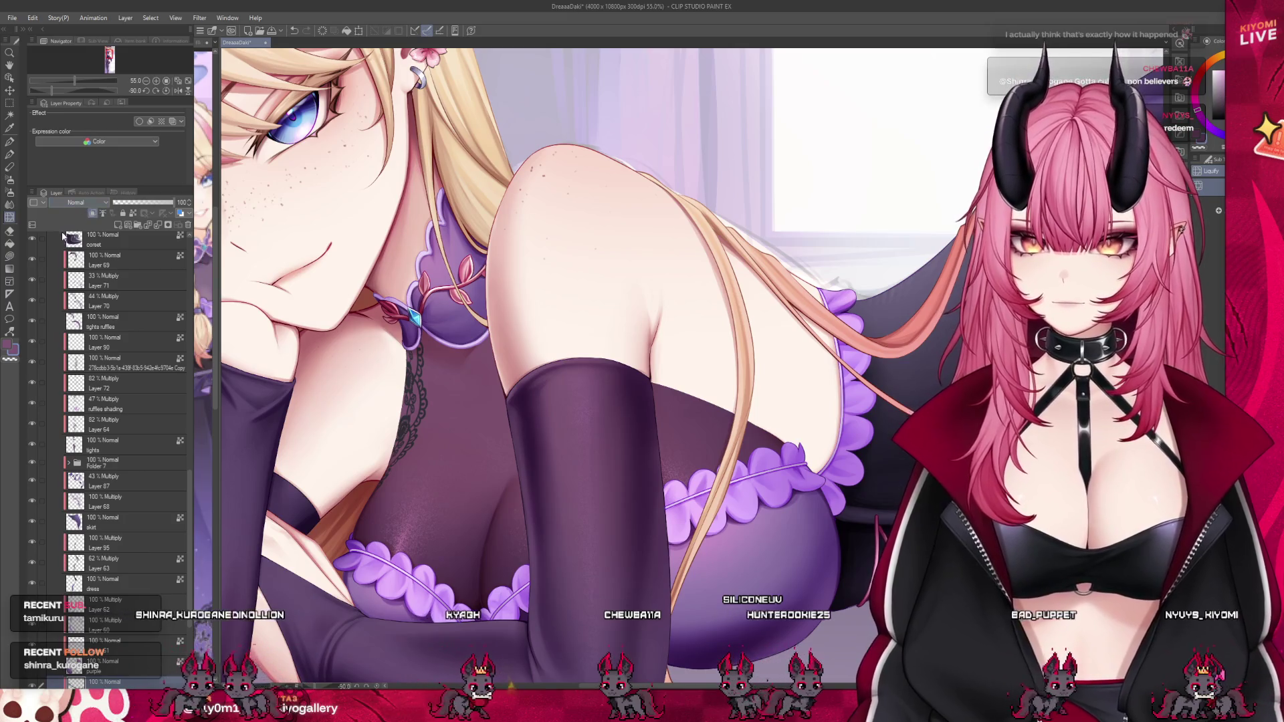
left_click_drag(134, 207, 131, 209)
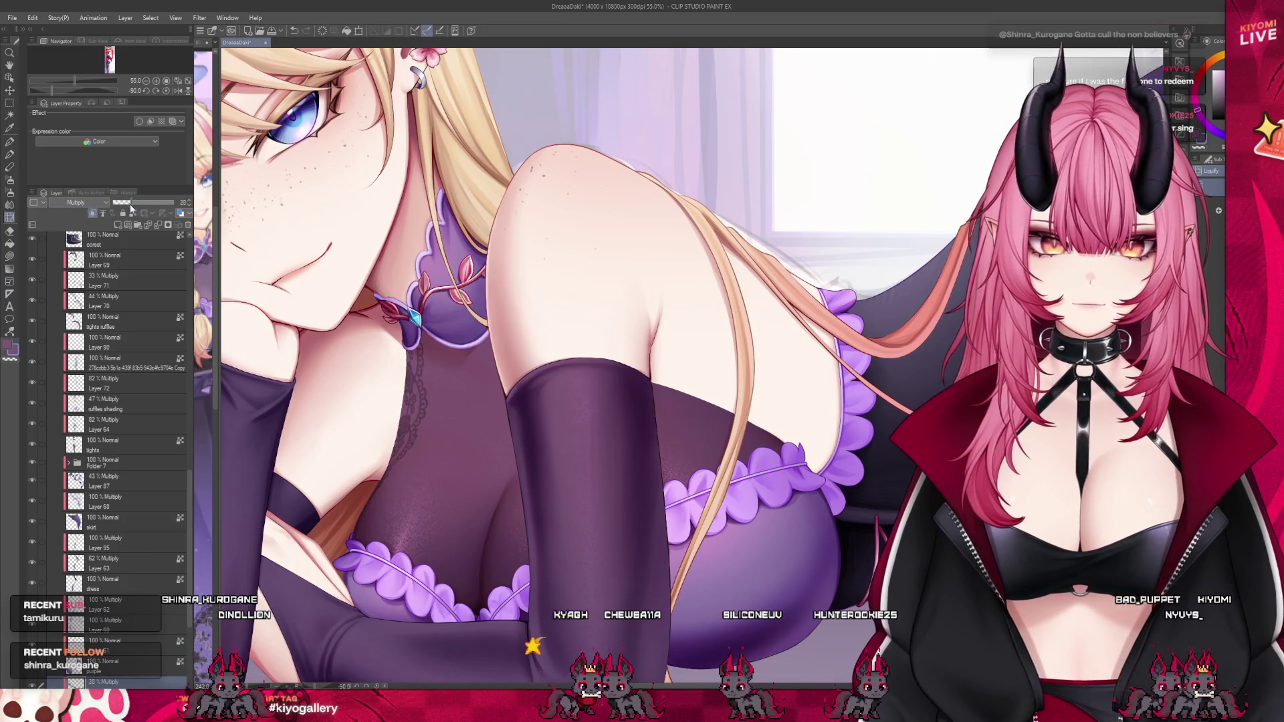
Undo back to the chest lace strip and rotate it to follow the neckline.
scroll(401, 268, "down", 4)
scroll(586, 231, "up", 2)
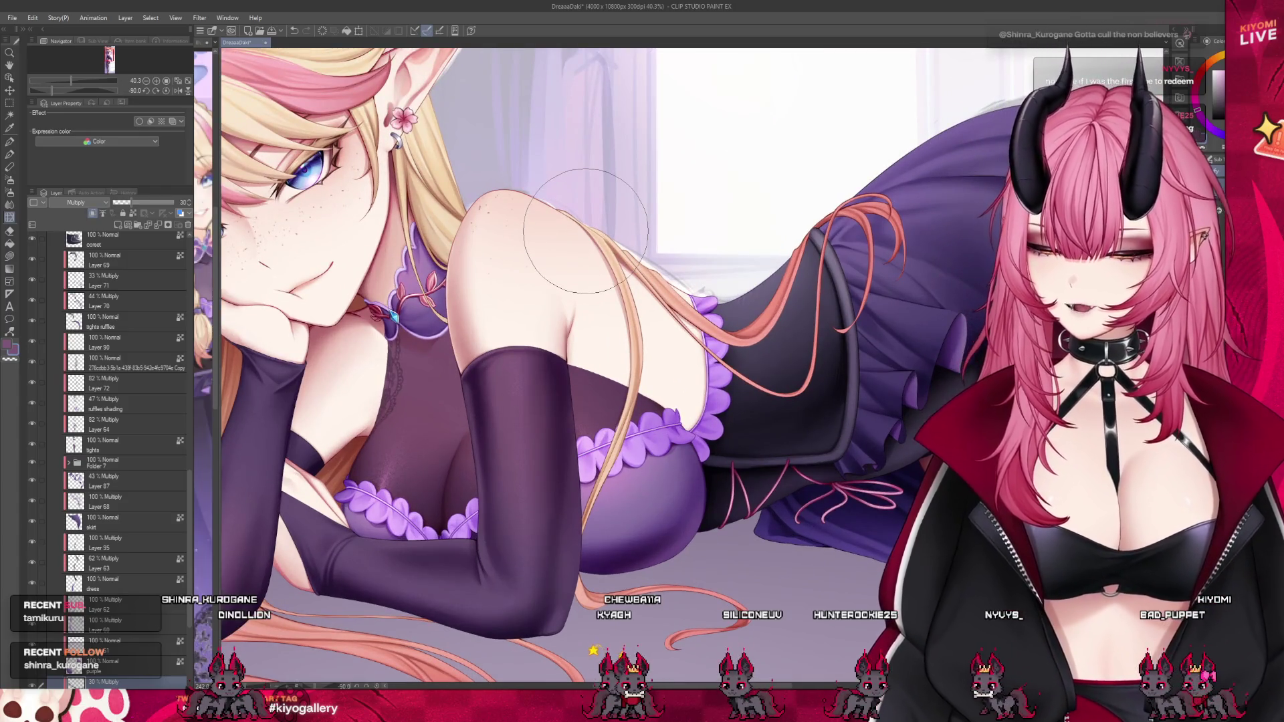
key("ctrl+z")
scroll(137, 379, "down", 1)
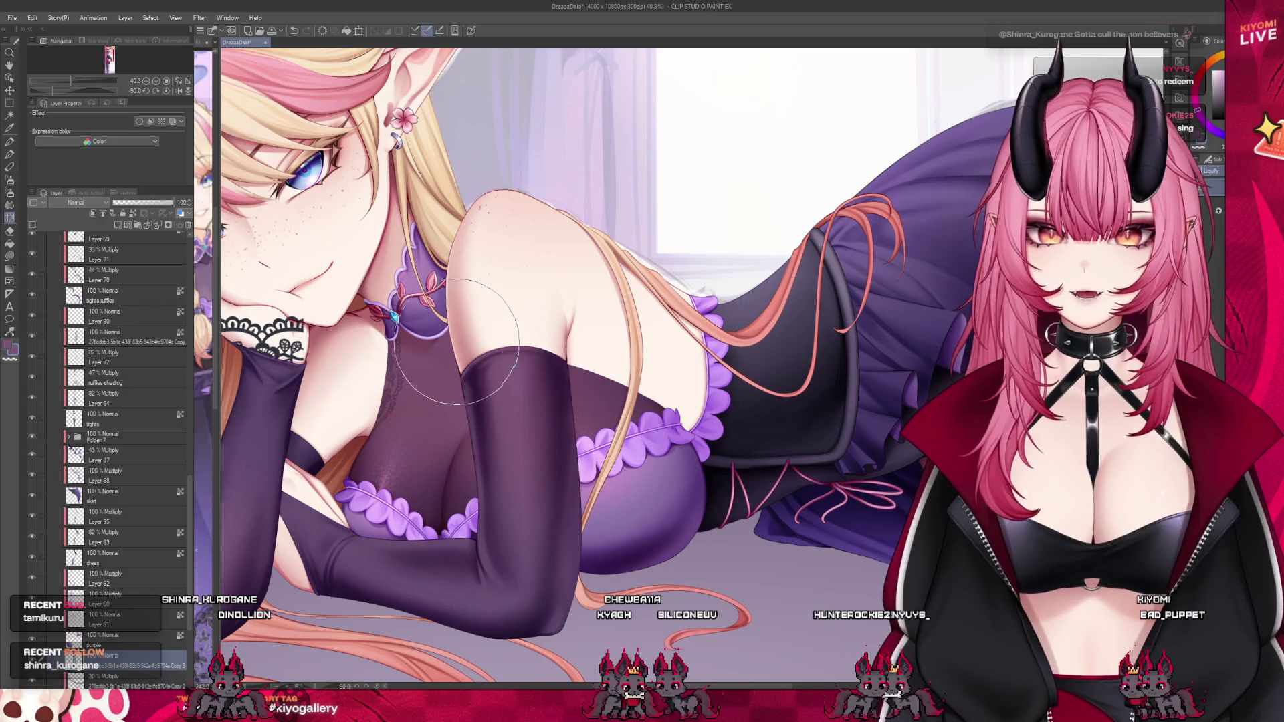
key("ctrl+z")
key("ctrl+z")
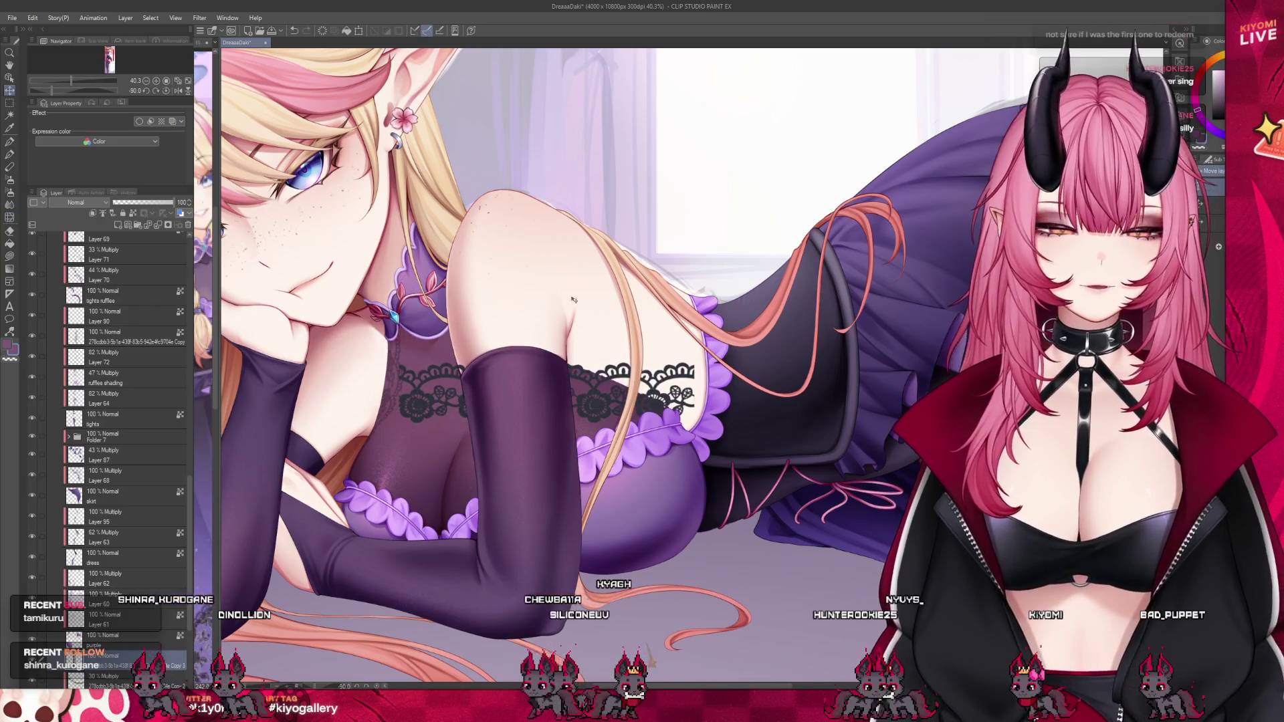
left_click(360, 30)
mouse_move(699, 374)
left_mouse_down()
mouse_move(661, 492)
mouse_move(569, 393)
mouse_move(574, 409)
left_mouse_up()
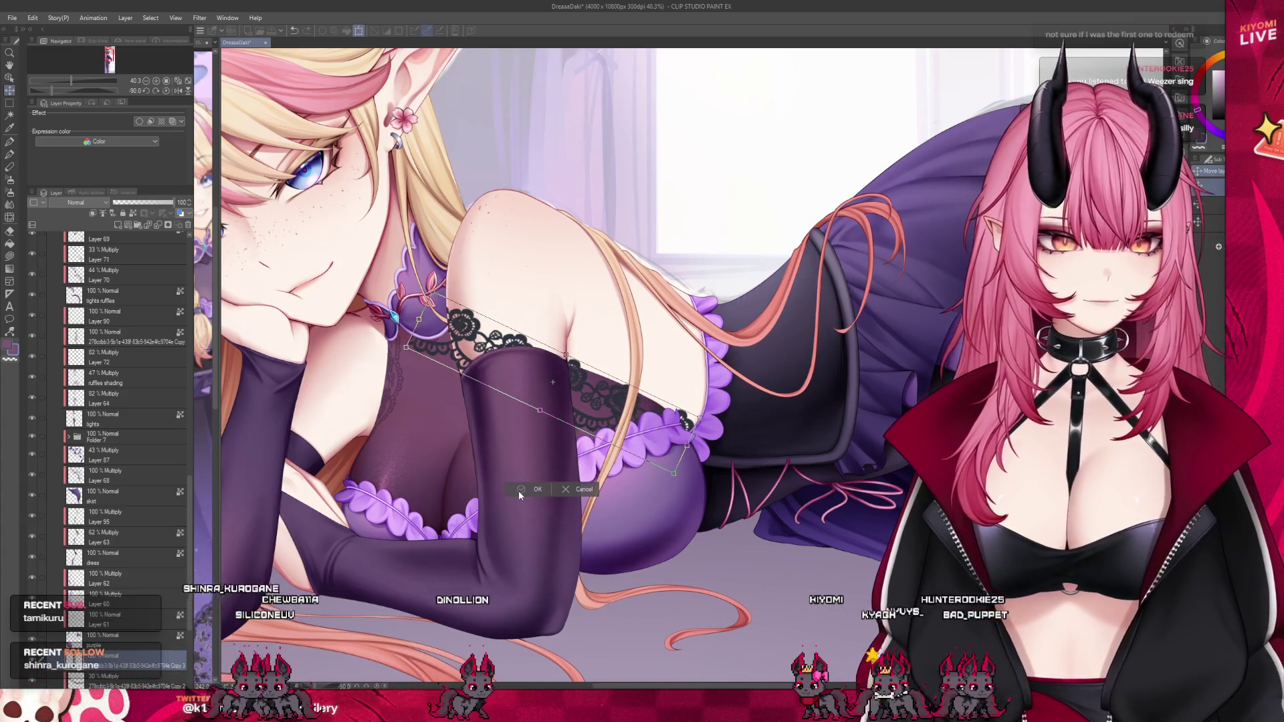
left_click(520, 490)
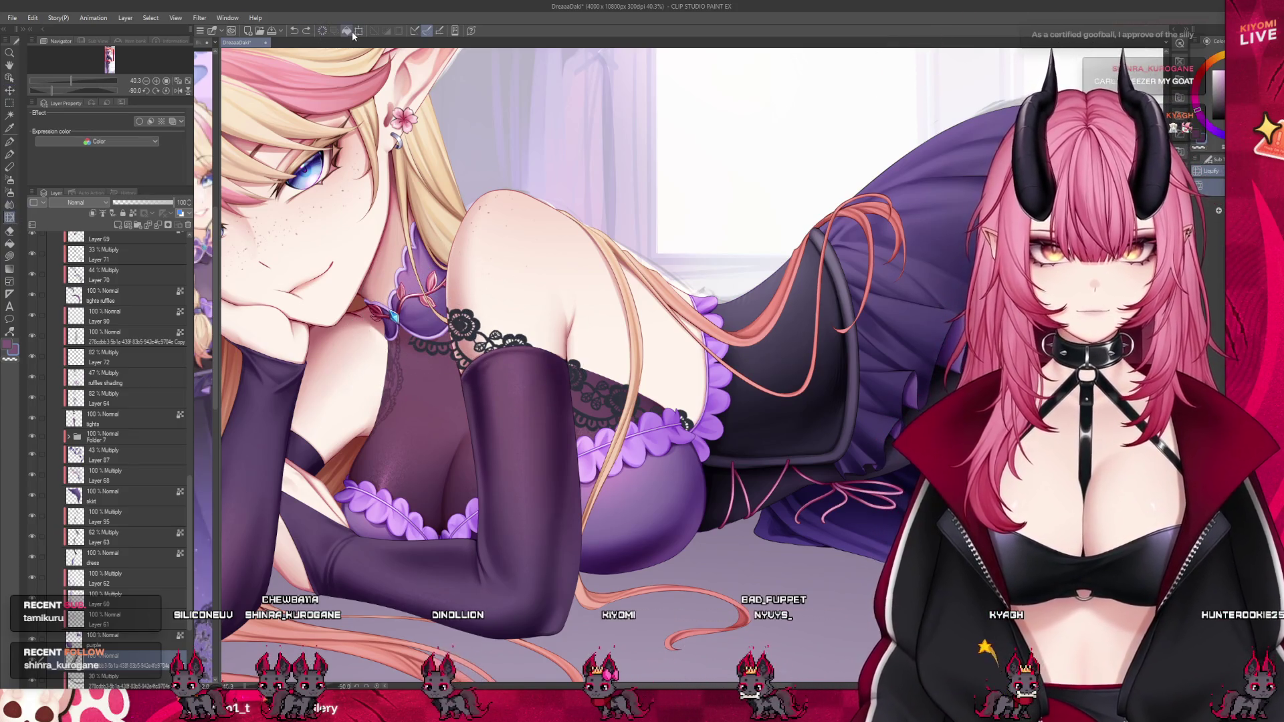
Shrink the lace pattern slightly and clip it to the clothing layer below.
left_click(359, 30)
mouse_move(693, 471)
left_mouse_down()
mouse_move(610, 421)
mouse_move(622, 426)
left_mouse_up()
key("Return")
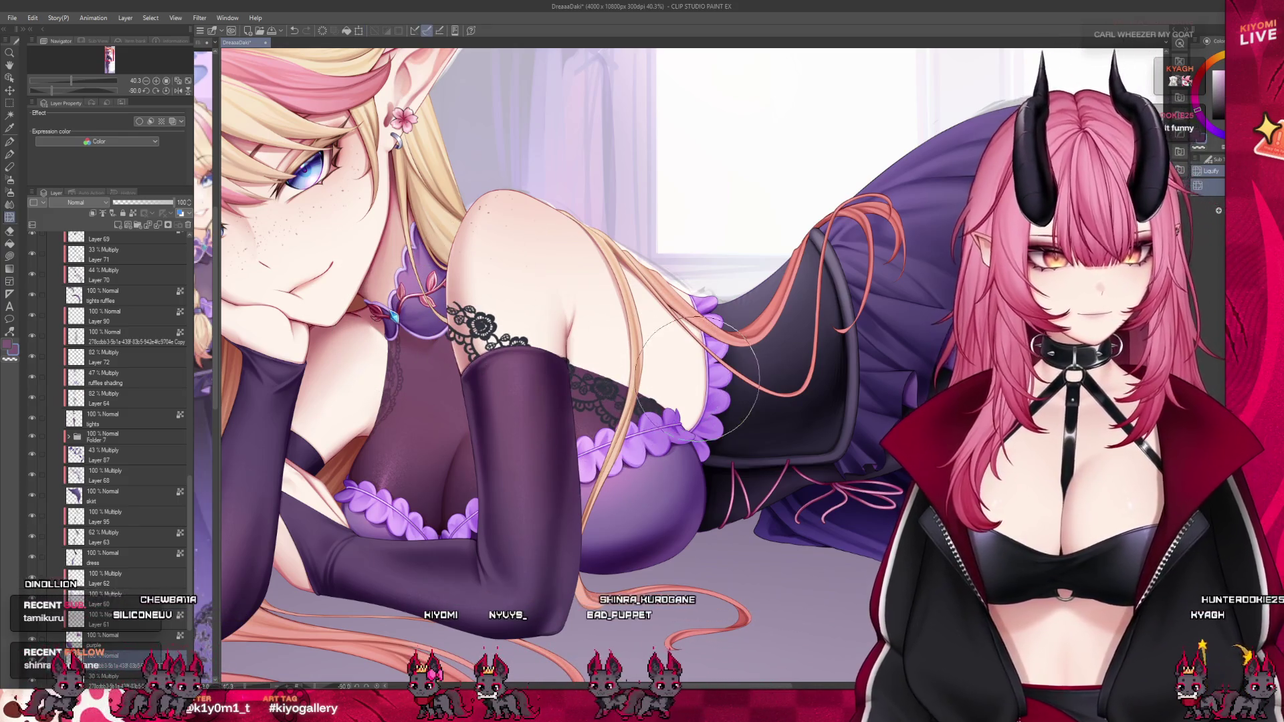
left_click(93, 214)
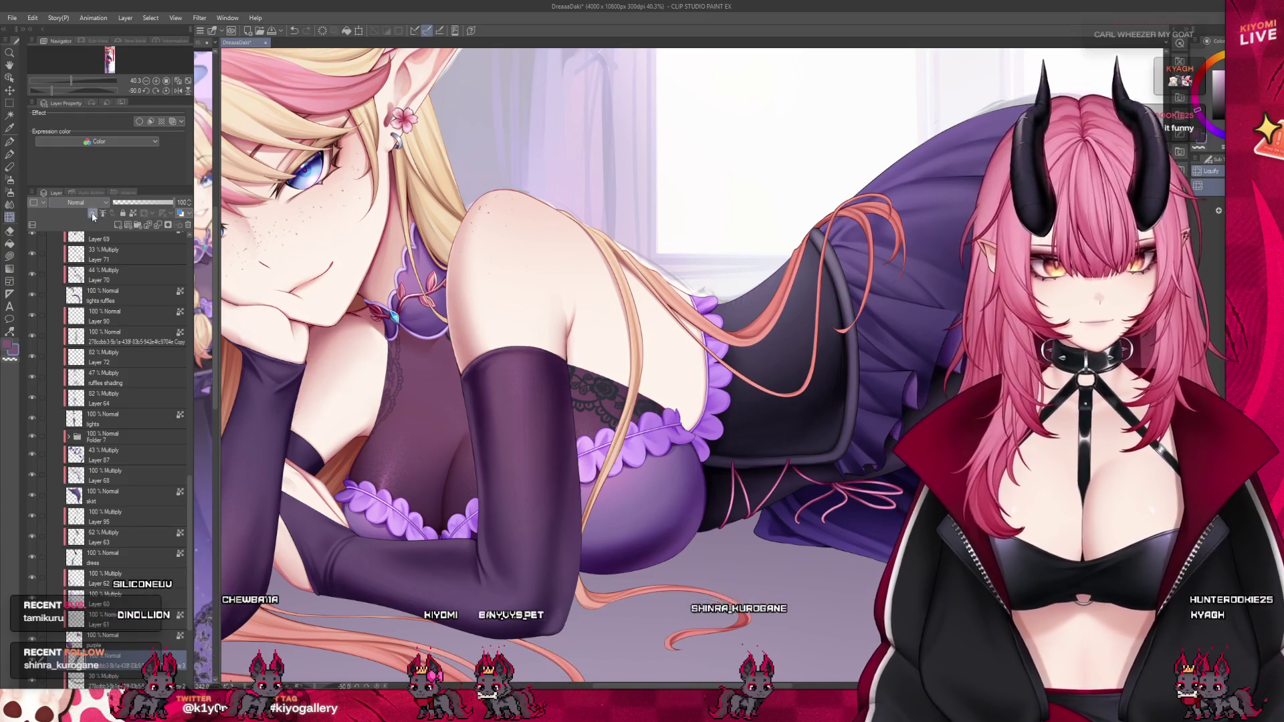
Select the Multiply lace layer and drop its opacity to 30%.
left_click(77, 239)
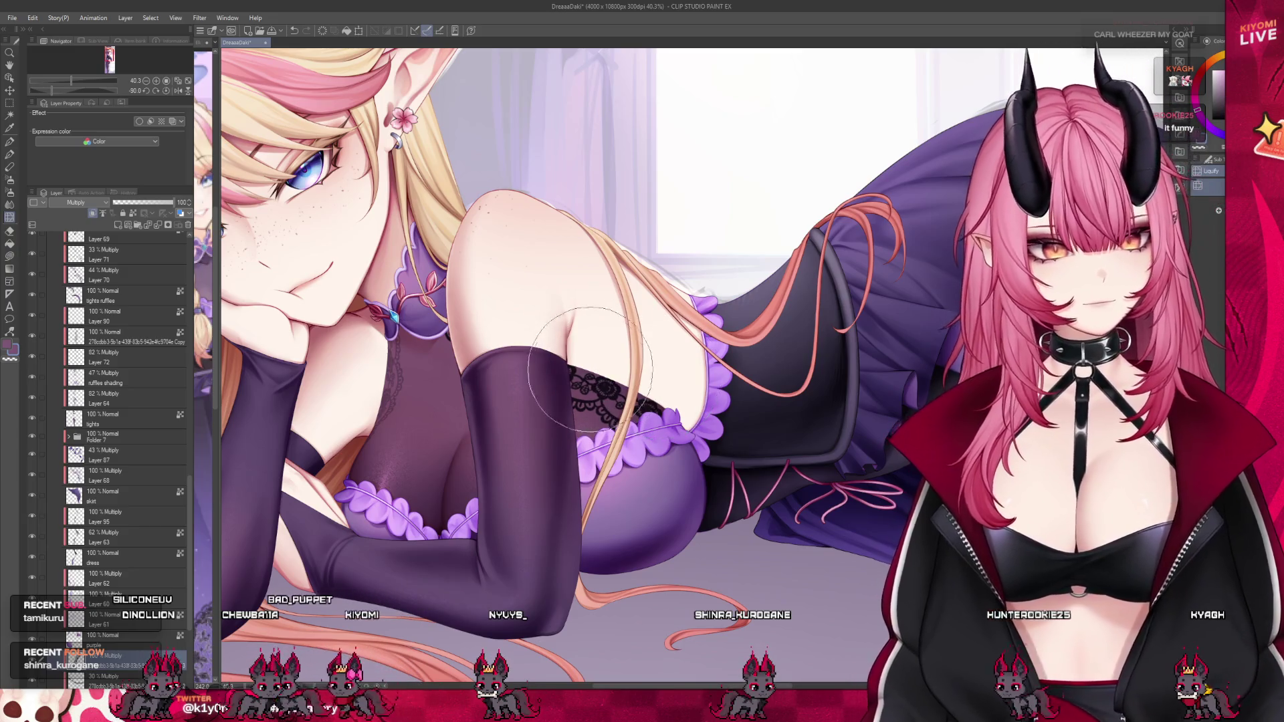
scroll(584, 293, "down", 1)
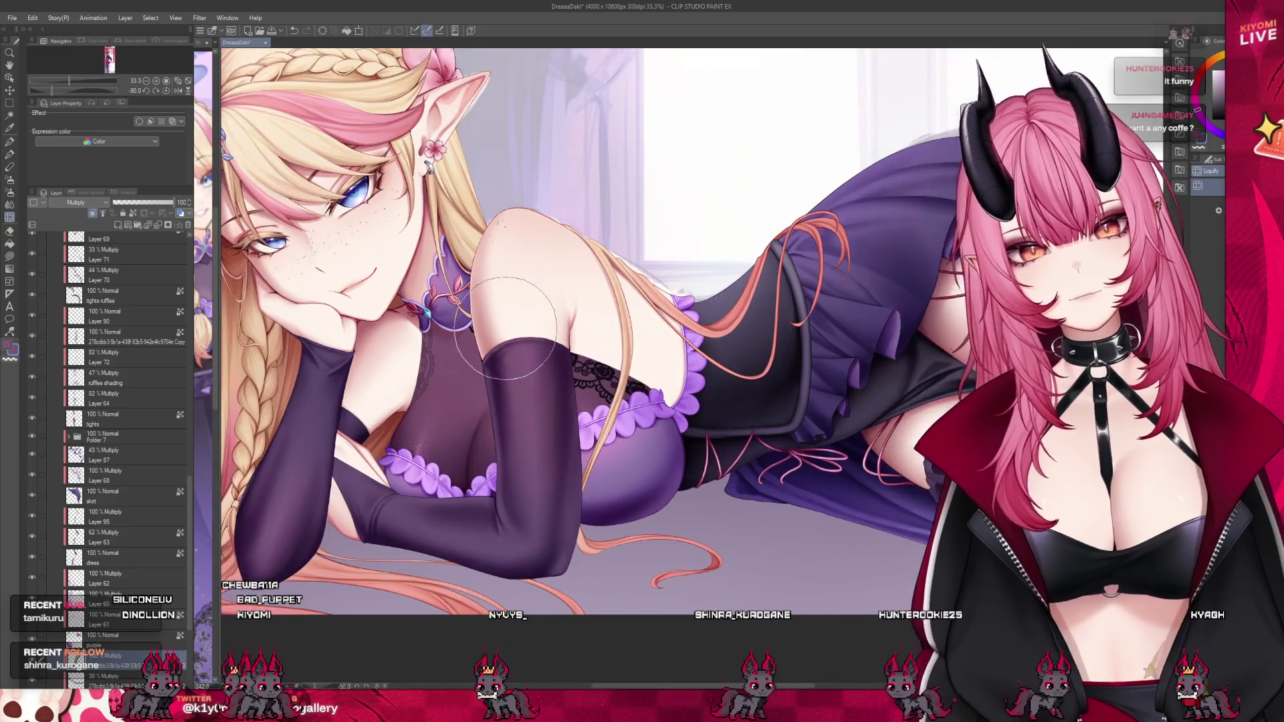
scroll(154, 466, "down", 2)
left_click(131, 202)
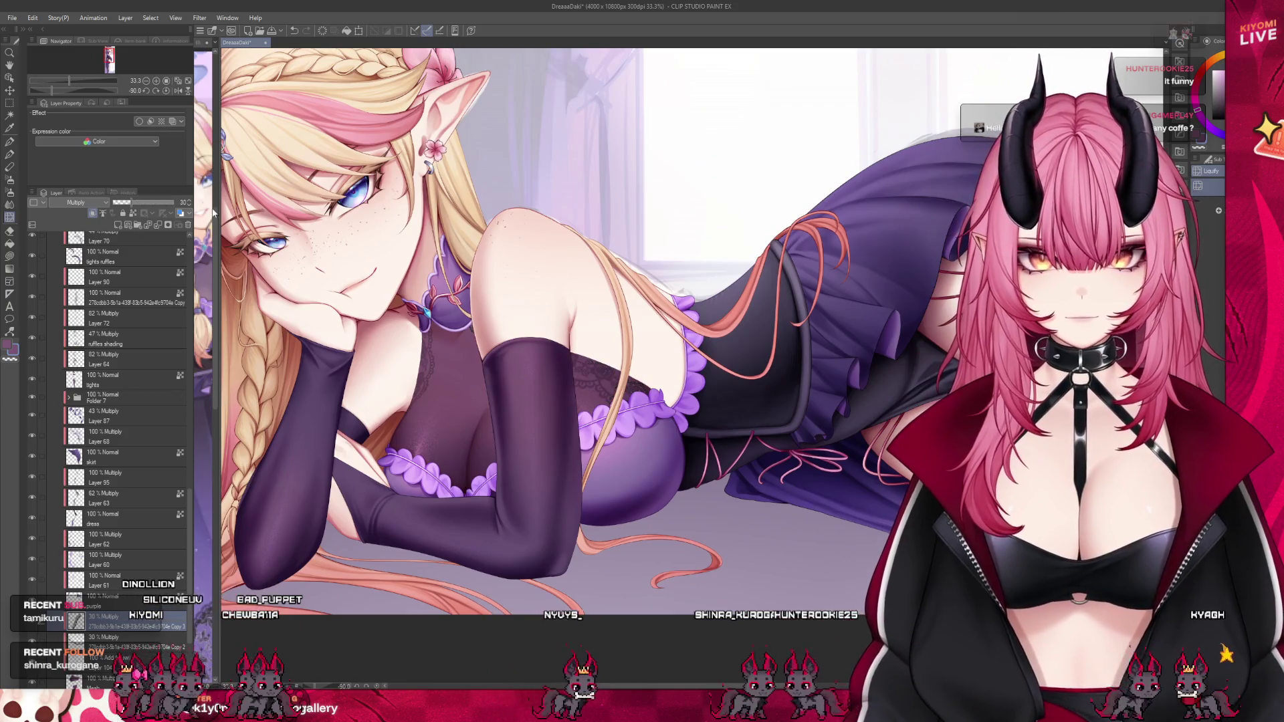
scroll(604, 319, "down", 4)
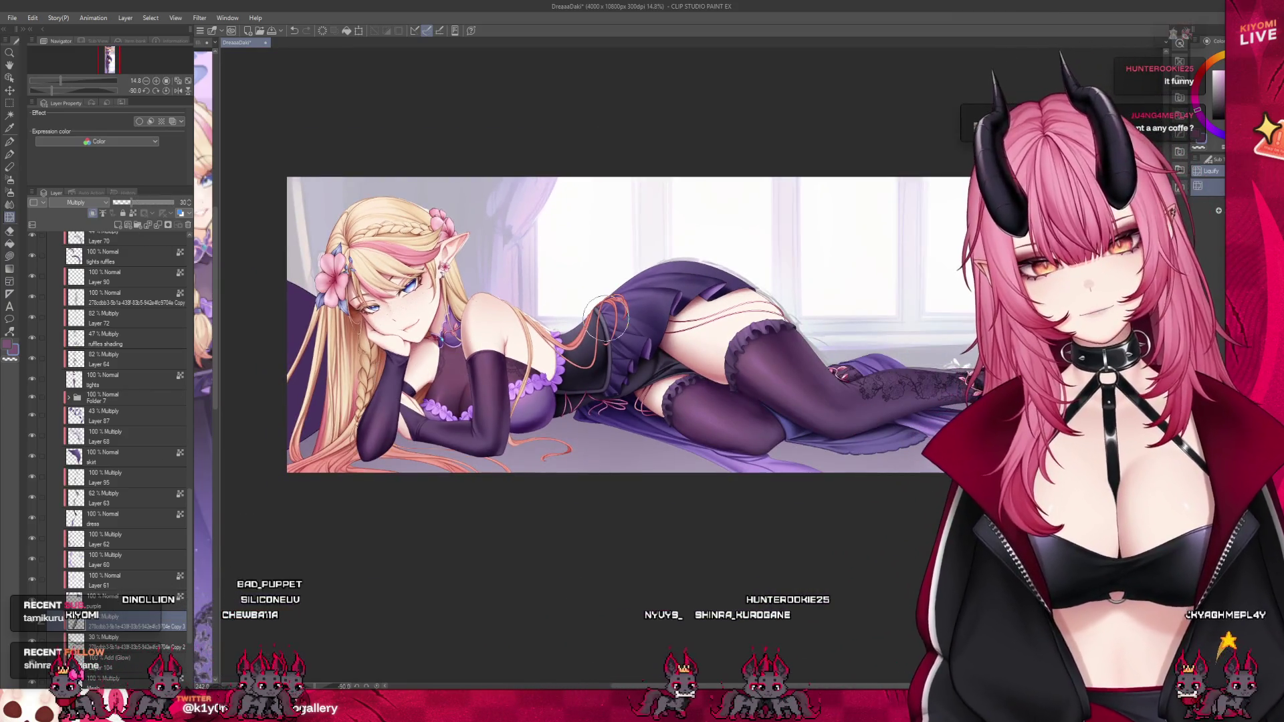
scroll(603, 320, "down", 1)
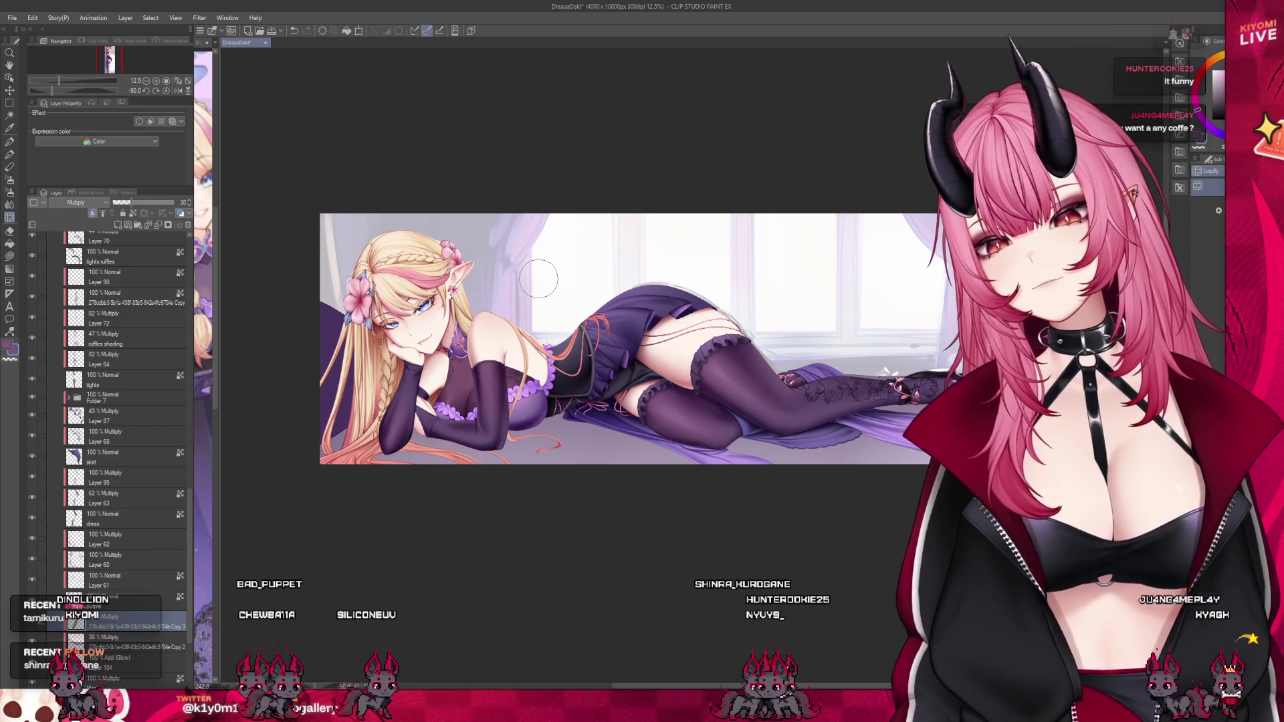
scroll(538, 279, "up", 6)
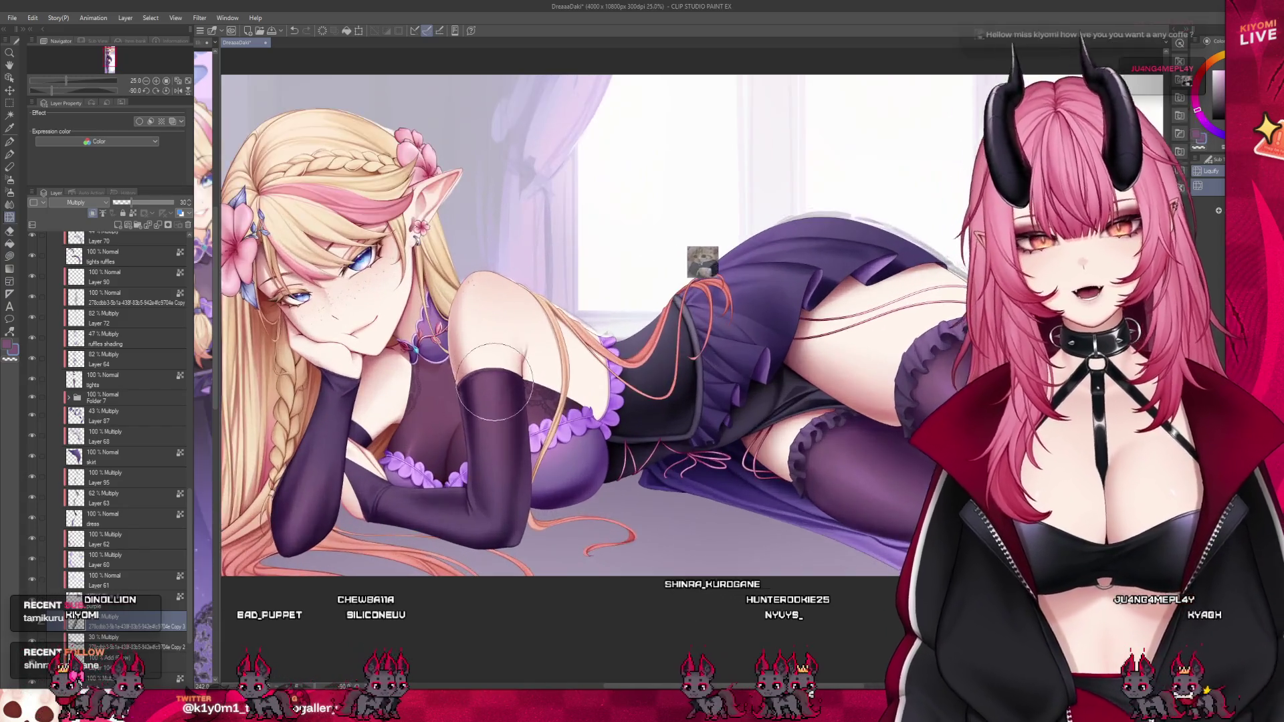
scroll(44, 637, "down", 1)
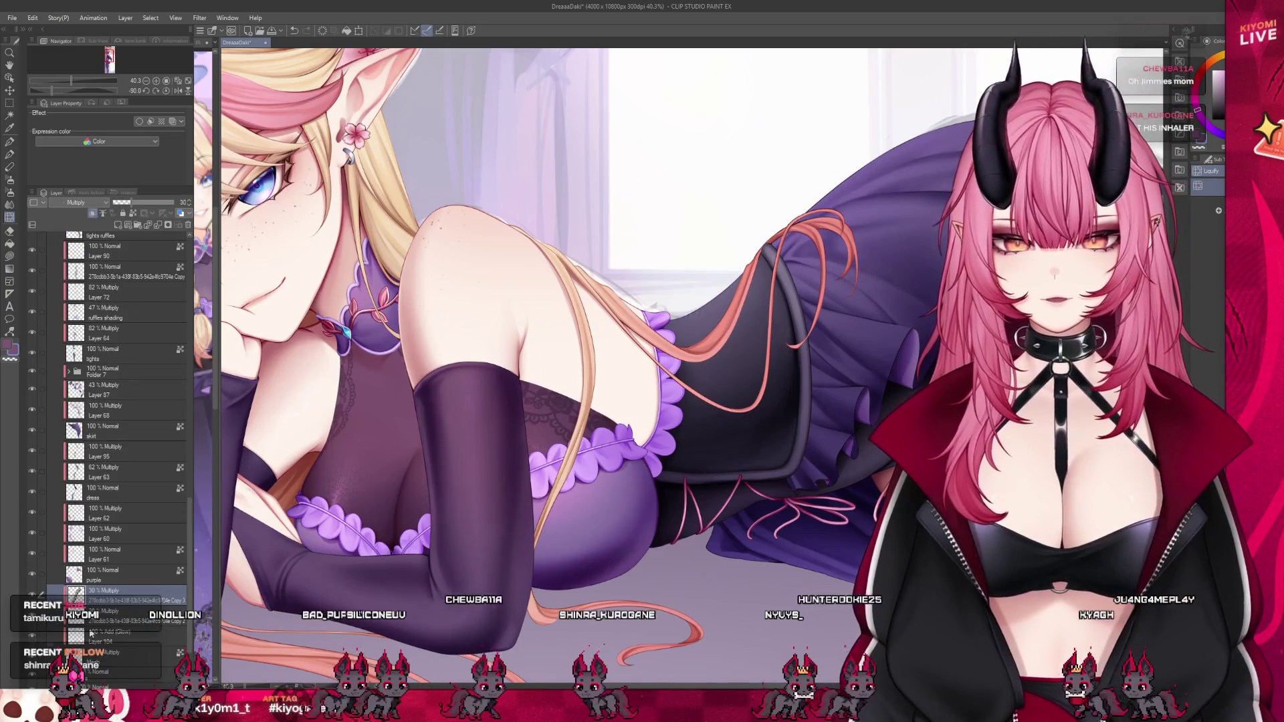
left_click(100, 593)
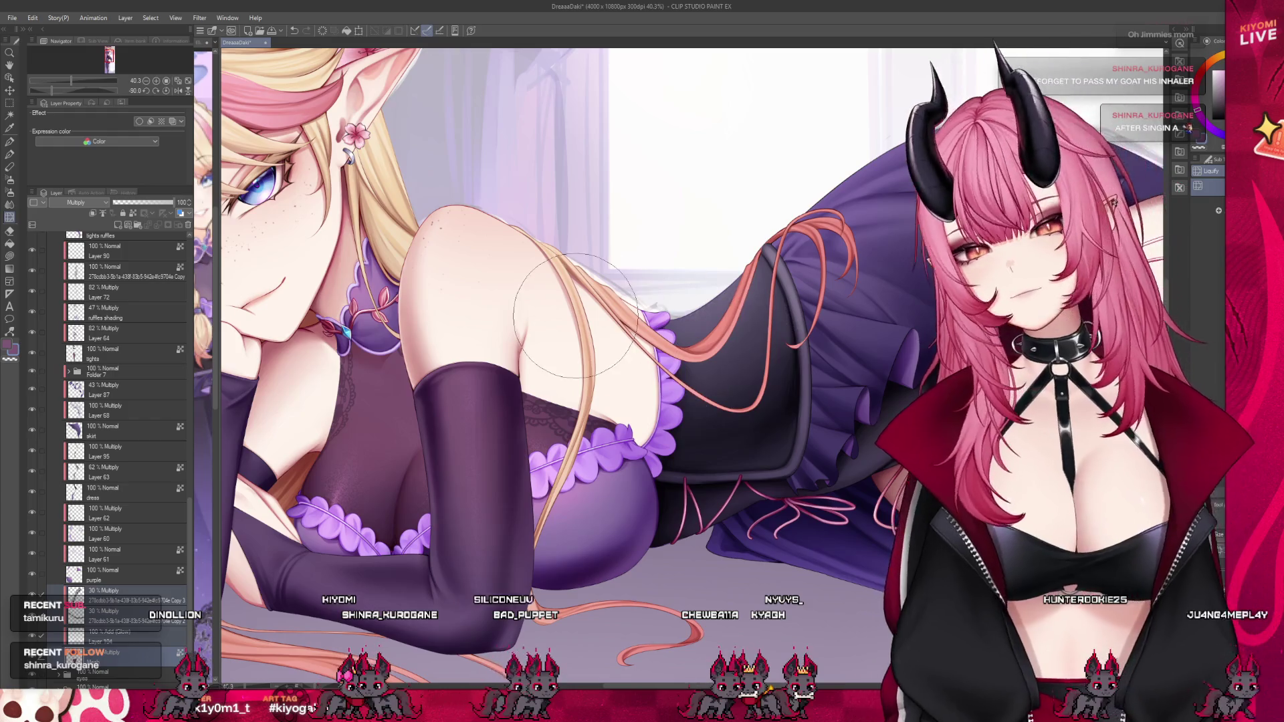
scroll(575, 317, "down", 3)
scroll(672, 346, "down", 3)
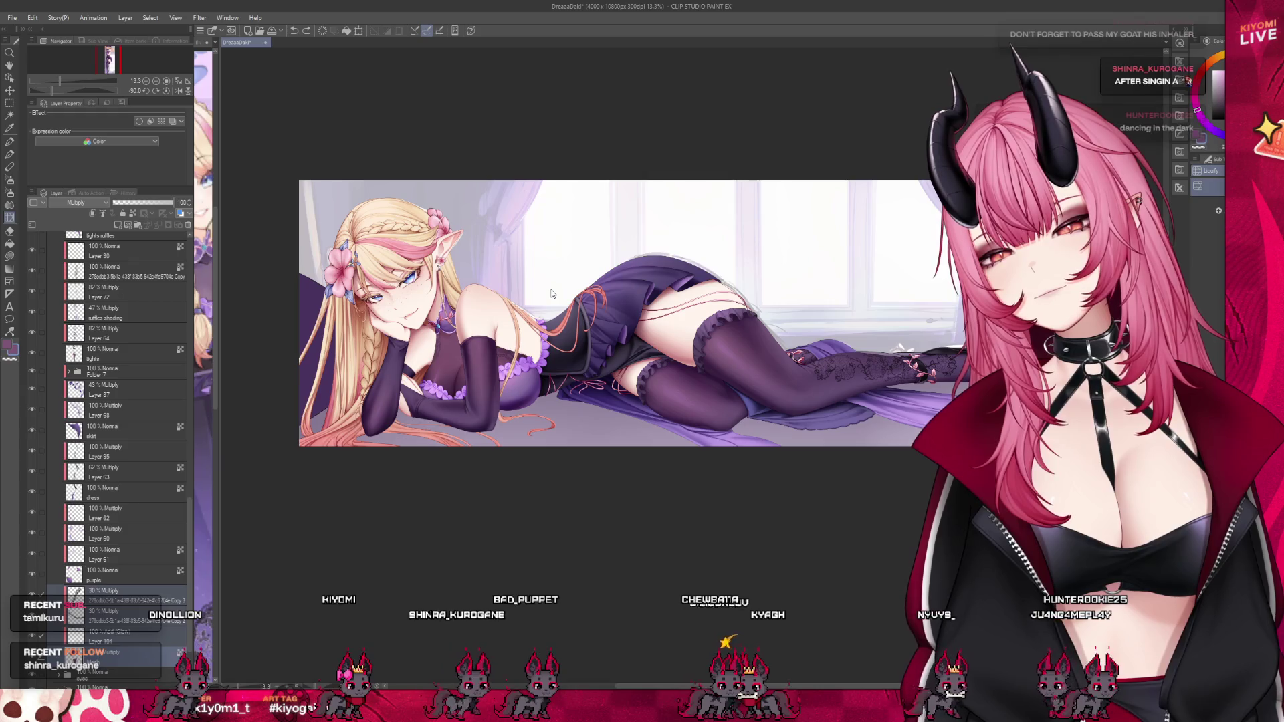
scroll(482, 335, "up", 1)
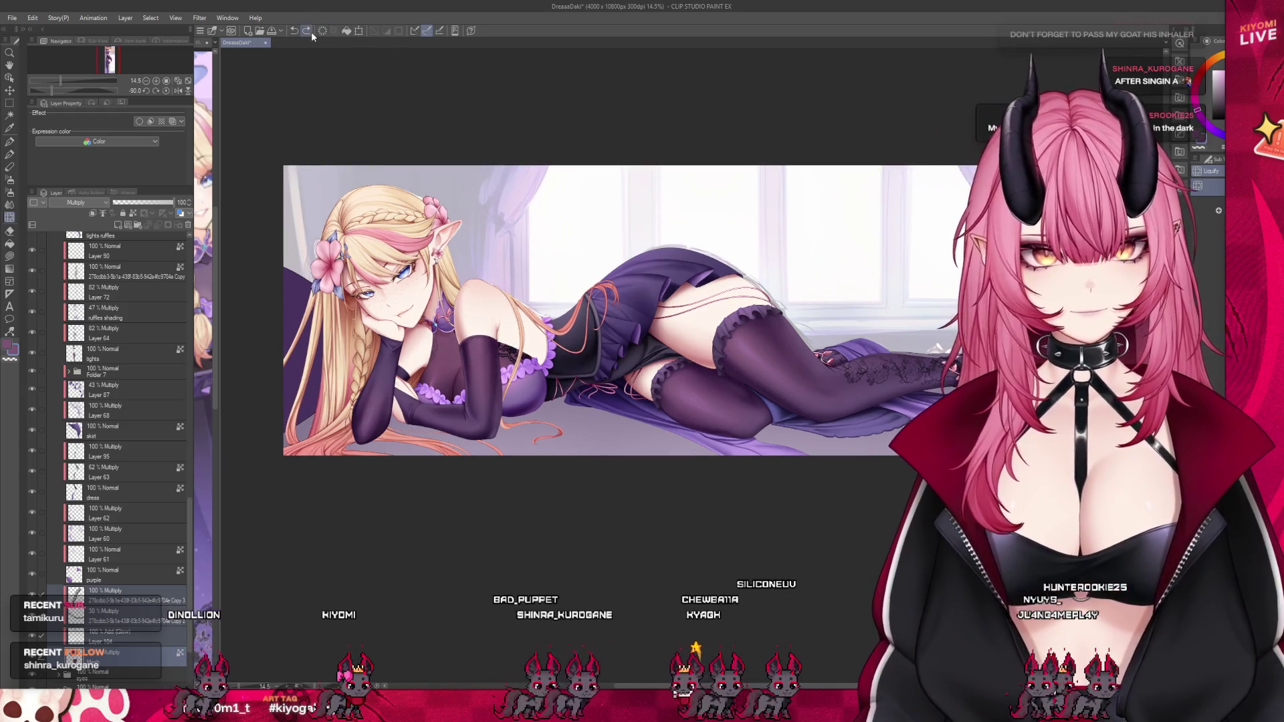
scroll(495, 368, "up", 2)
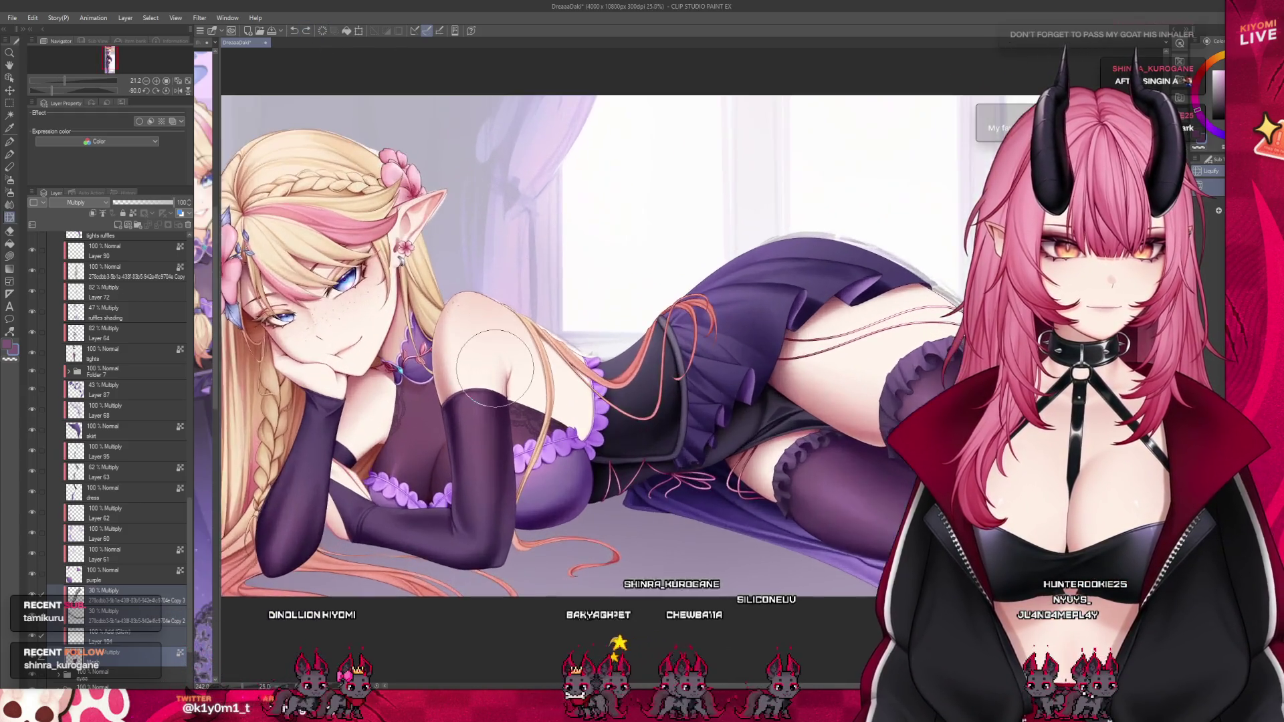
scroll(495, 368, "up", 2)
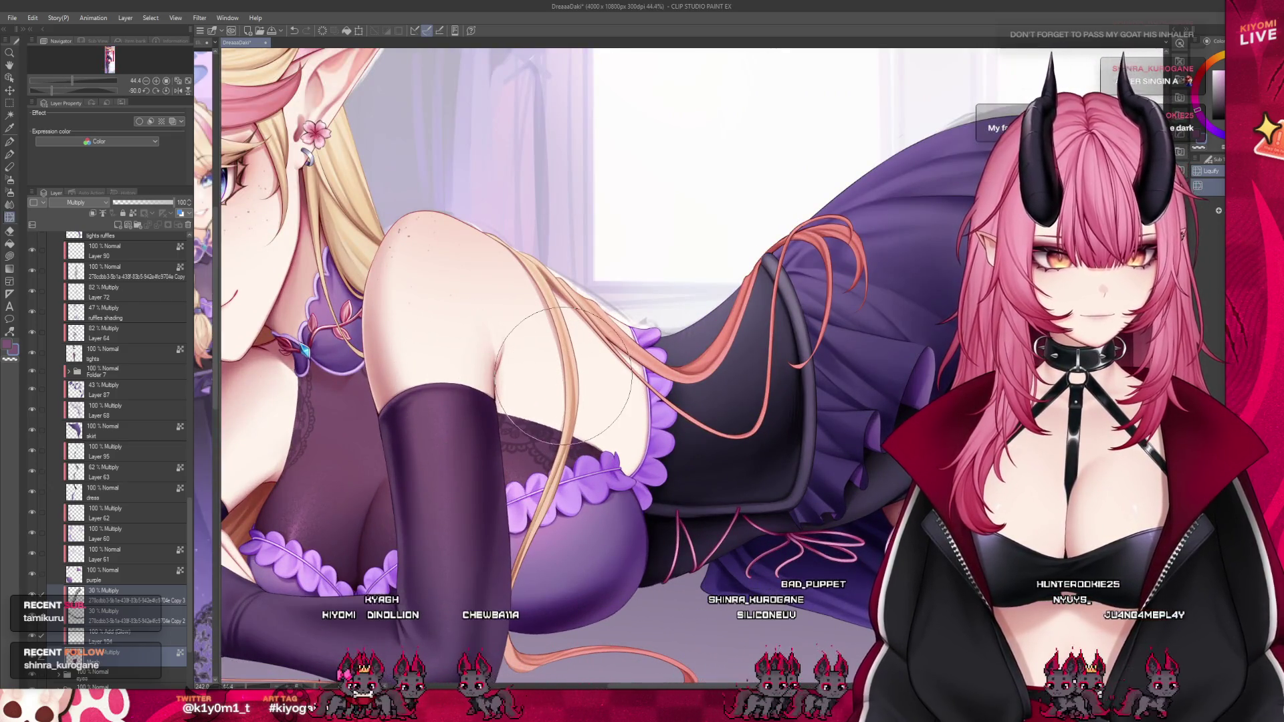
scroll(545, 372, "down", 3)
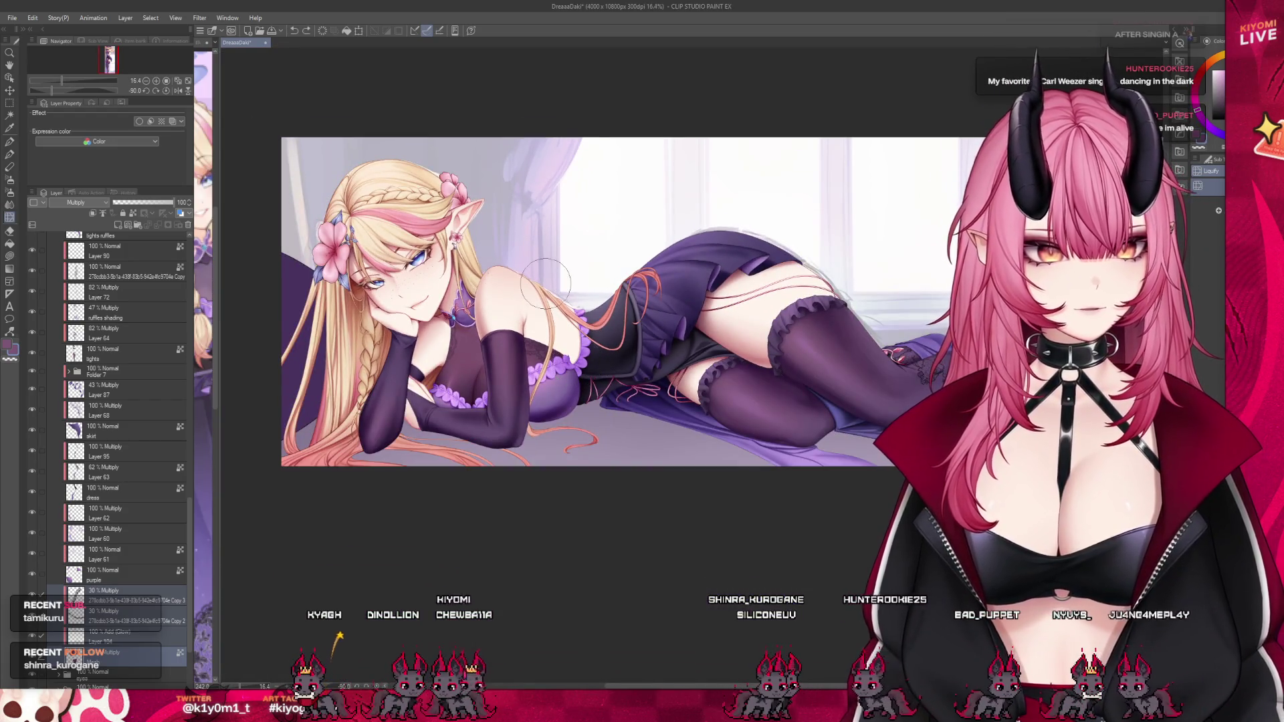
scroll(545, 283, "up", 2)
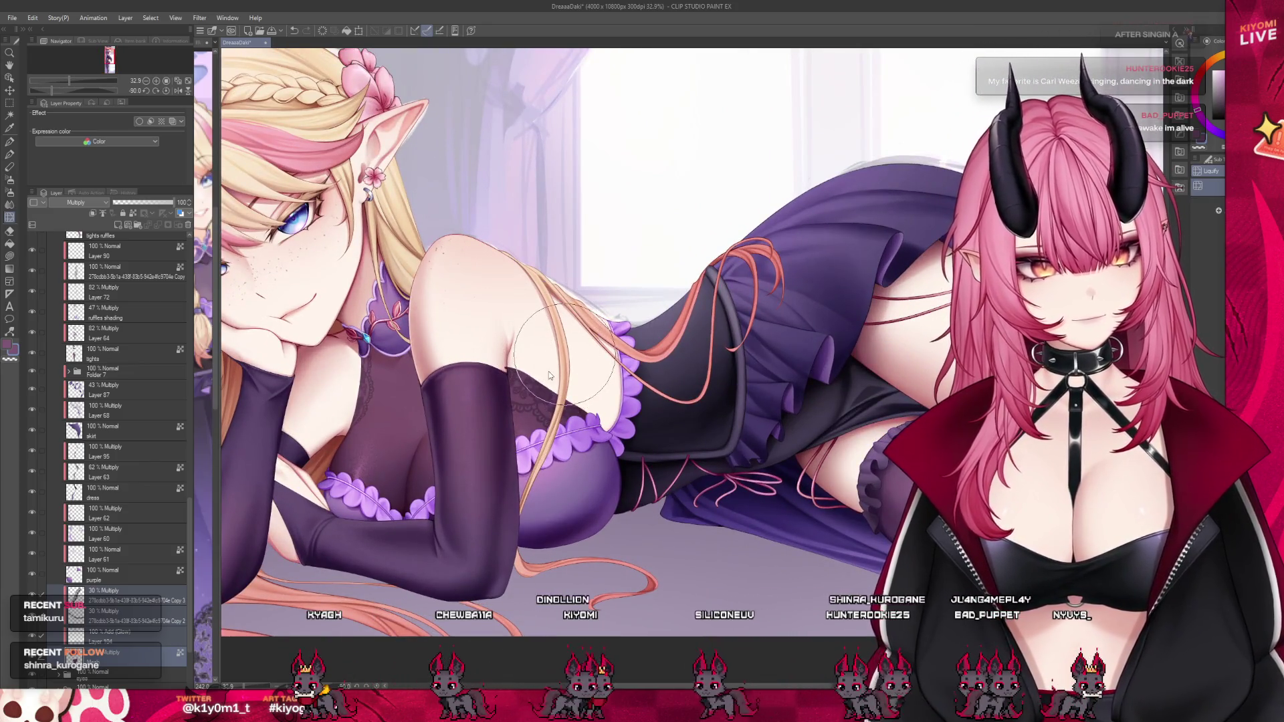
scroll(549, 371, "up", 2)
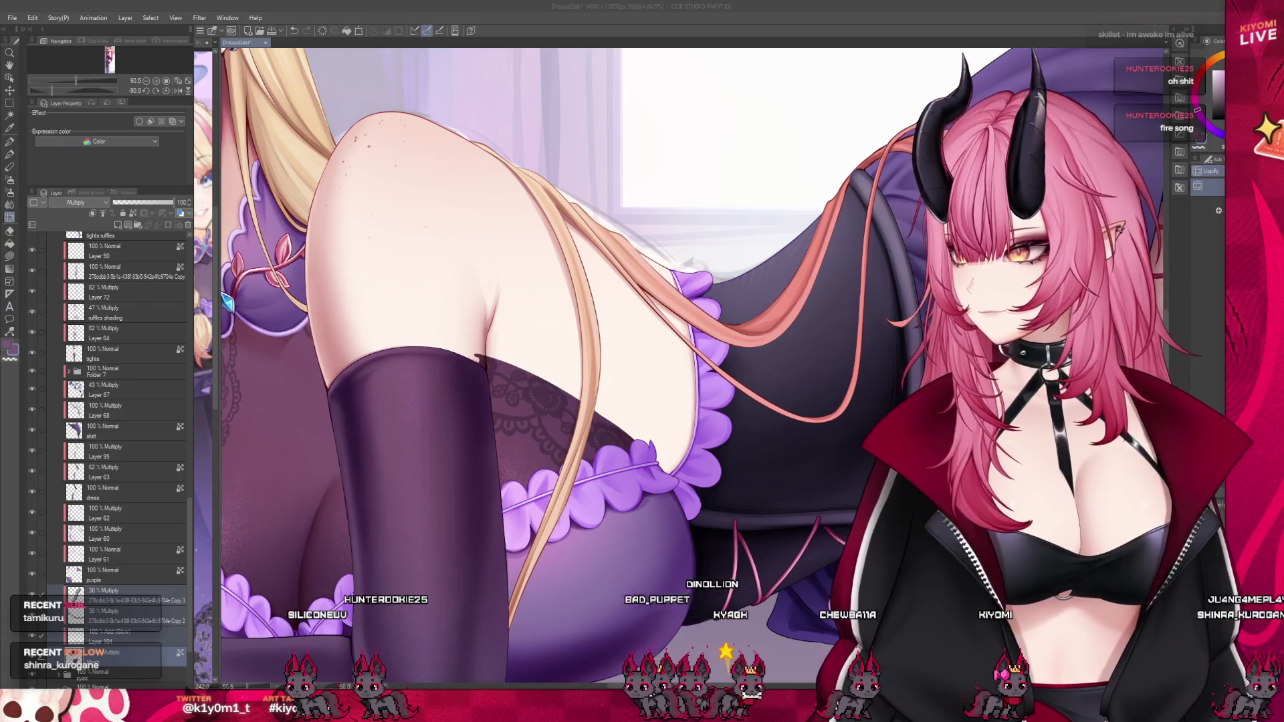
scroll(481, 351, "up", 3)
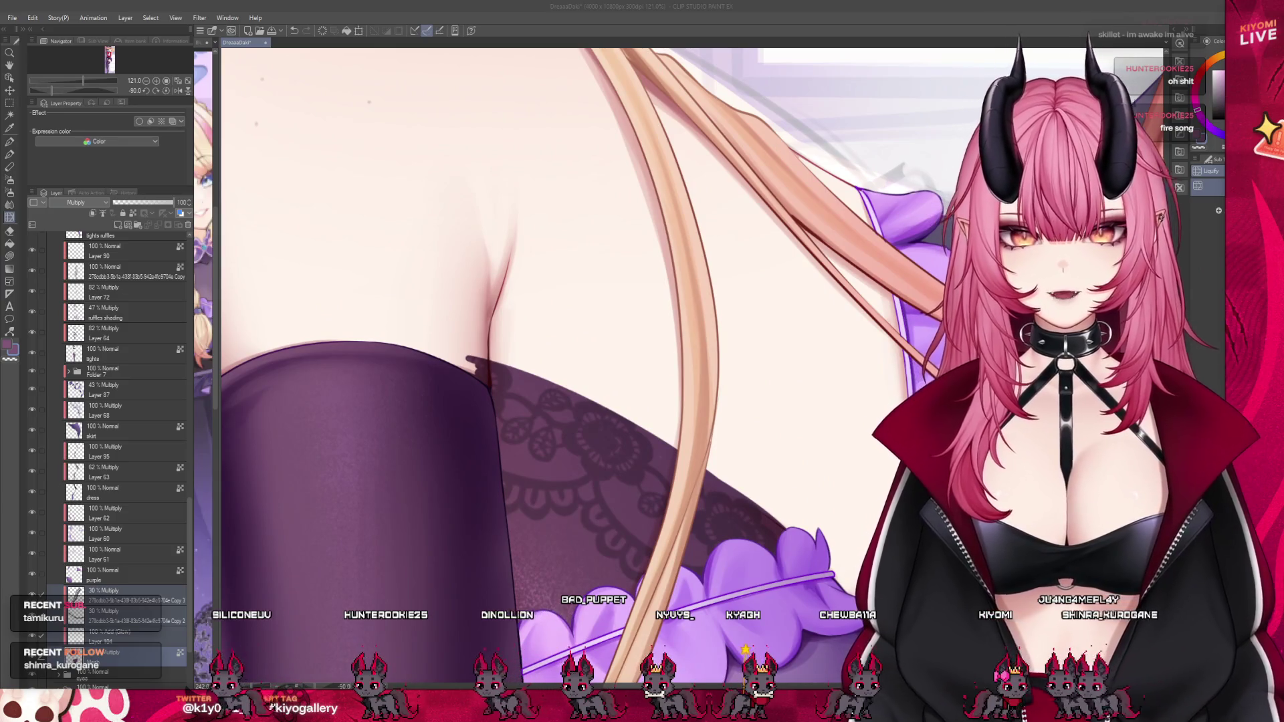
left_click(10, 128)
left_click(12, 141)
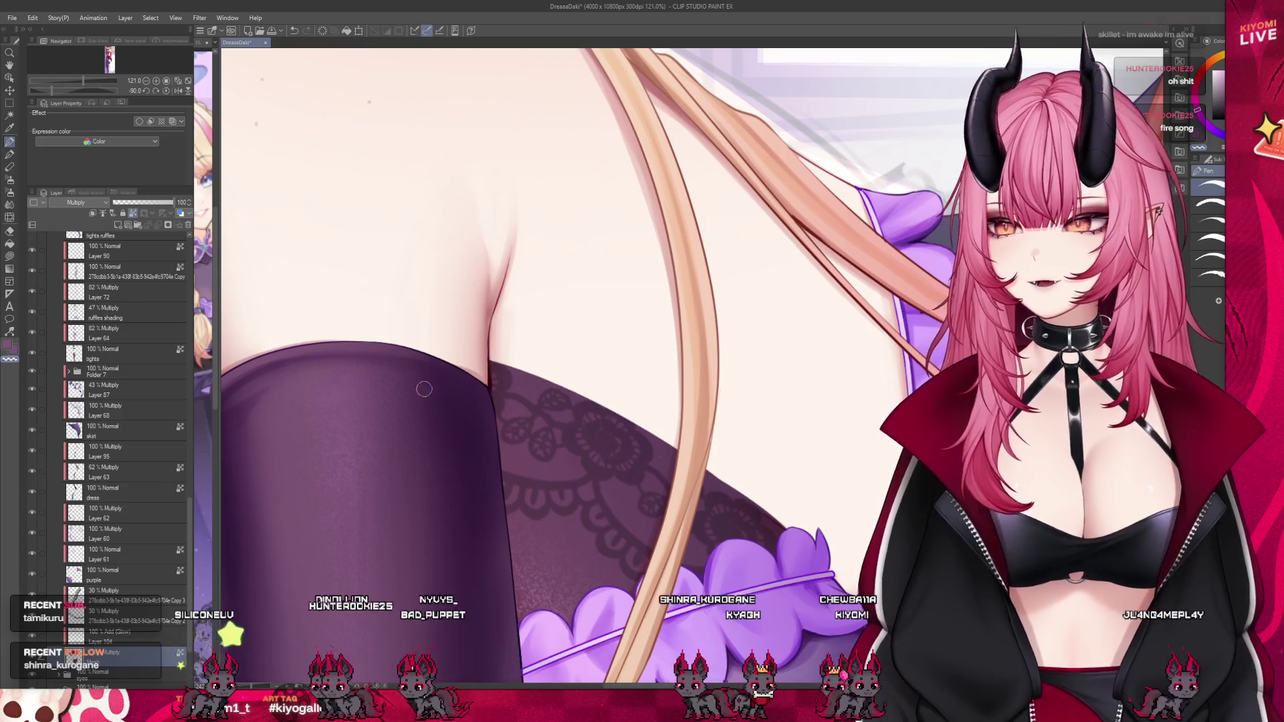
scroll(558, 408, "down", 8)
scroll(557, 408, "down", 3)
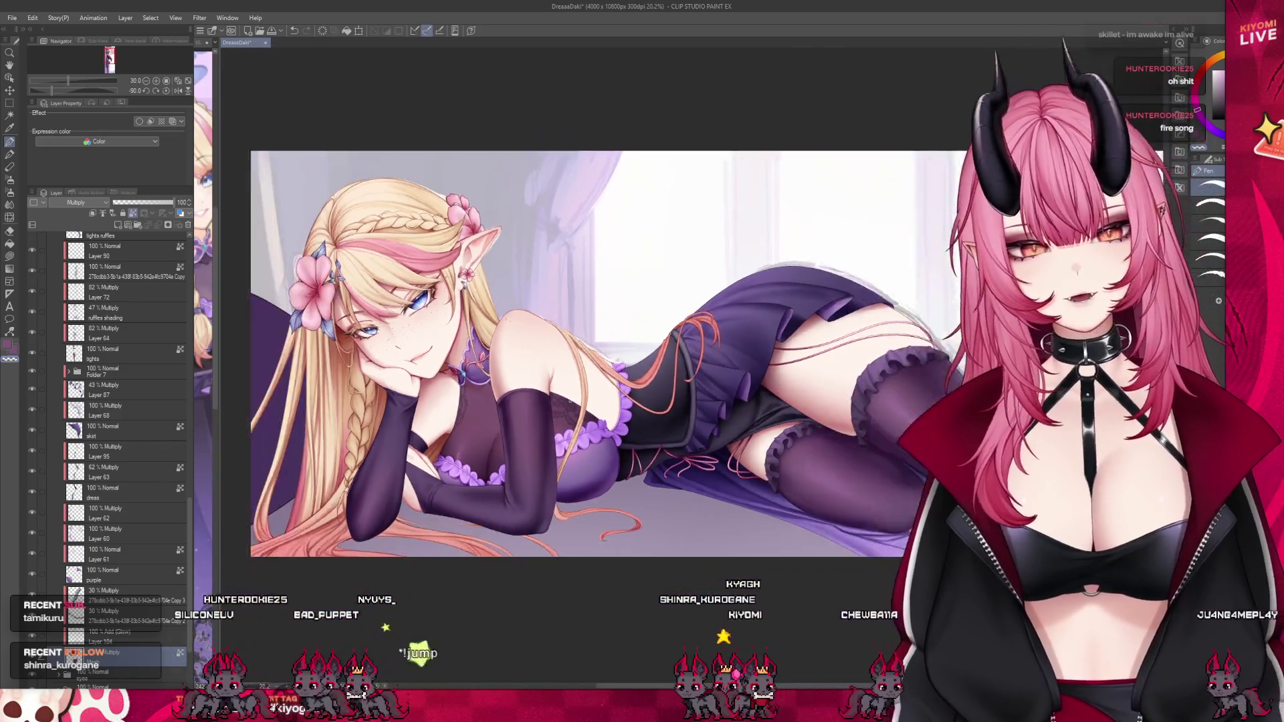
scroll(562, 401, "down", 1)
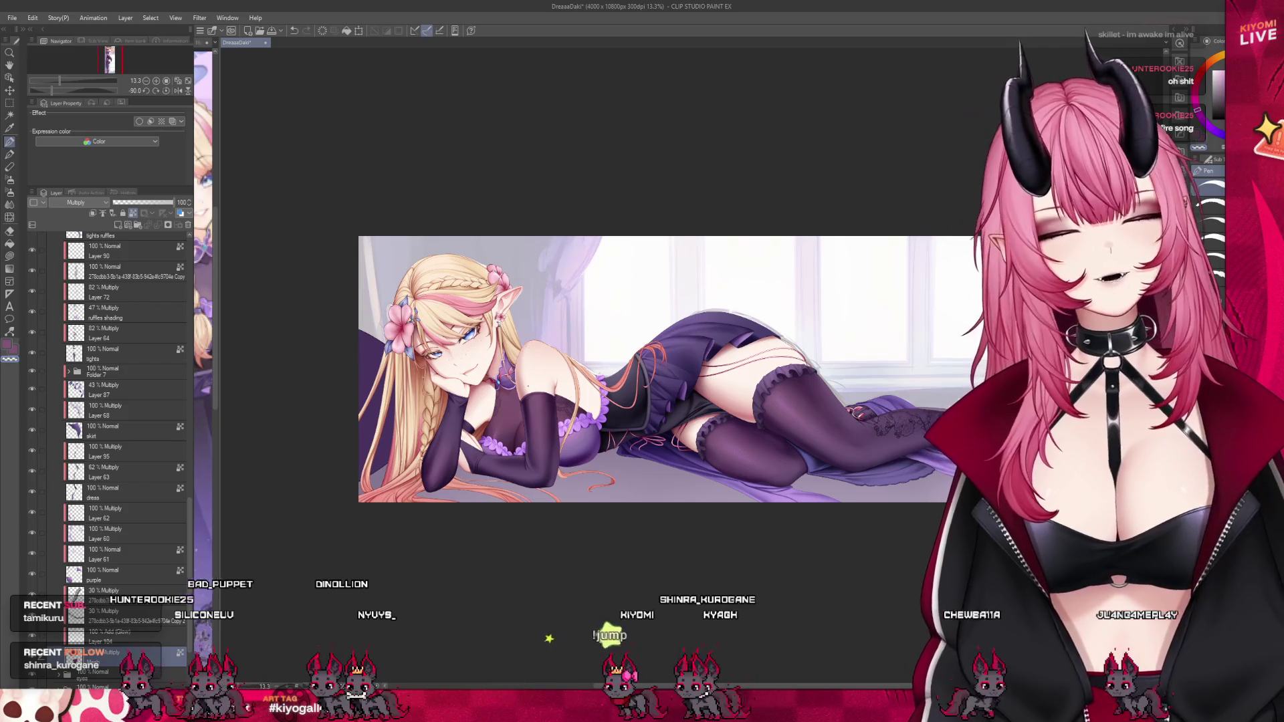
scroll(447, 420, "down", 1)
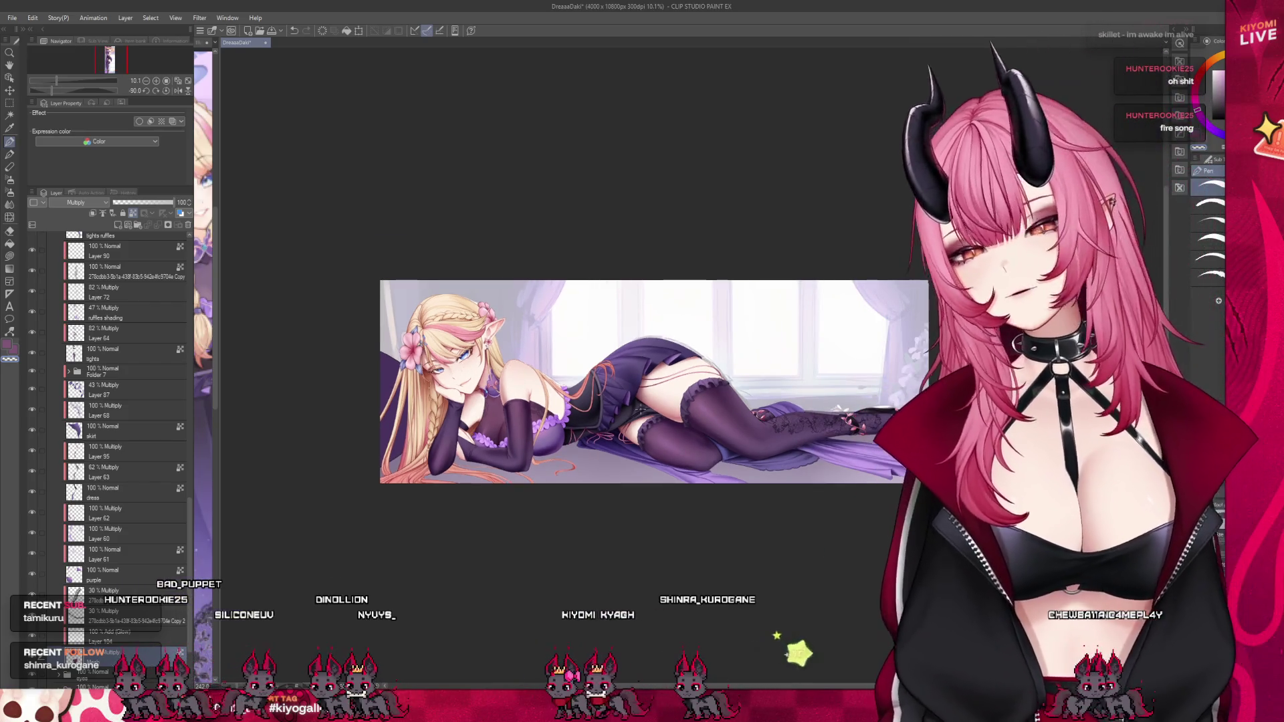
scroll(522, 402, "up", 3)
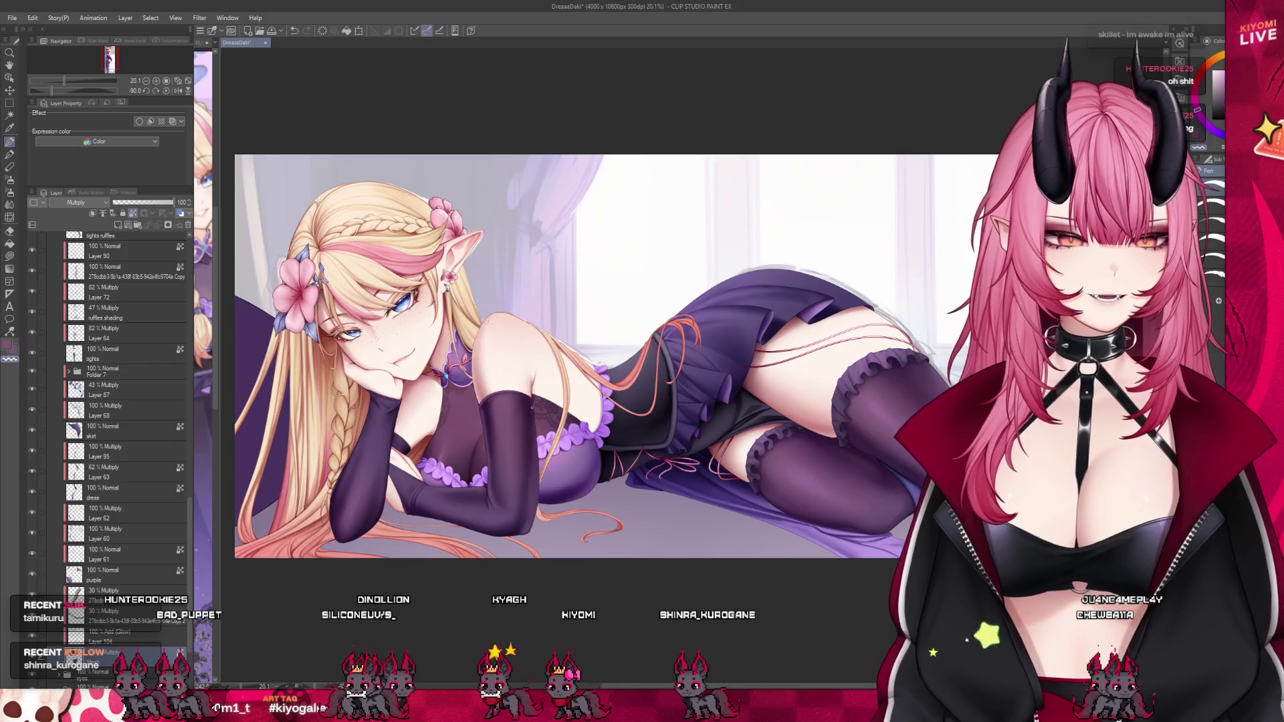
scroll(602, 418, "down", 3)
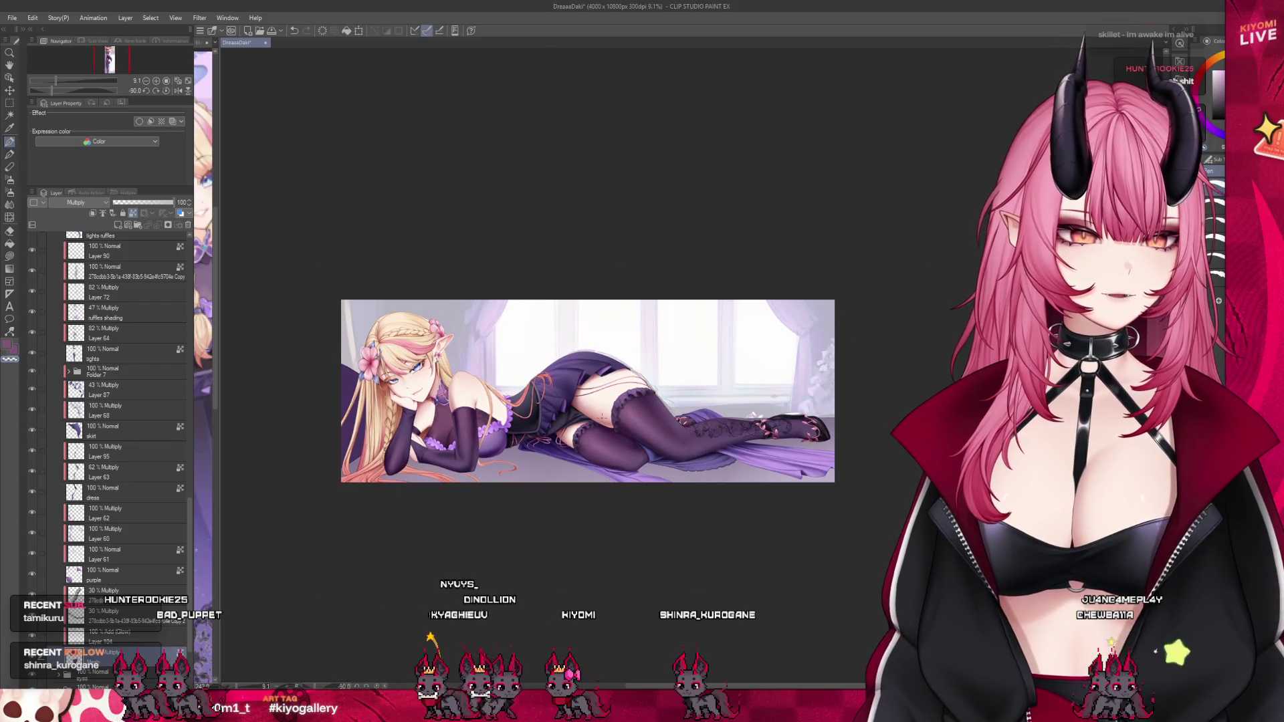
scroll(602, 418, "up", 1)
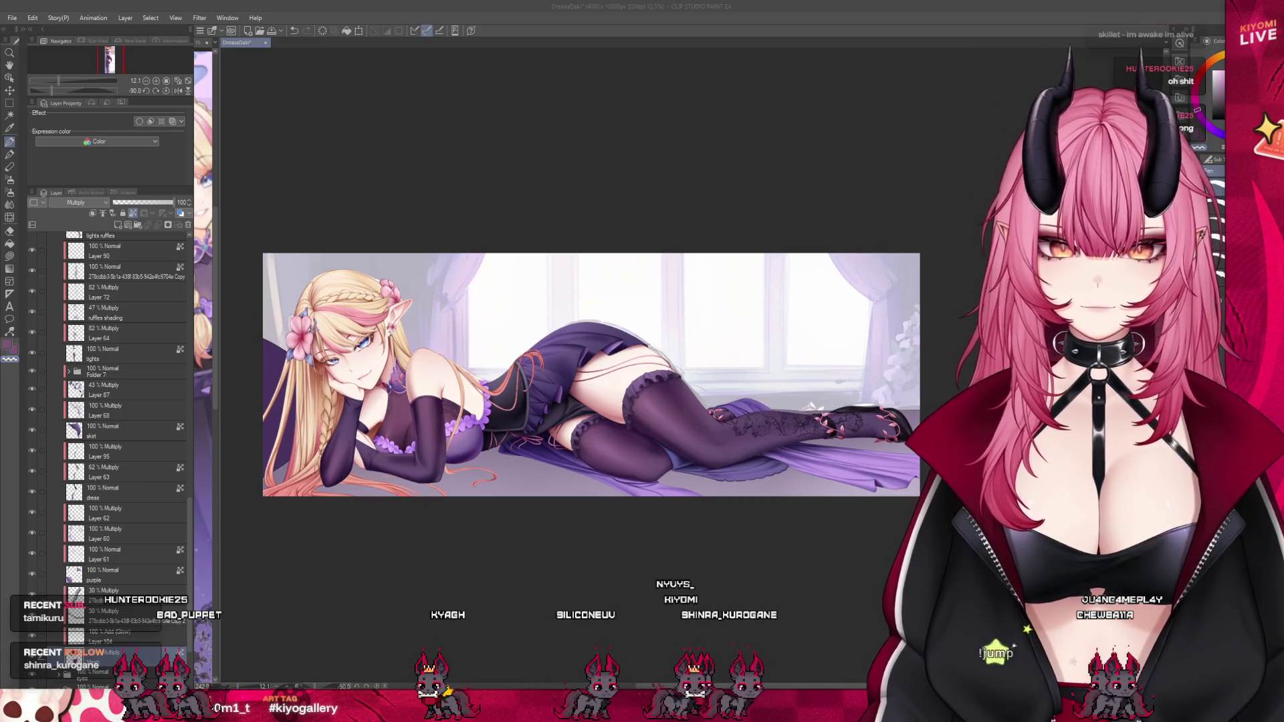
scroll(592, 374, "down", 1)
scroll(432, 411, "up", 2)
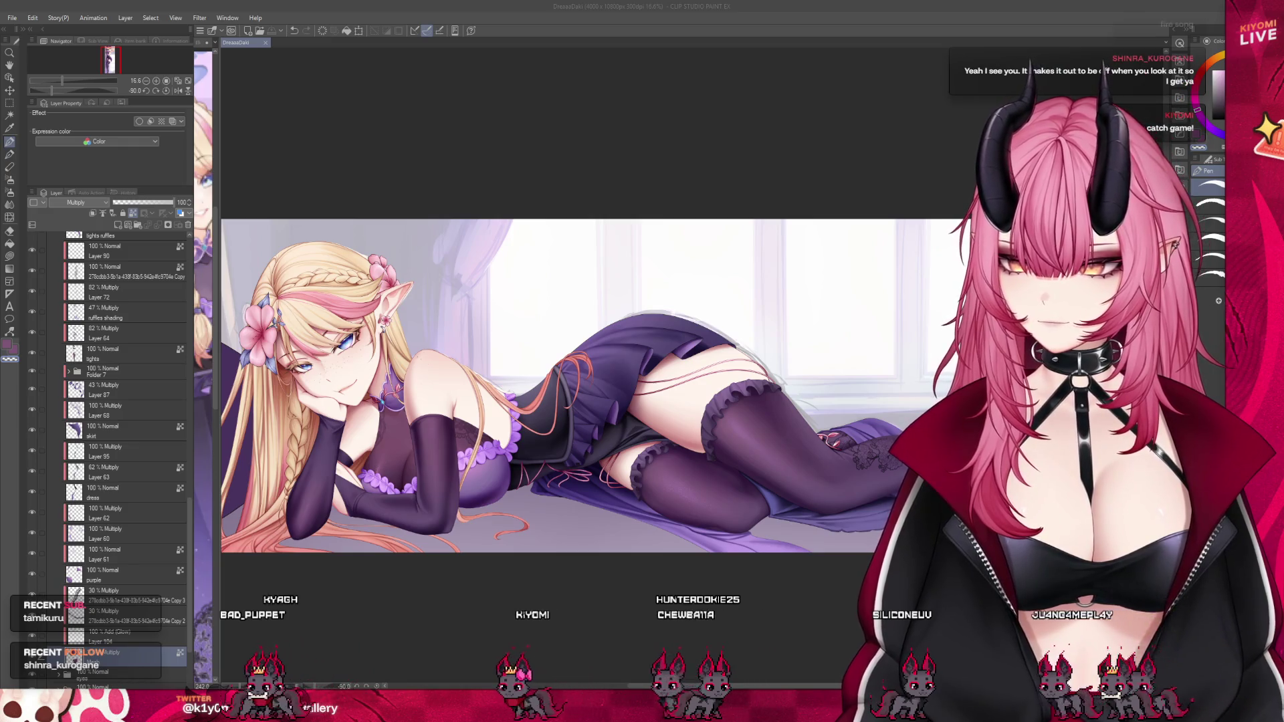
scroll(469, 390, "down", 1)
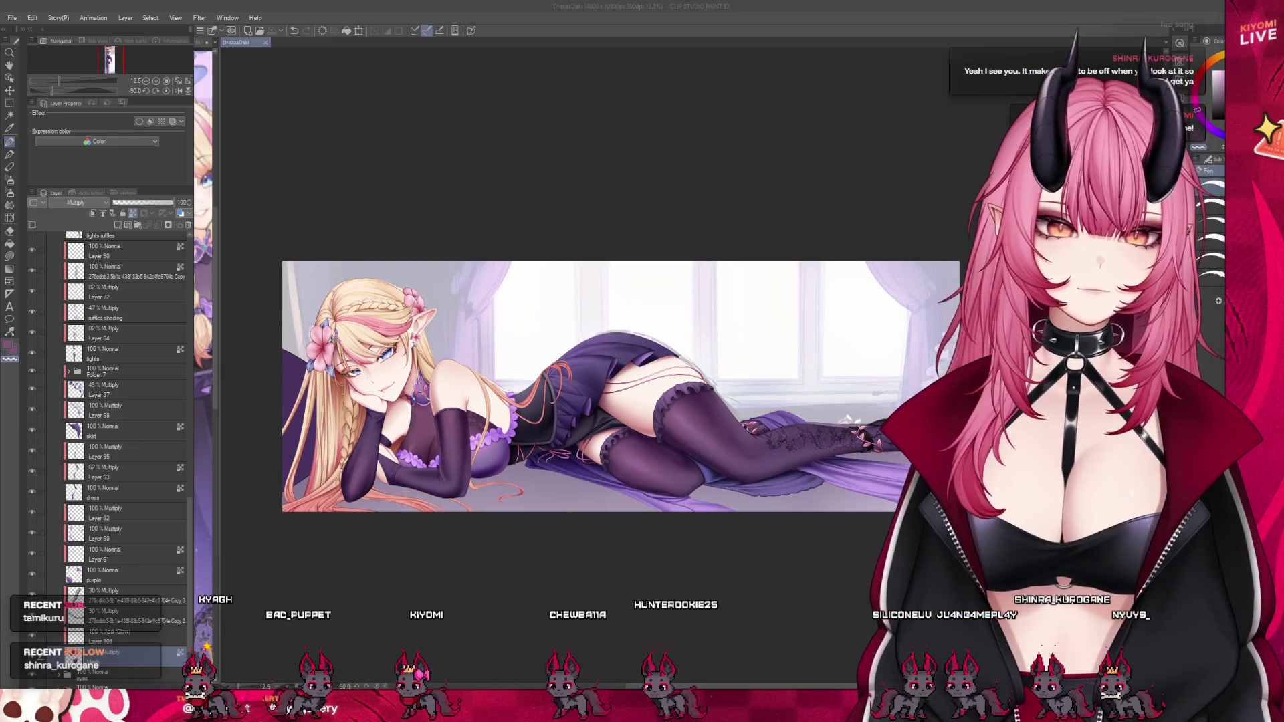
scroll(462, 392, "up", 2)
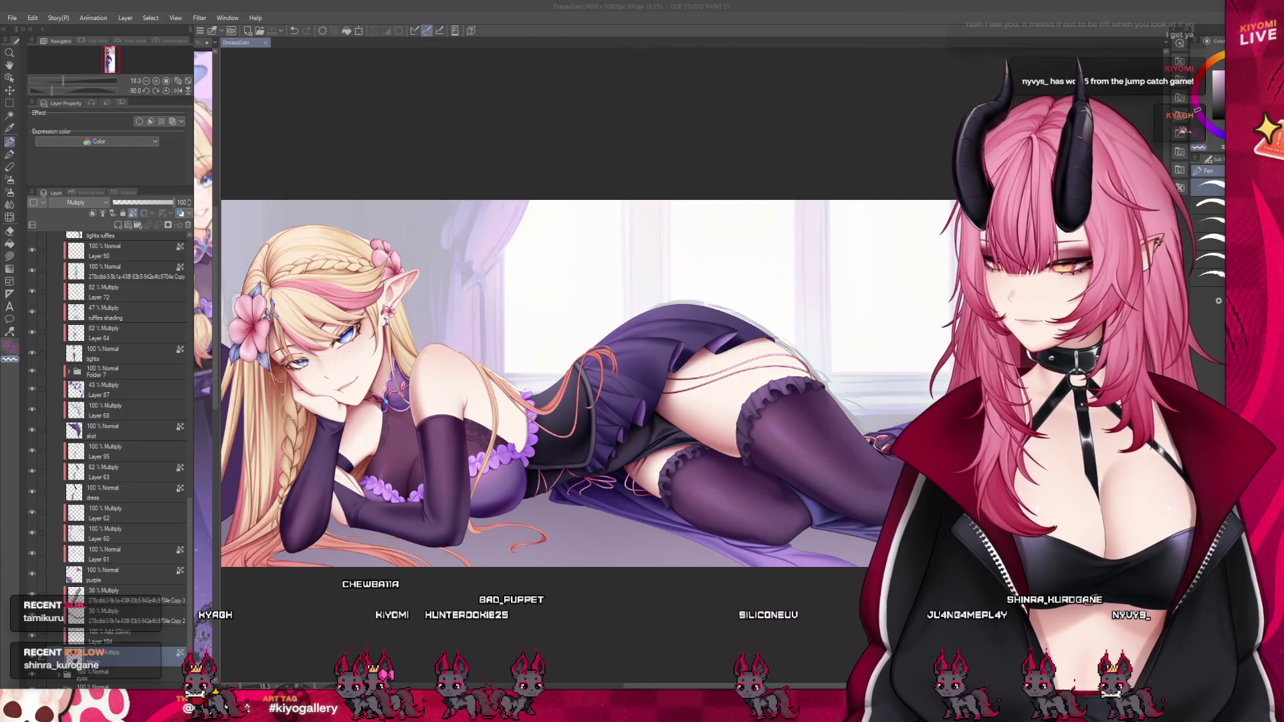
scroll(435, 452, "down", 1)
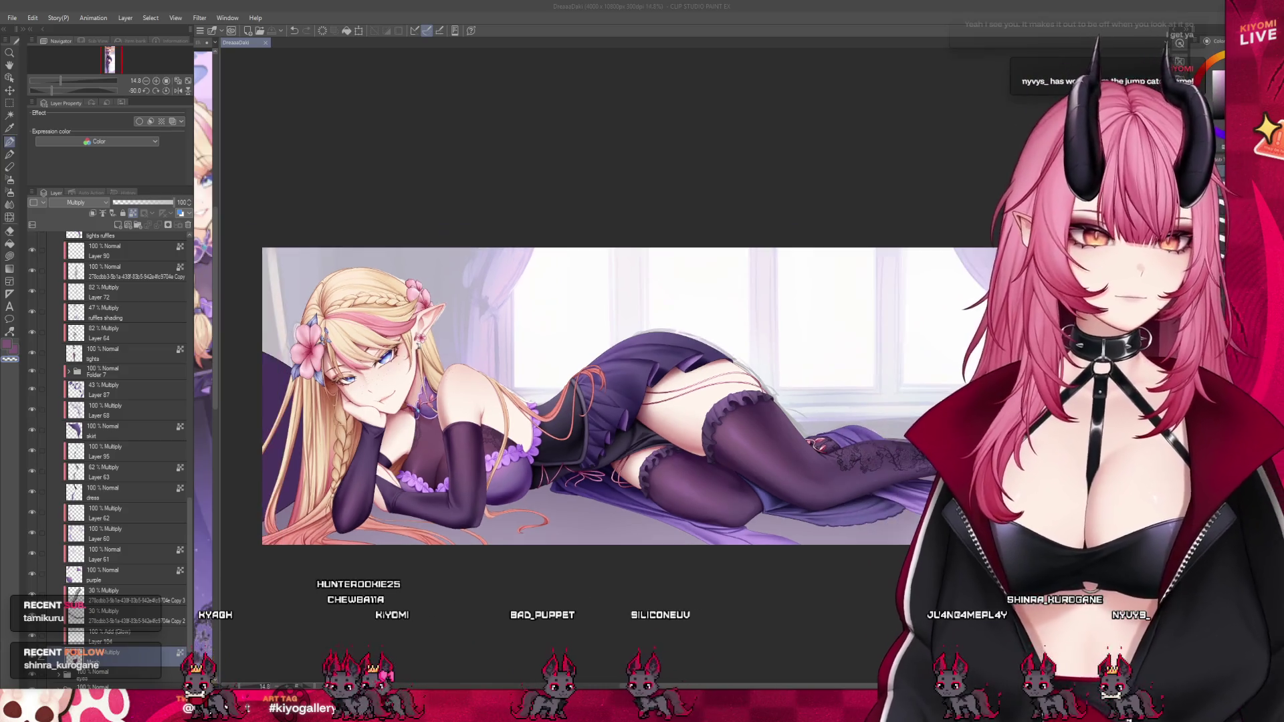
scroll(517, 459, "up", 2)
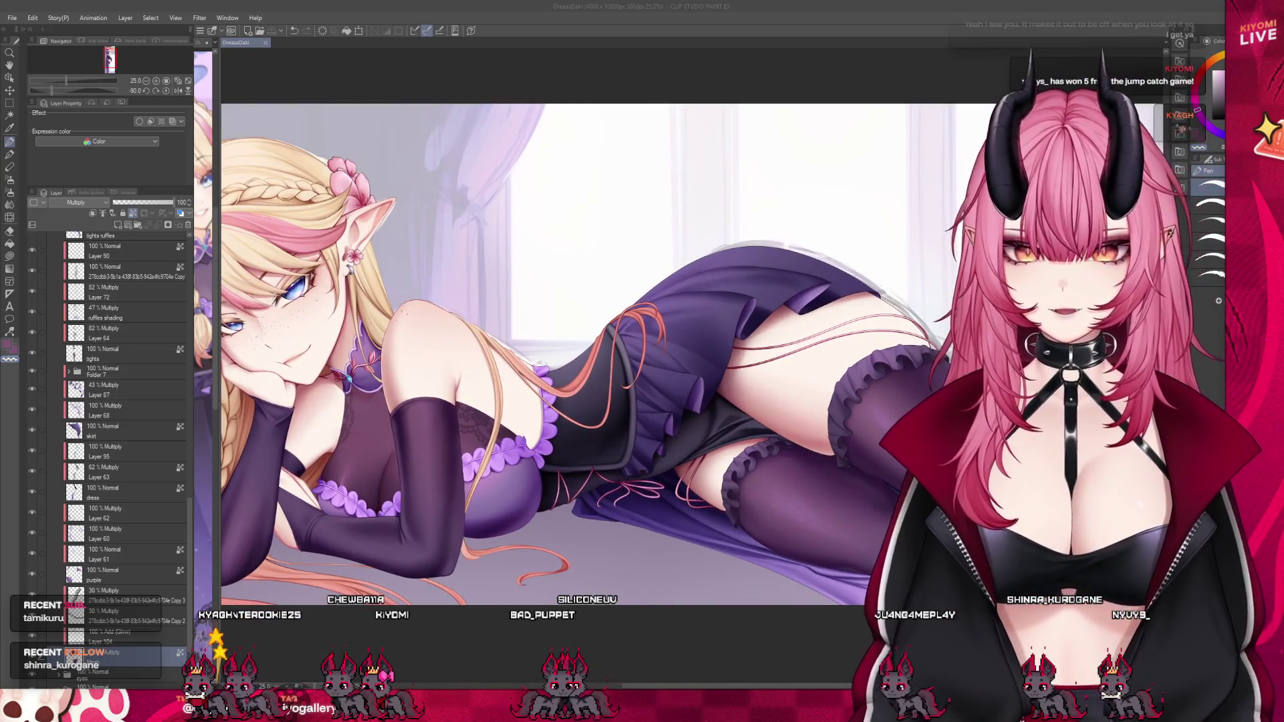
left_click(100, 575)
Step through the tights and copied lace layers, ending on Layer 72.
scroll(94, 554, "up", 2)
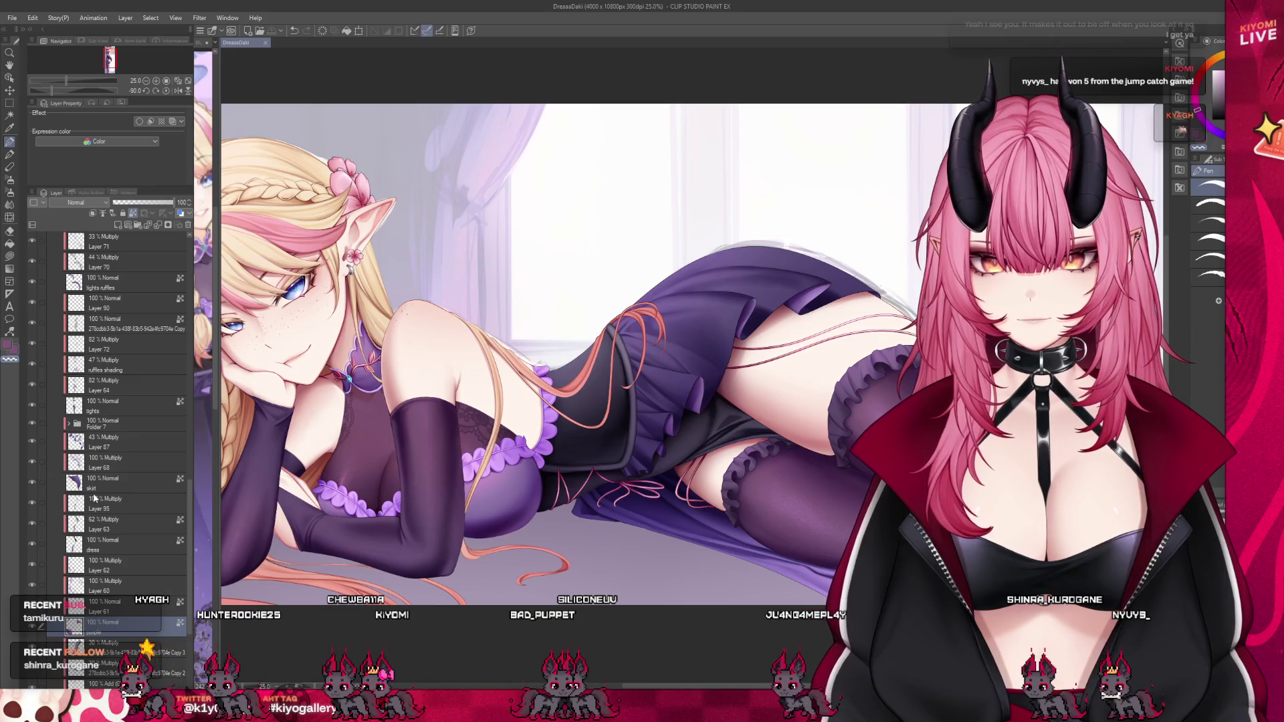
scroll(94, 499, "up", 2)
left_click(47, 460)
left_click(32, 463)
left_click(32, 463)
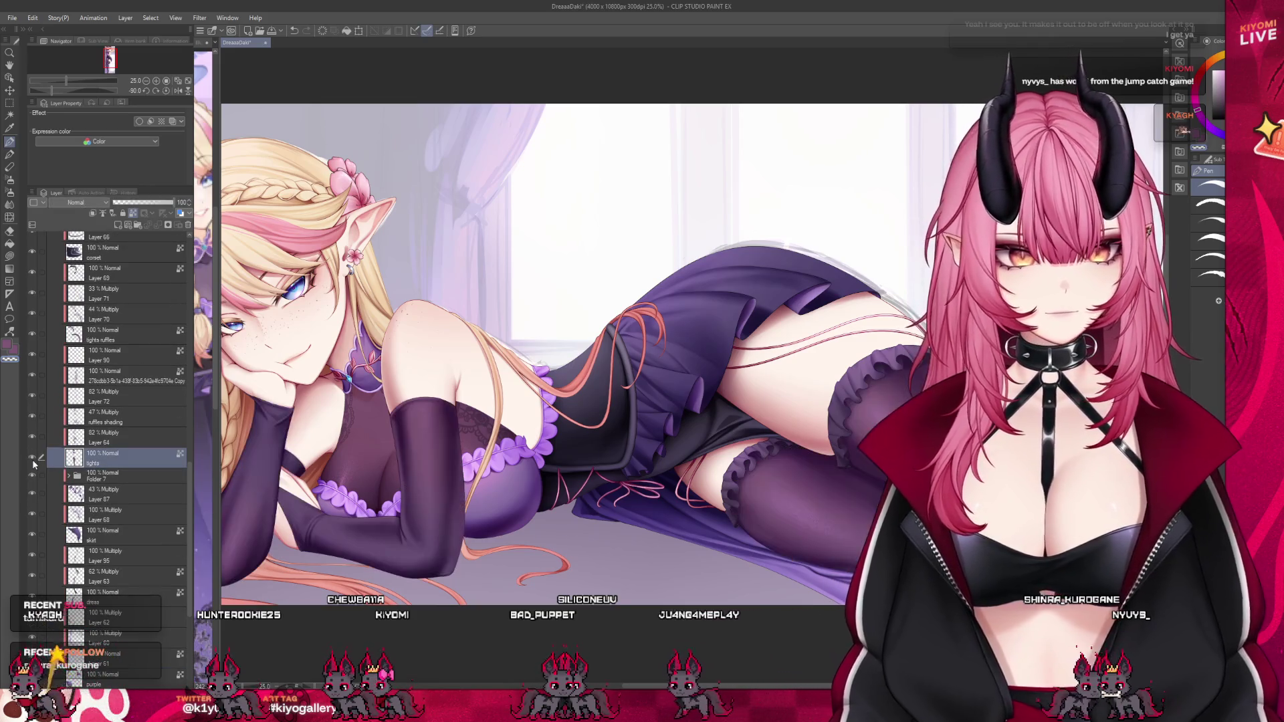
left_click(124, 396)
left_click(124, 379)
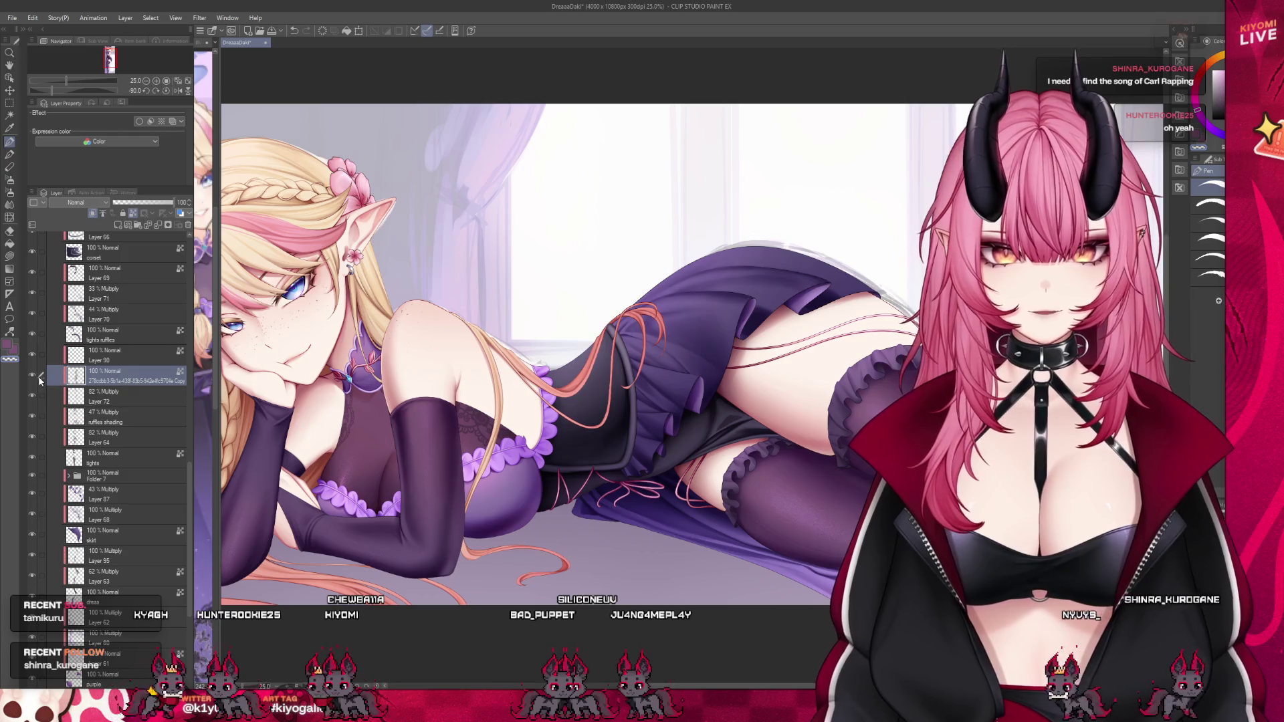
left_click(124, 398)
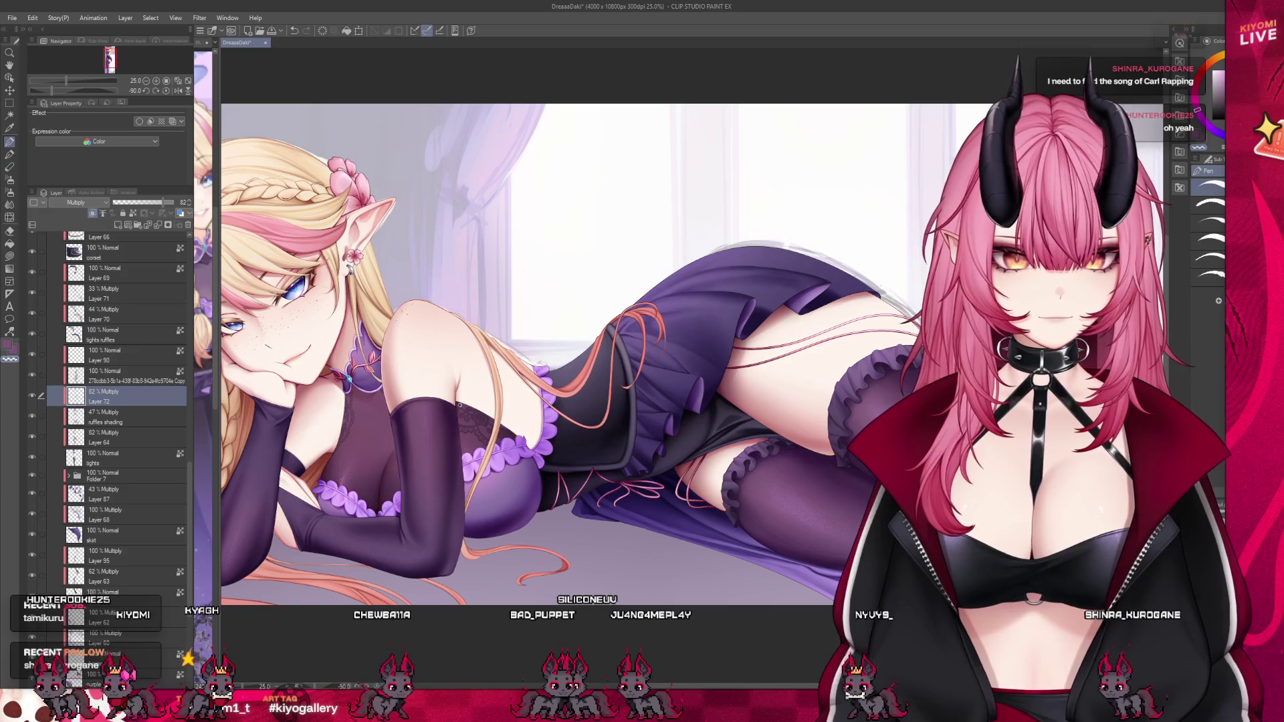
scroll(402, 381, "down", 1)
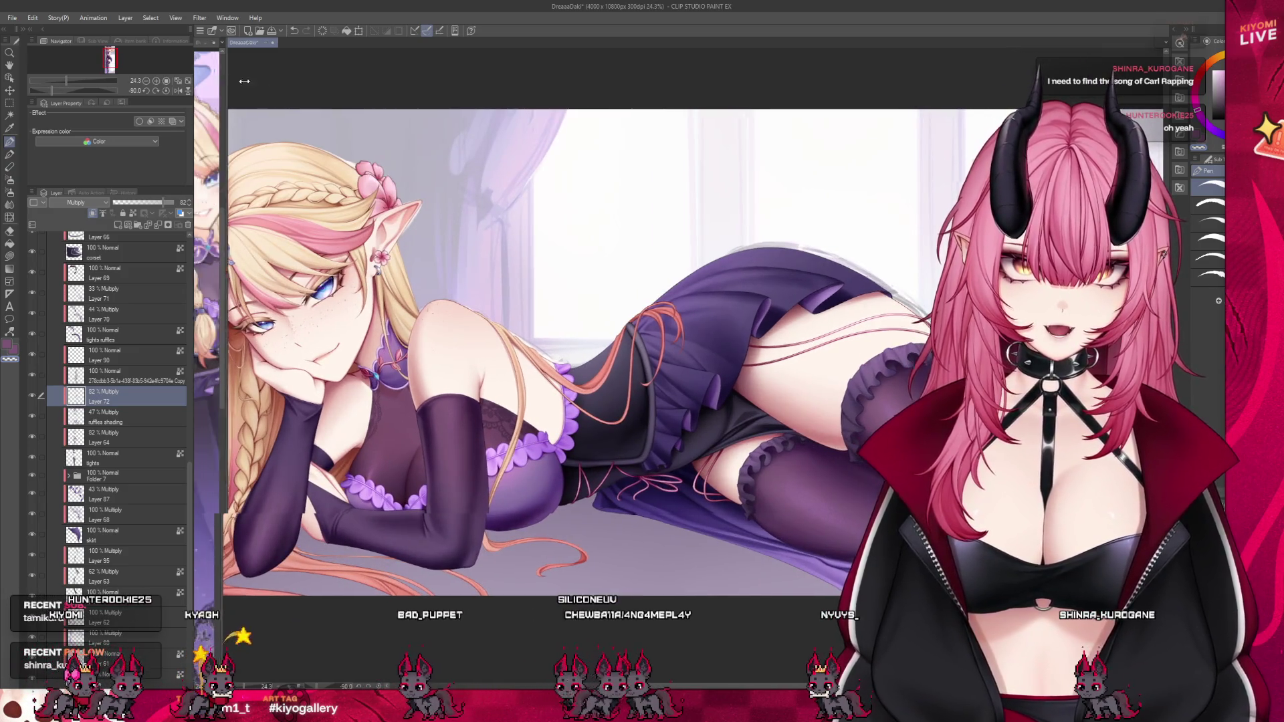
scroll(313, 390, "up", 1)
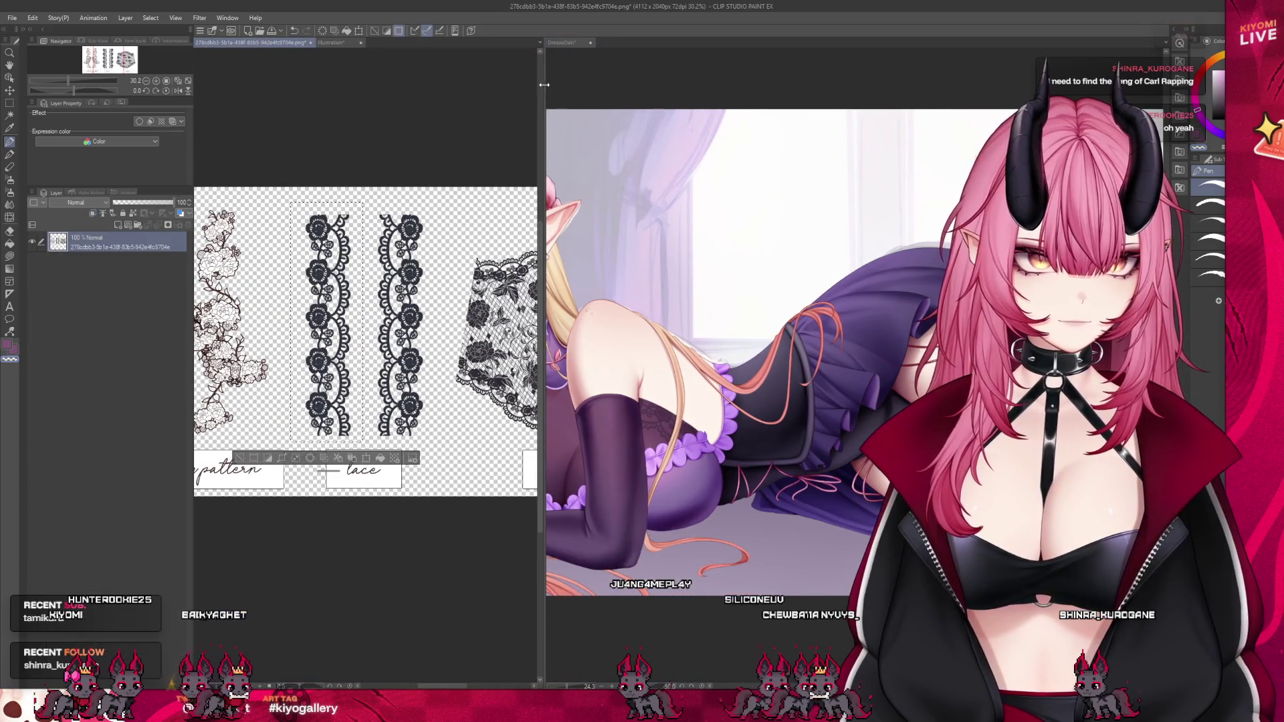
Paste the lace into the illustration, then move and shrink it onto the glove's top.
left_click_drag(543, 84, 216, 84)
key("ctrl+v")
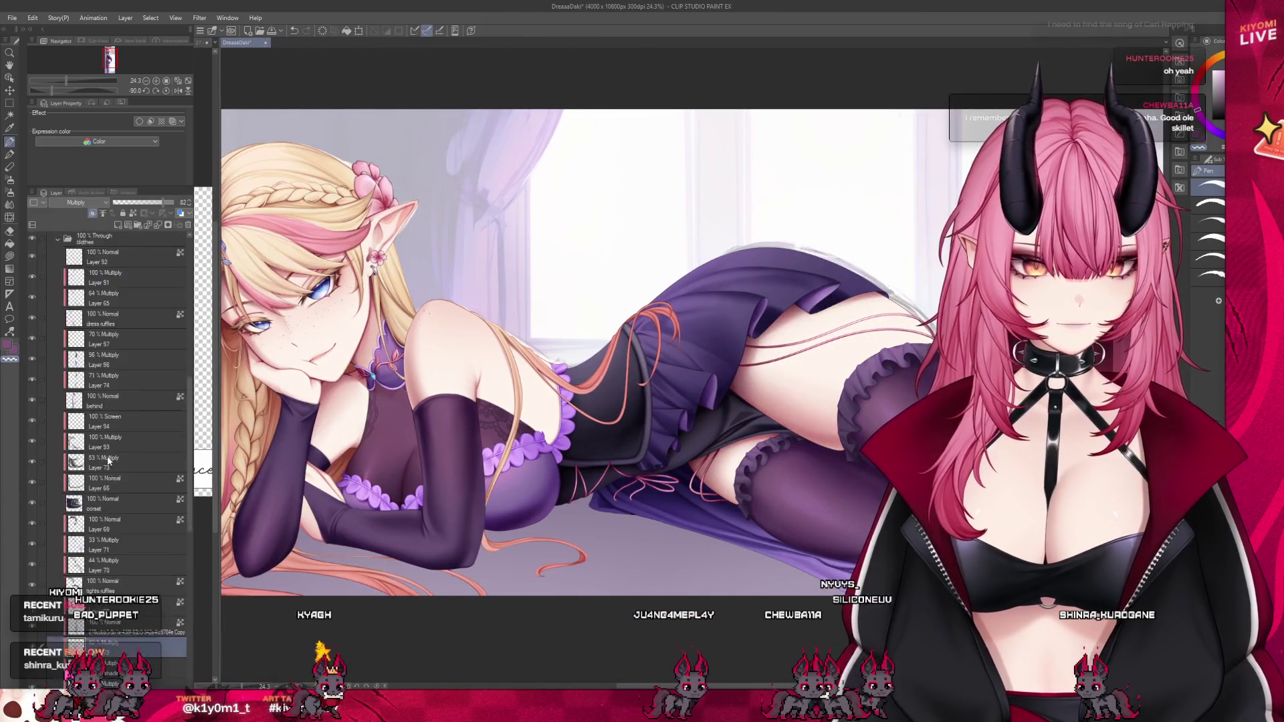
left_click(10, 91)
left_click_drag(301, 388, 434, 407)
scroll(434, 405, "up", 1)
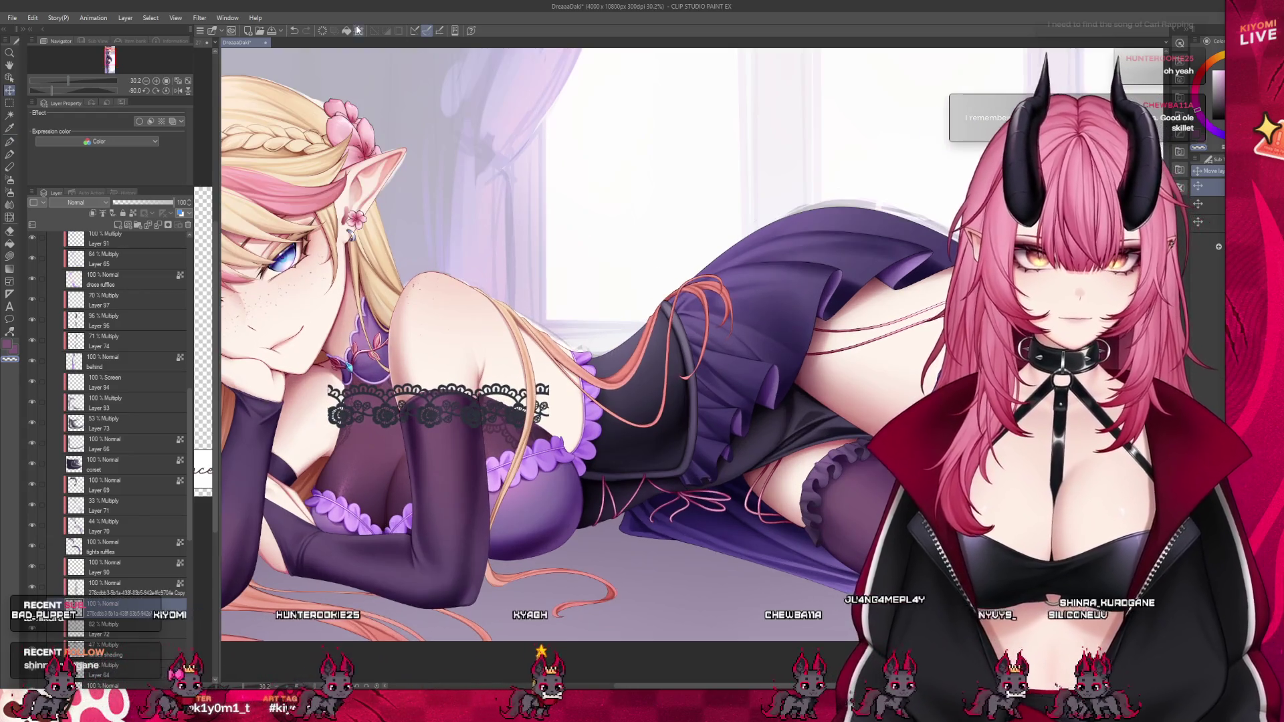
left_click(358, 30)
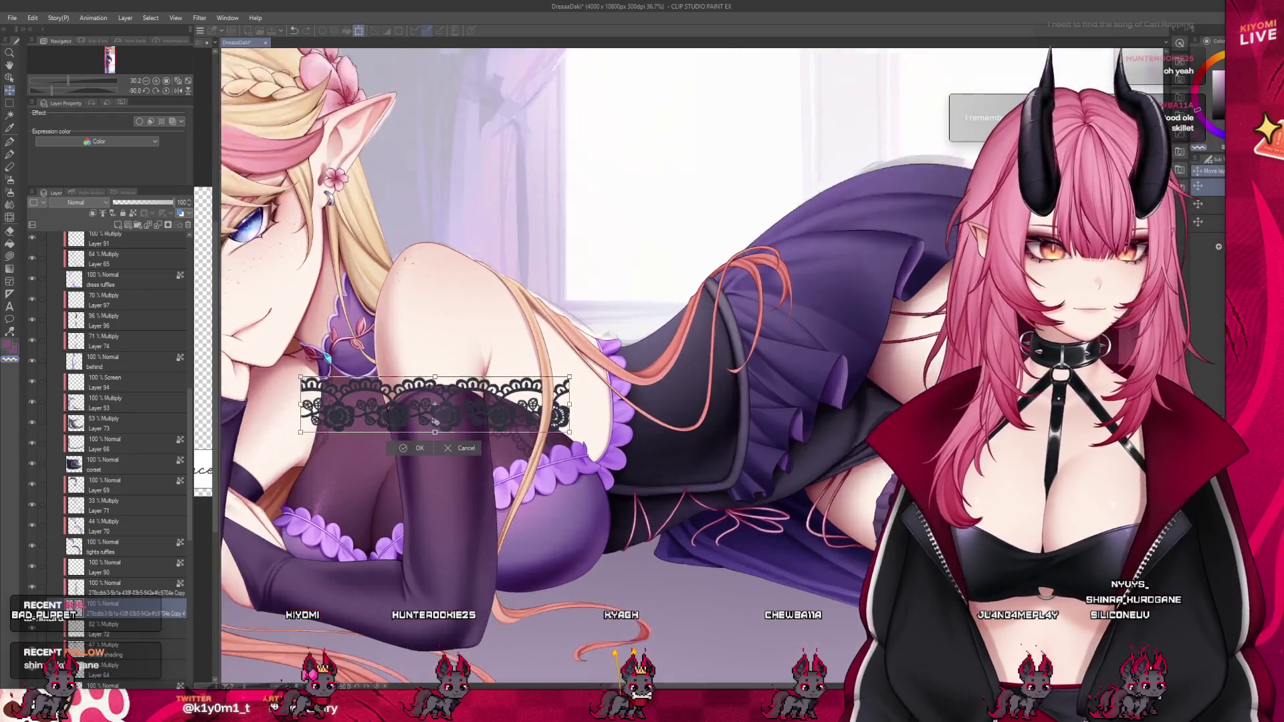
scroll(442, 415, "up", 2)
left_click_drag(522, 409, 512, 428)
left_click_drag(614, 455, 538, 439)
left_click_drag(414, 418, 468, 426)
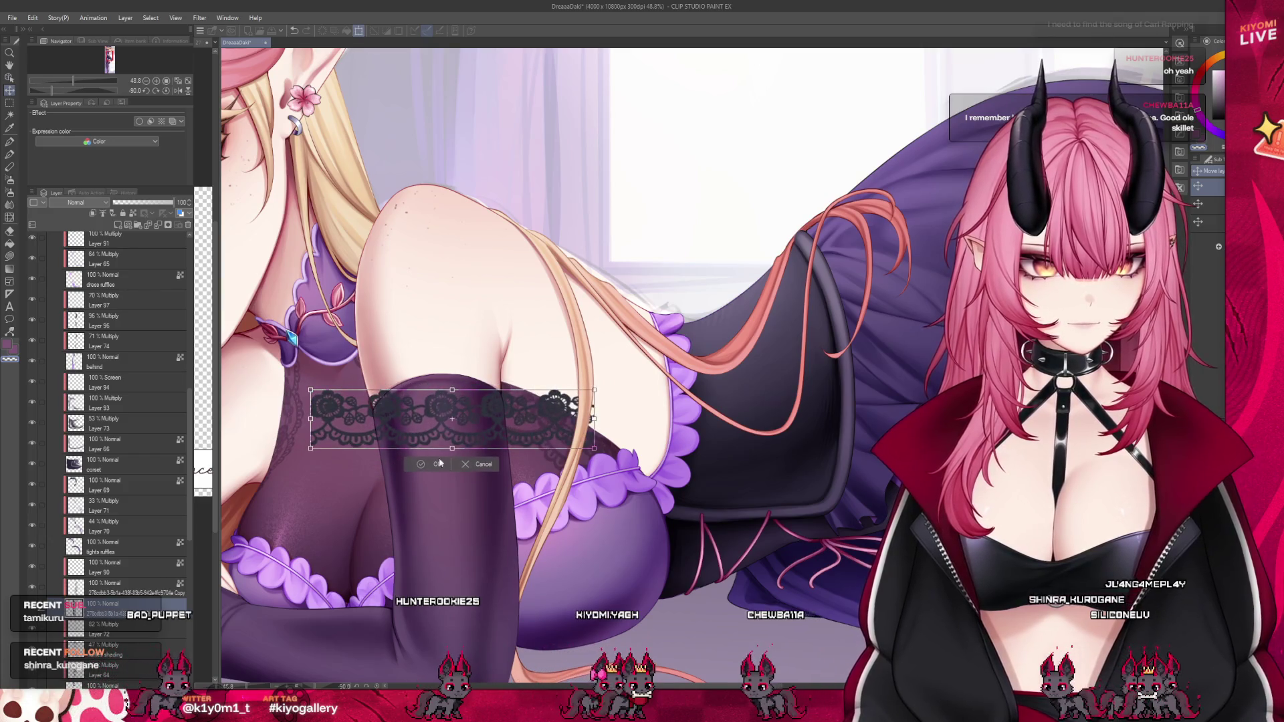
left_click(439, 464)
Bend the lace band to the glove's curve and blend it Multiply at 46% opacity.
scroll(414, 398, "up", 1)
mouse_move(315, 415)
left_mouse_down()
mouse_move(281, 511)
mouse_move(314, 521)
left_mouse_up()
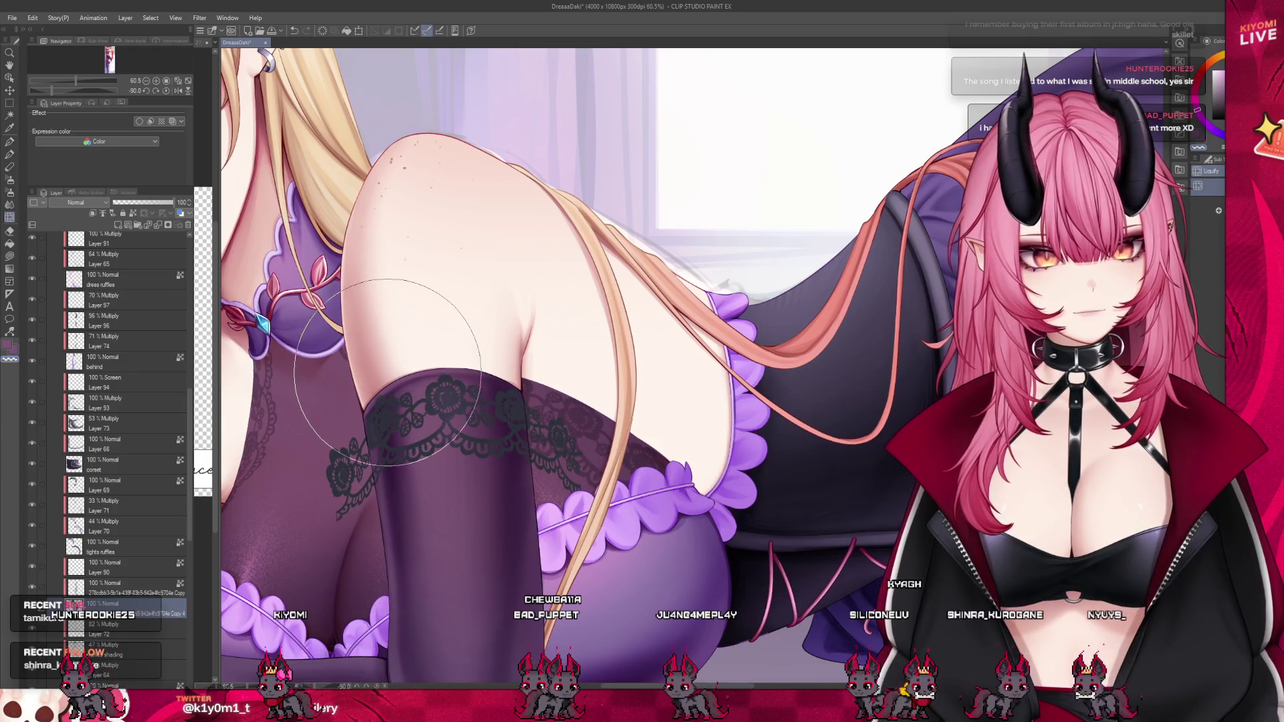
left_click(75, 202)
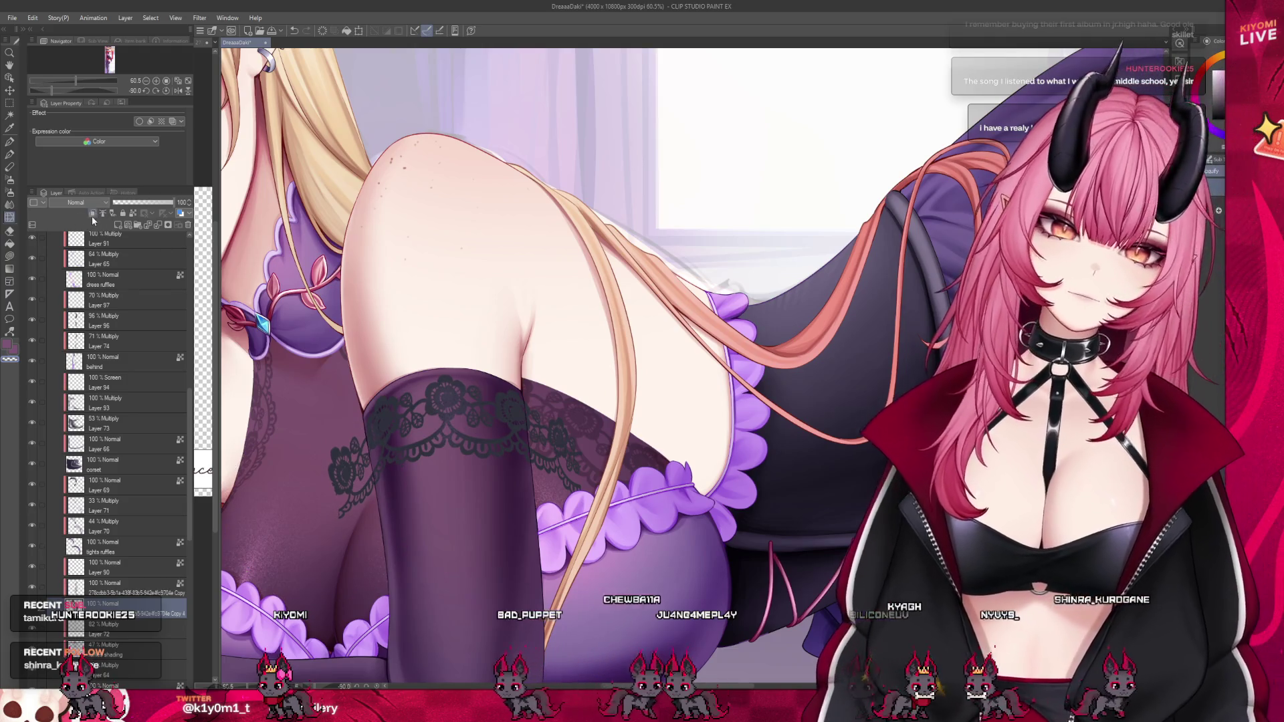
left_click(91, 216)
left_click_drag(134, 204, 158, 202)
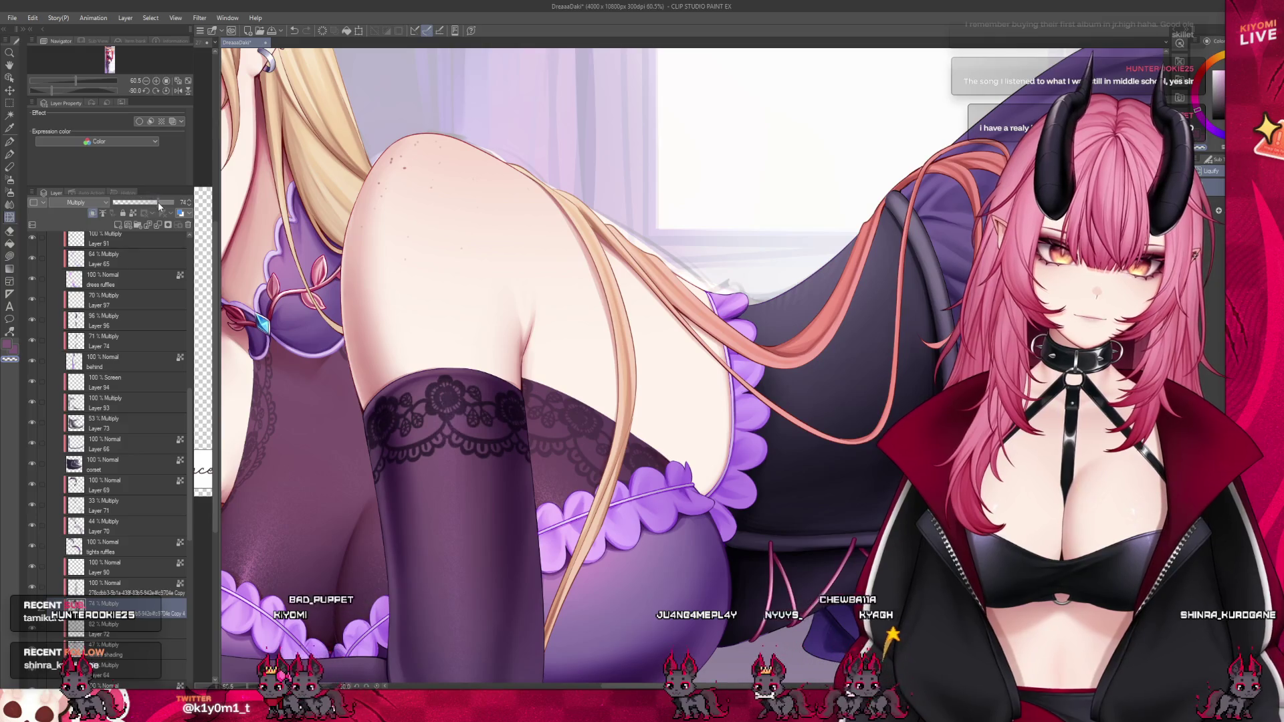
scroll(649, 361, "down", 2)
scroll(649, 361, "down", 4)
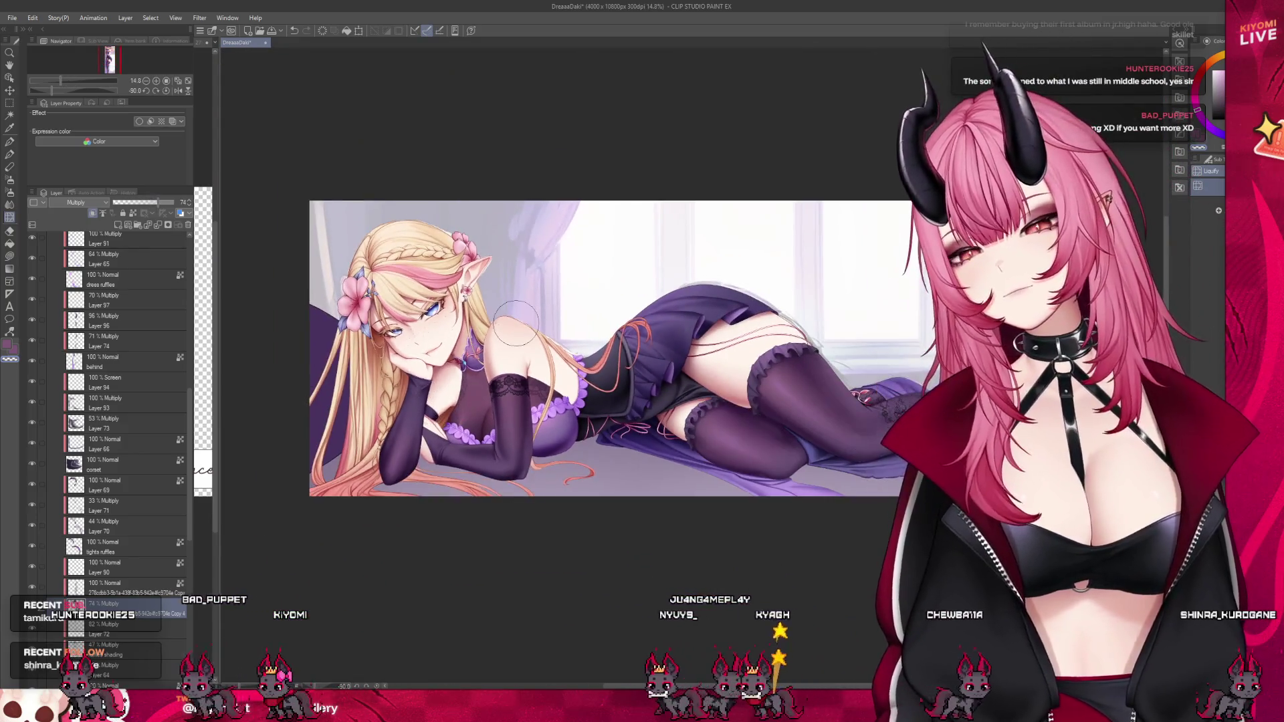
scroll(624, 346, "up", 2)
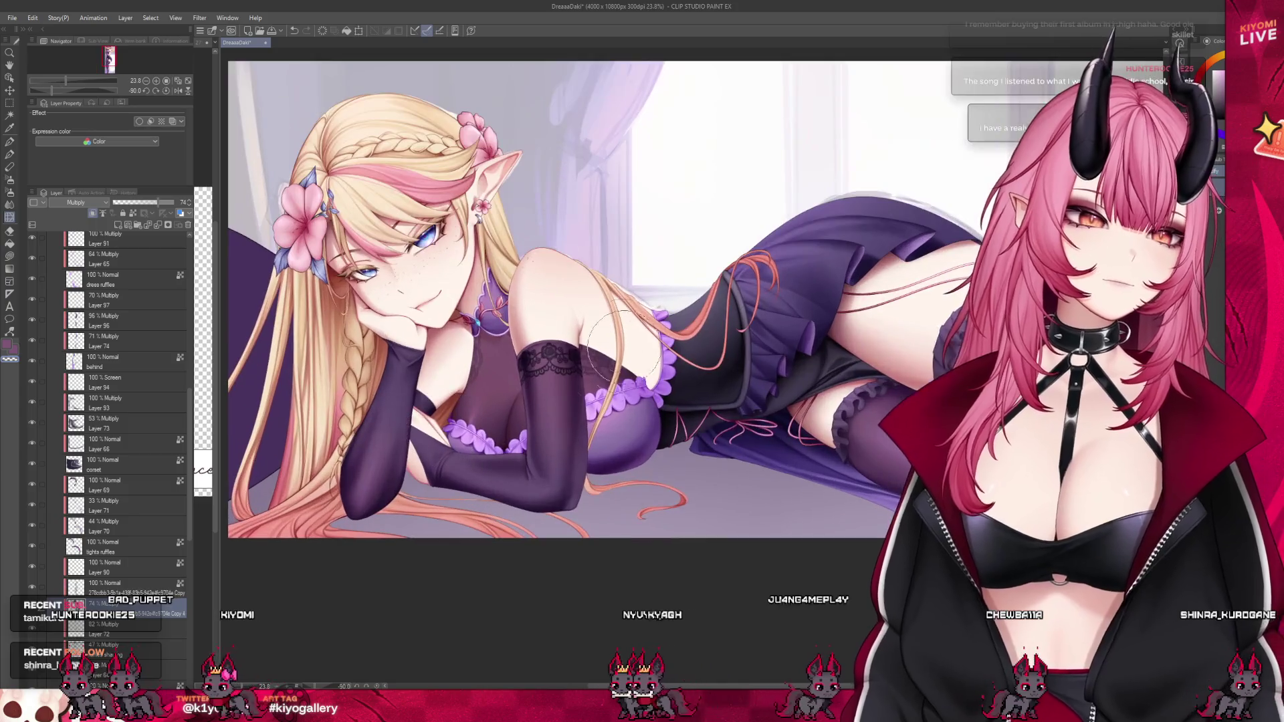
scroll(559, 318, "down", 3)
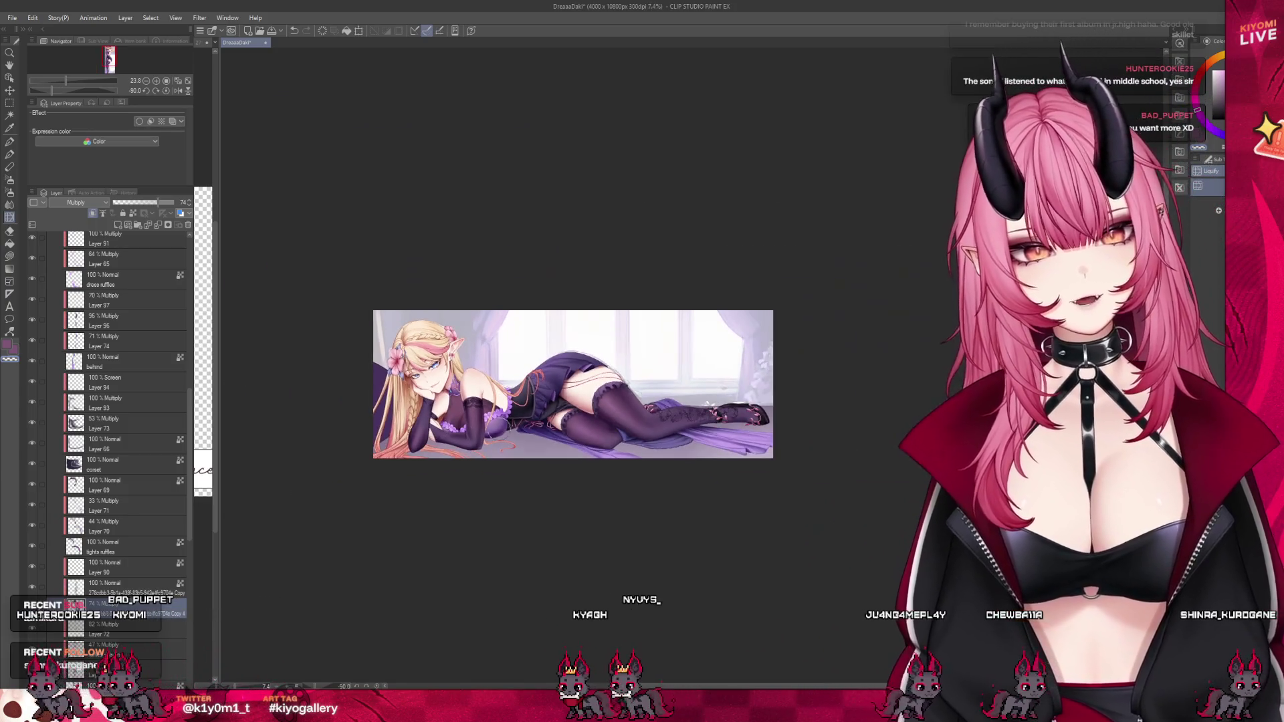
scroll(505, 405, "up", 2)
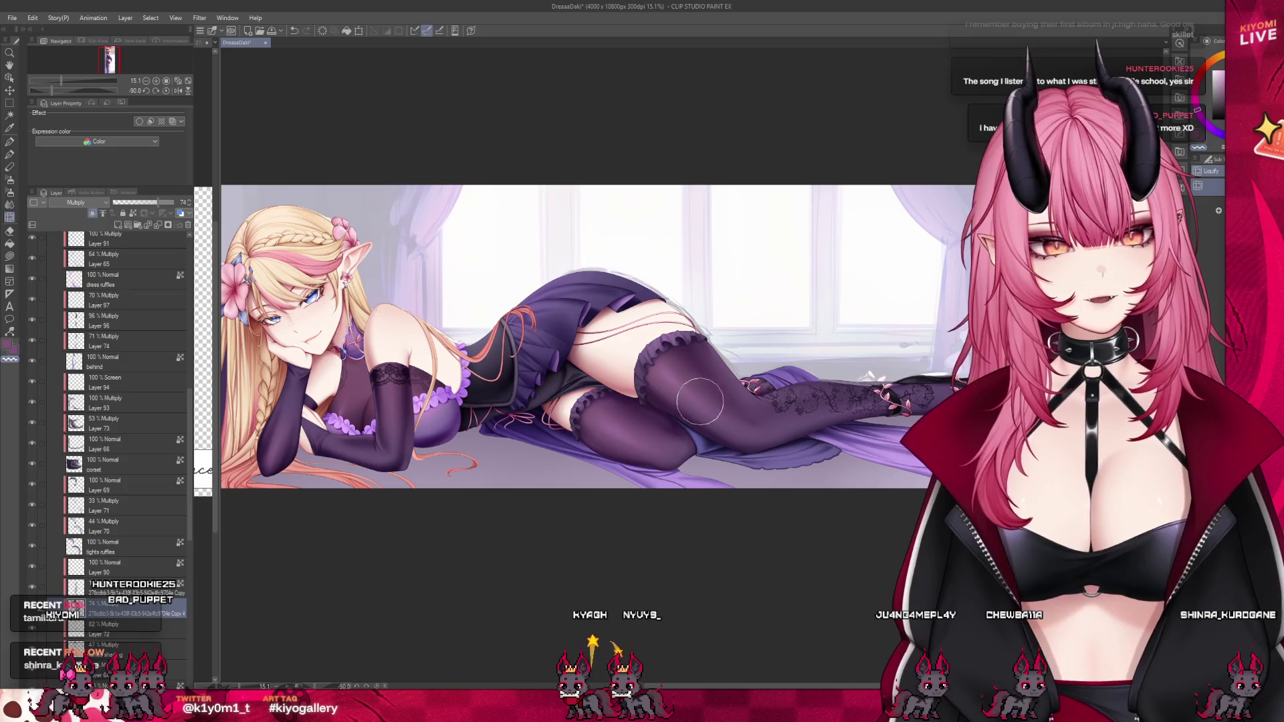
scroll(521, 401, "down", 2)
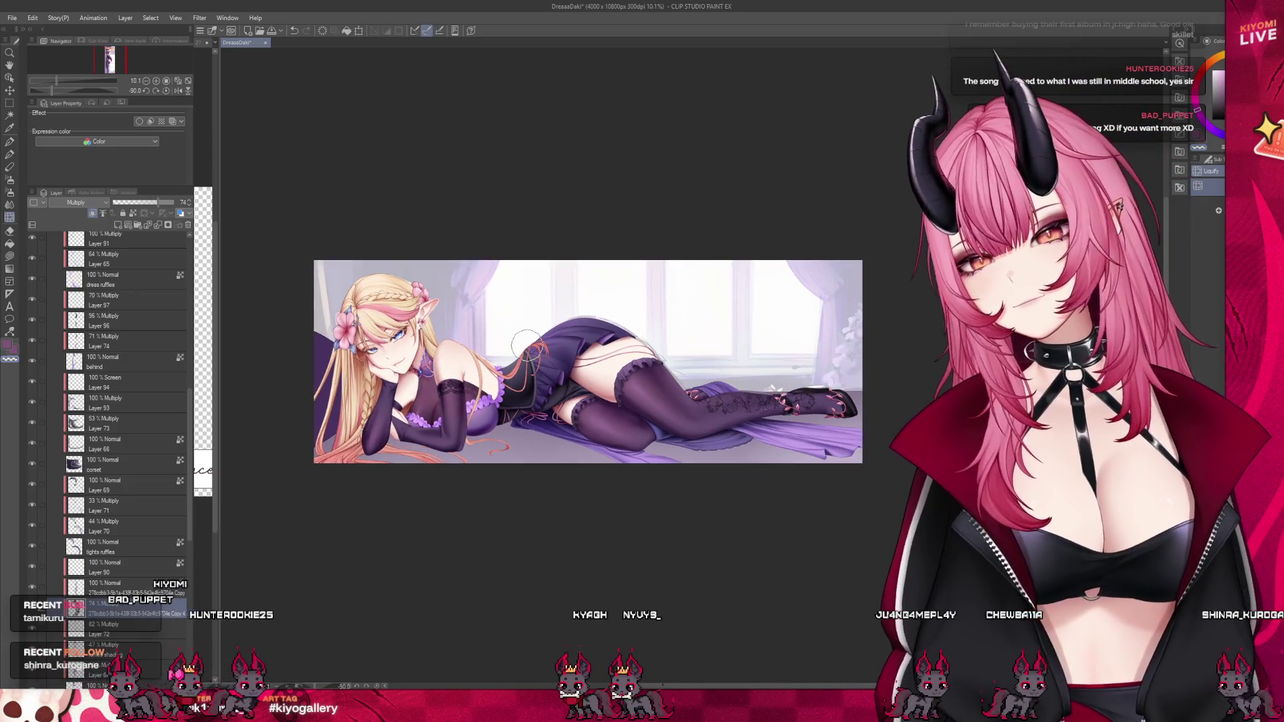
scroll(455, 372, "up", 1)
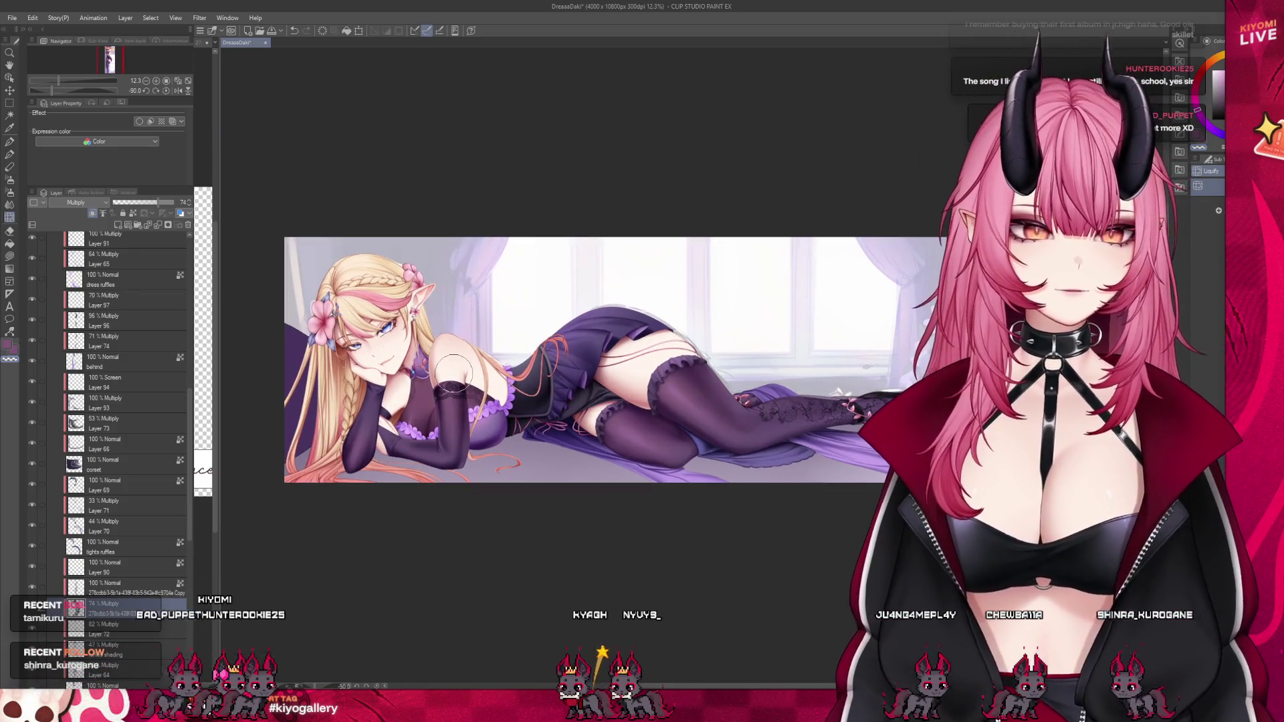
scroll(558, 324, "up", 1)
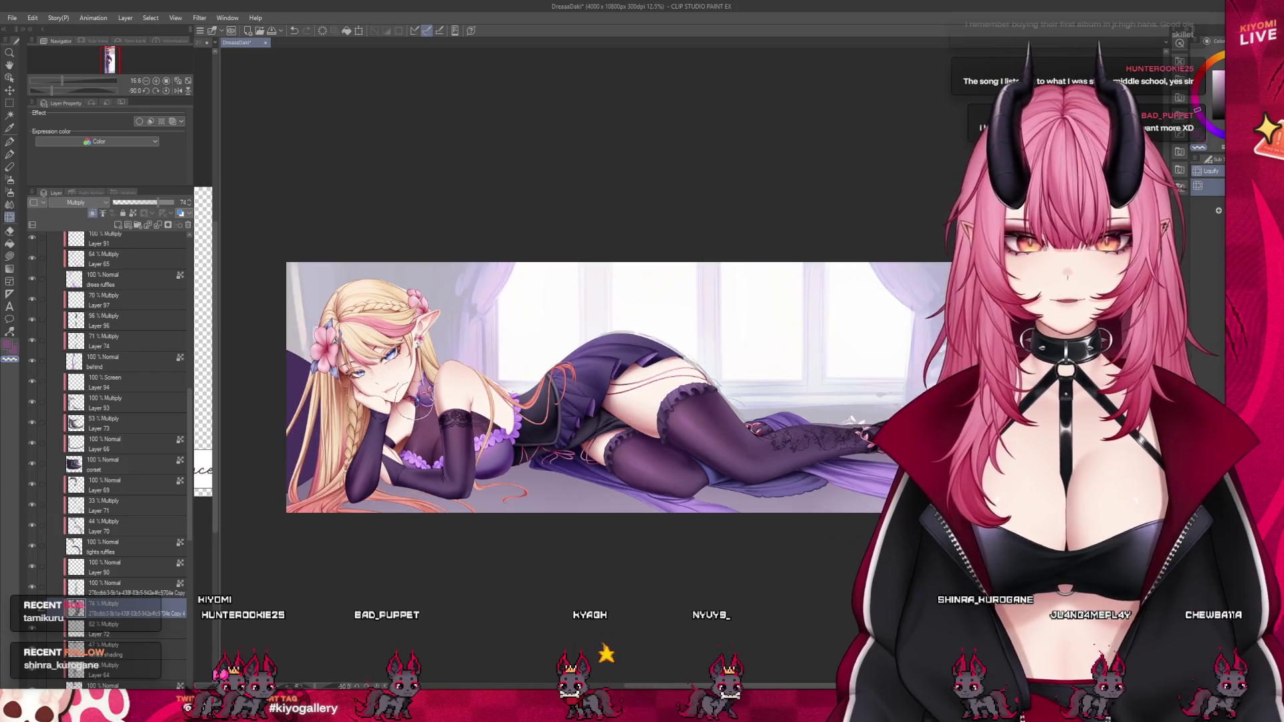
scroll(197, 367, "up", 1)
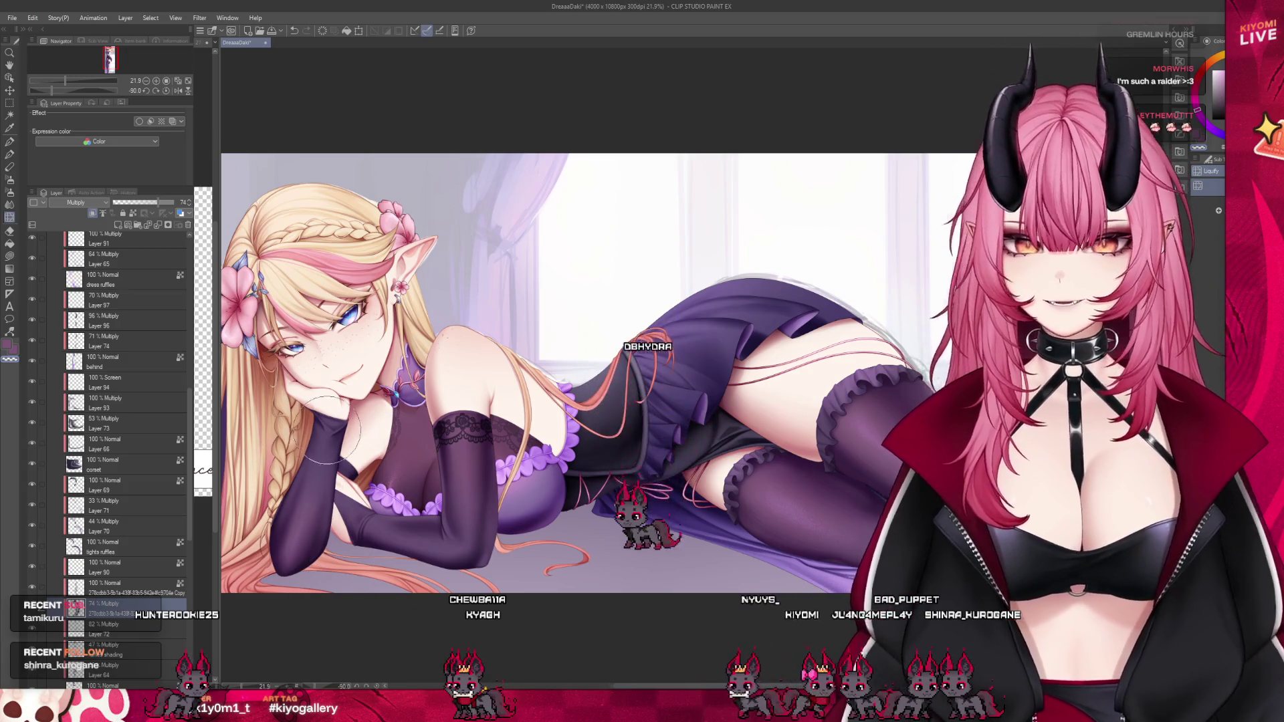
scroll(328, 428, "up", 2)
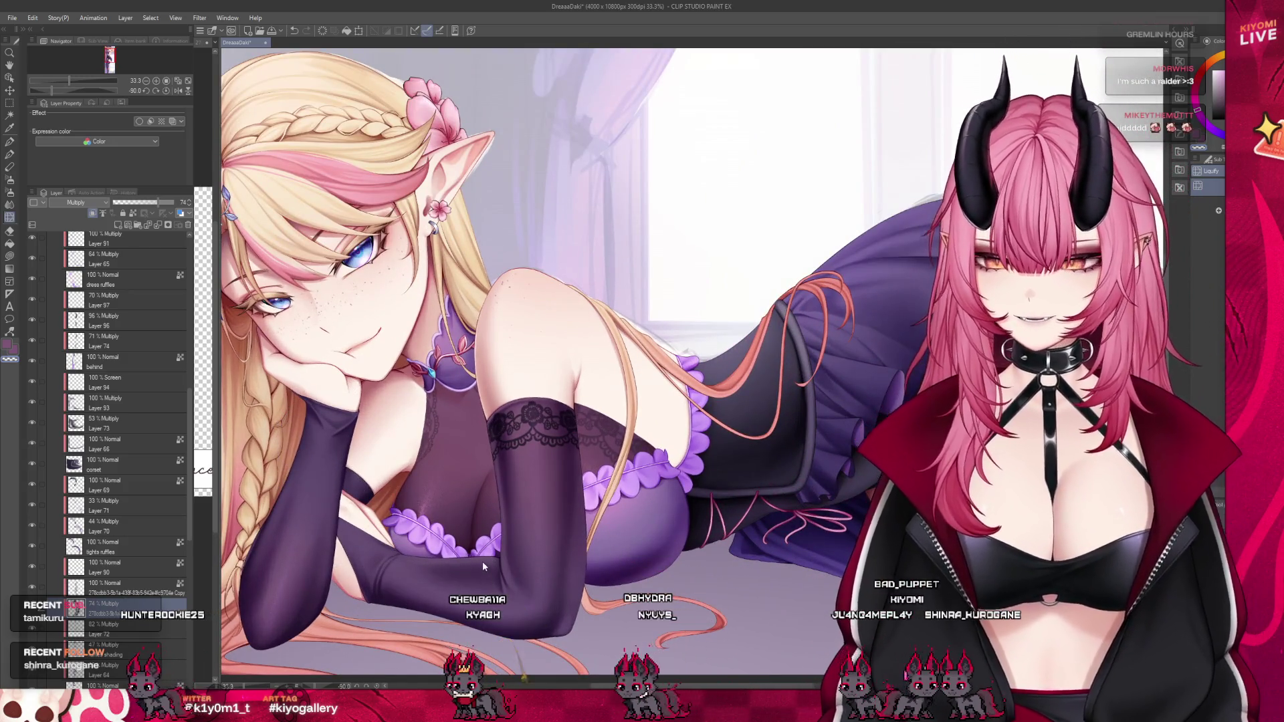
Paste another lace copy at the glove's wrist, flipped vertically and rotated to wrap around it.
key("ctrl+v")
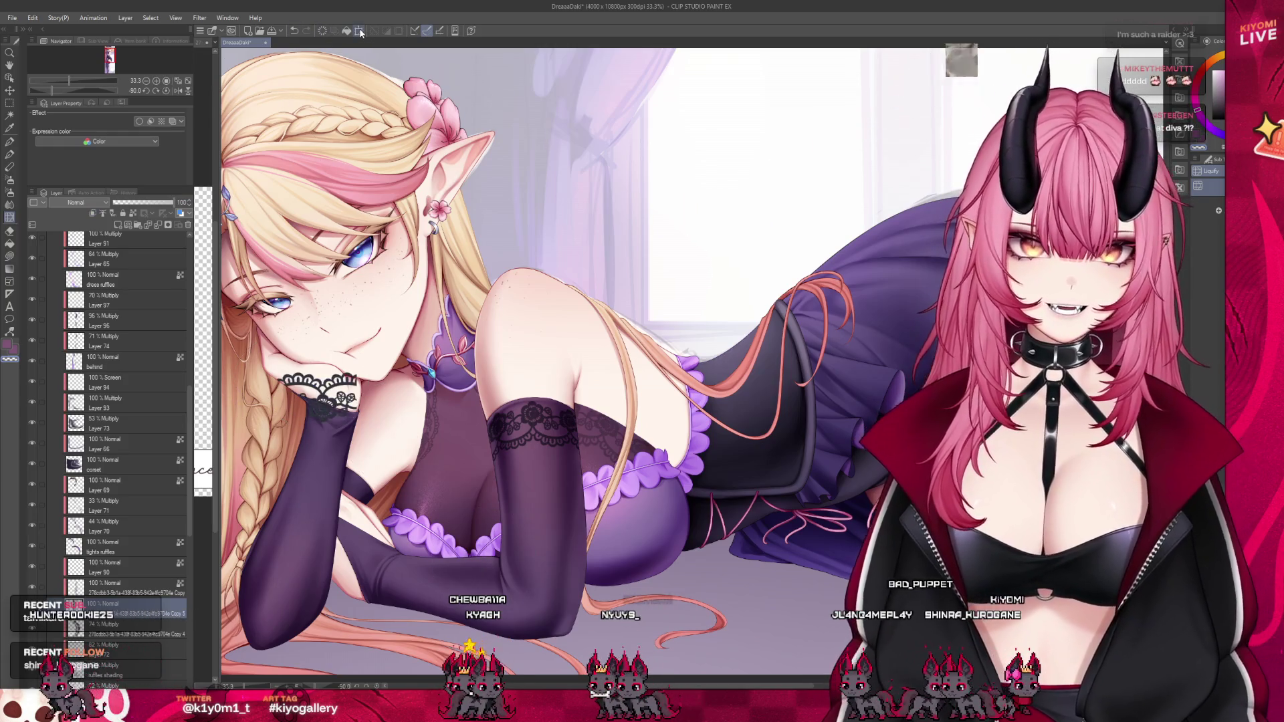
left_click(360, 32)
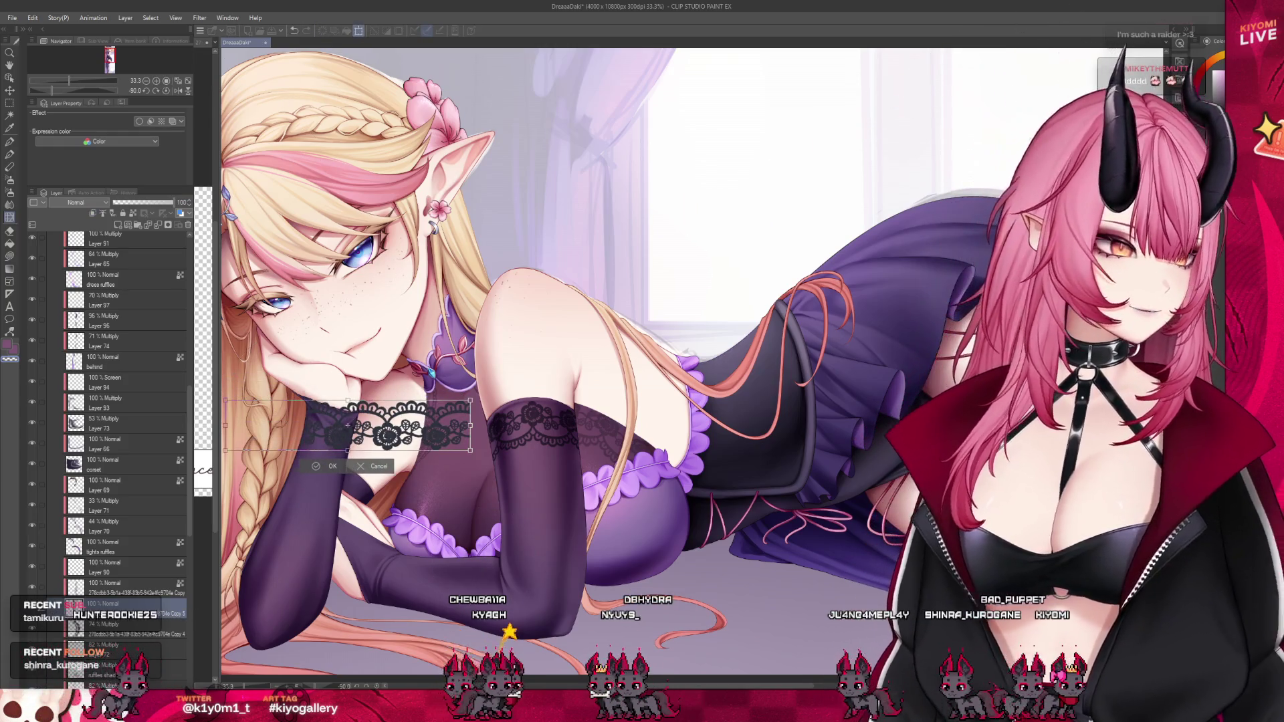
left_click_drag(426, 445, 417, 460)
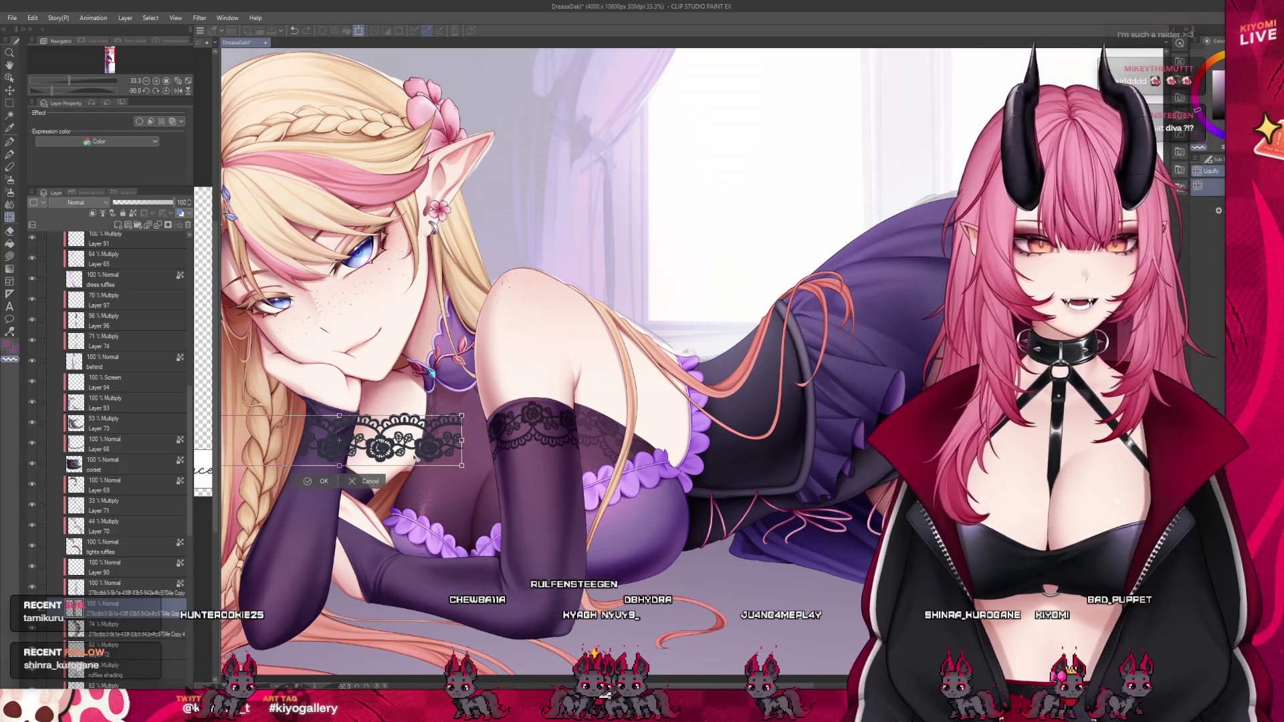
key("ctrl+shift+v")
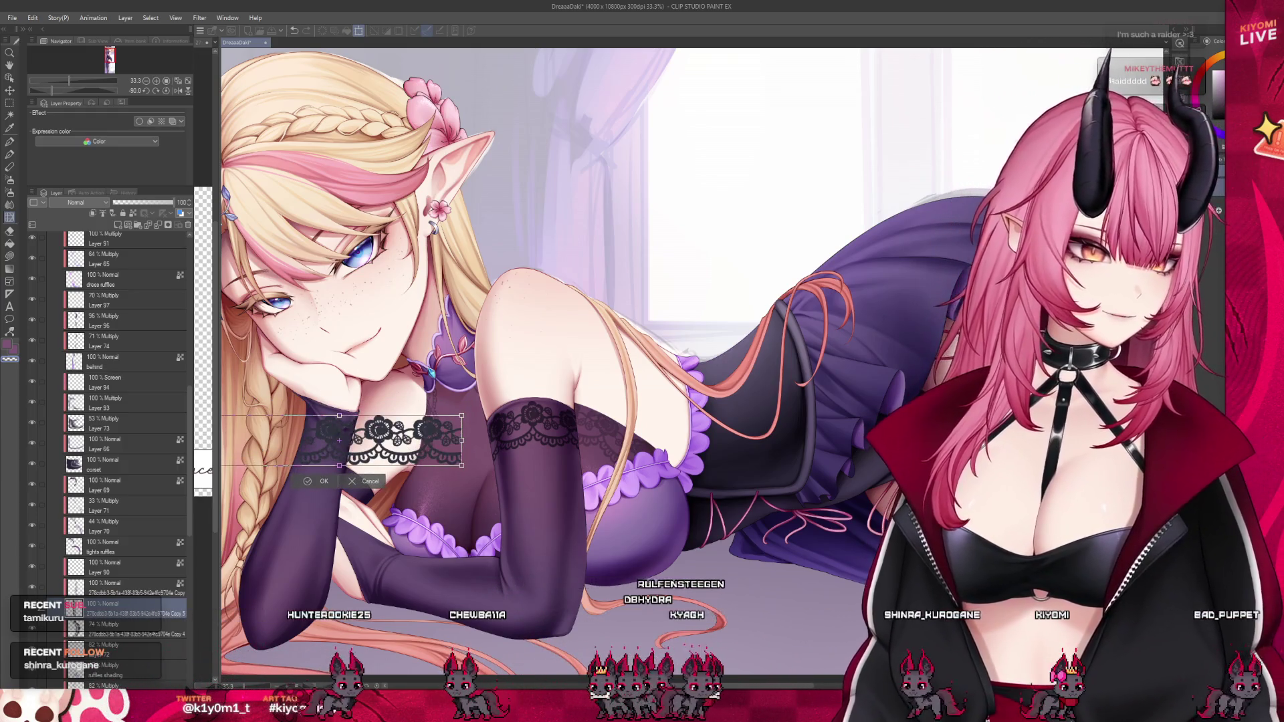
left_click_drag(471, 472, 441, 506)
mouse_move(400, 440)
left_mouse_down()
mouse_move(360, 497)
mouse_move(407, 505)
mouse_move(390, 523)
left_mouse_up()
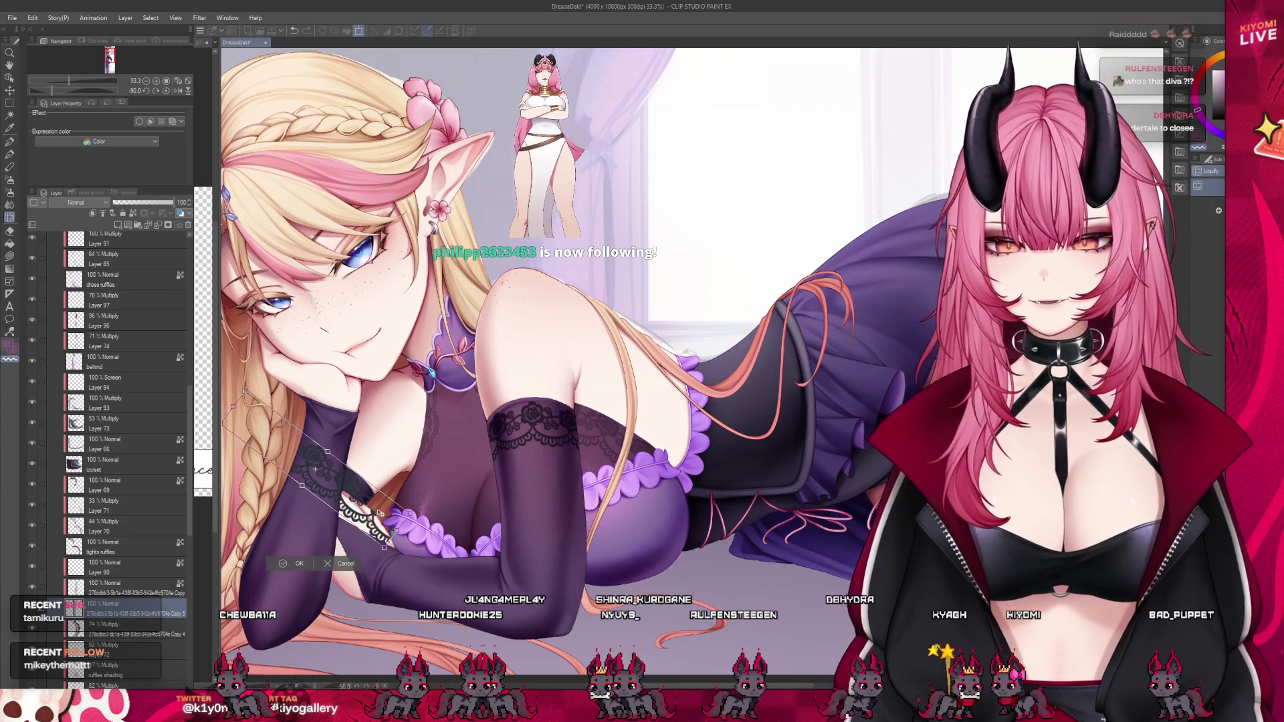
left_click(312, 563)
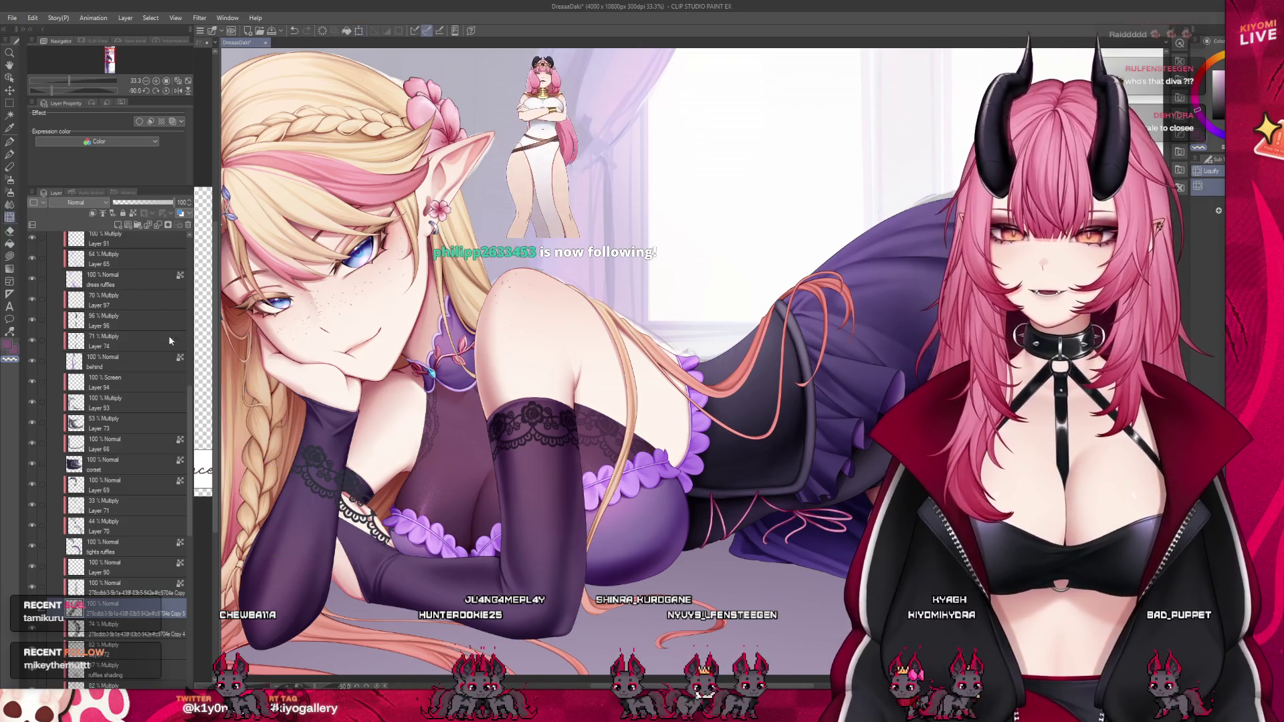
scroll(76, 202, "down", 2)
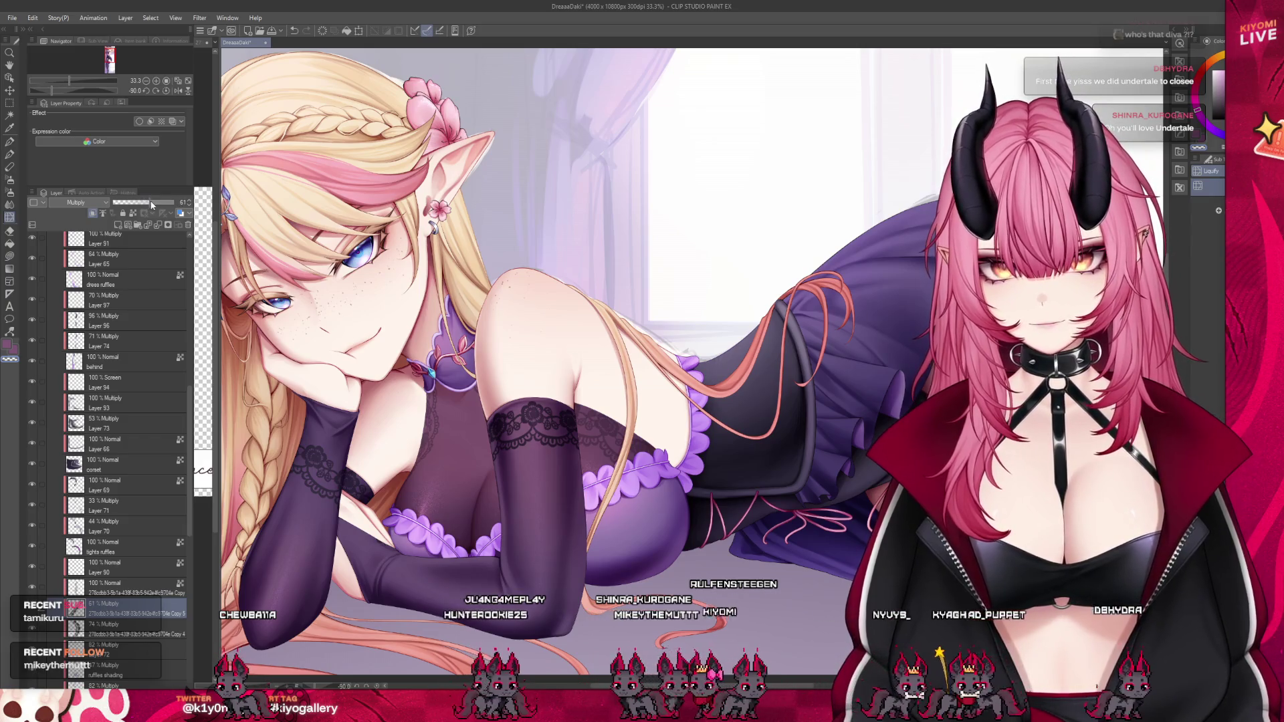
scroll(190, 205, "up", 5)
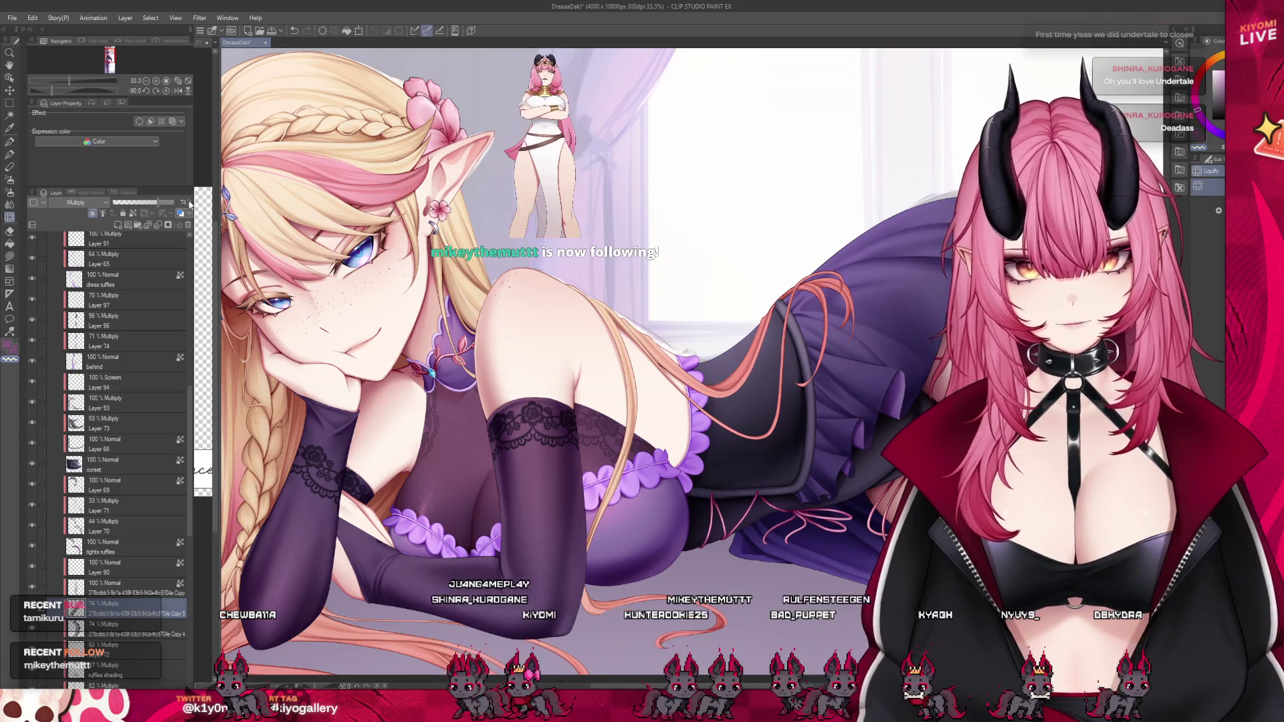
Undo the stray stroke on the glove's lace edge and zoom out to the whole illustration.
scroll(409, 394, "down", 2)
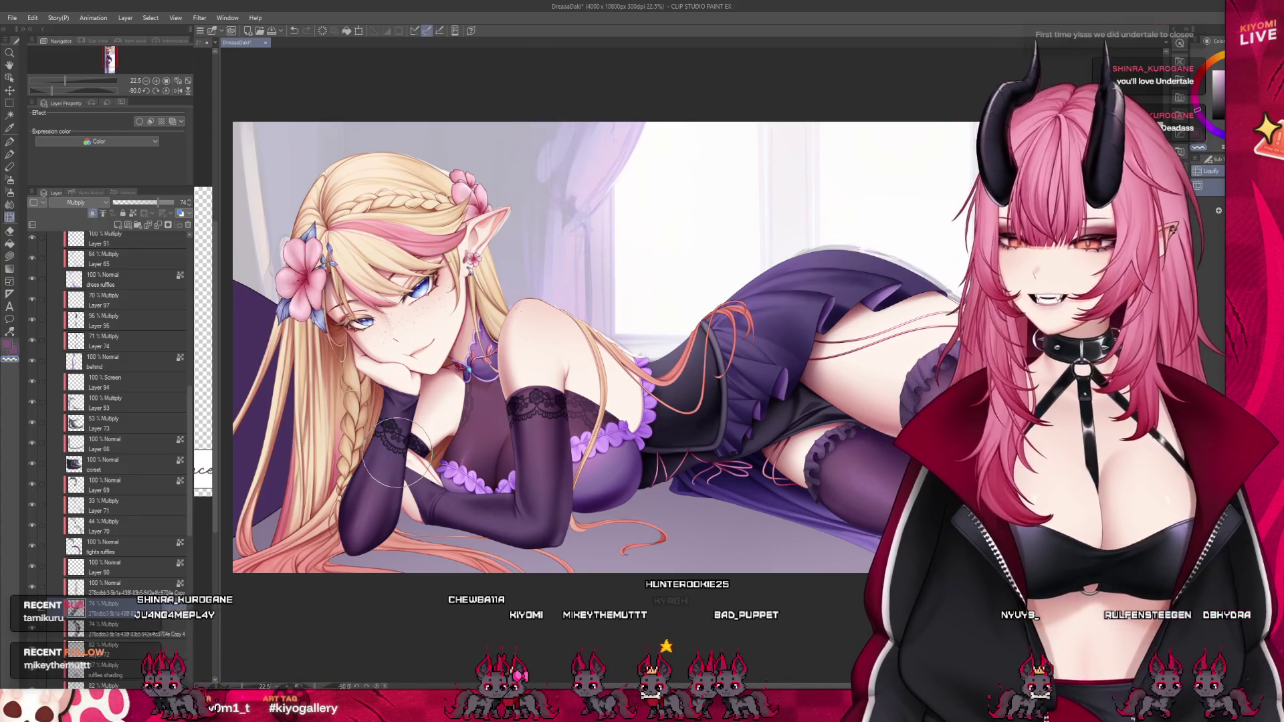
scroll(398, 432, "up", 4)
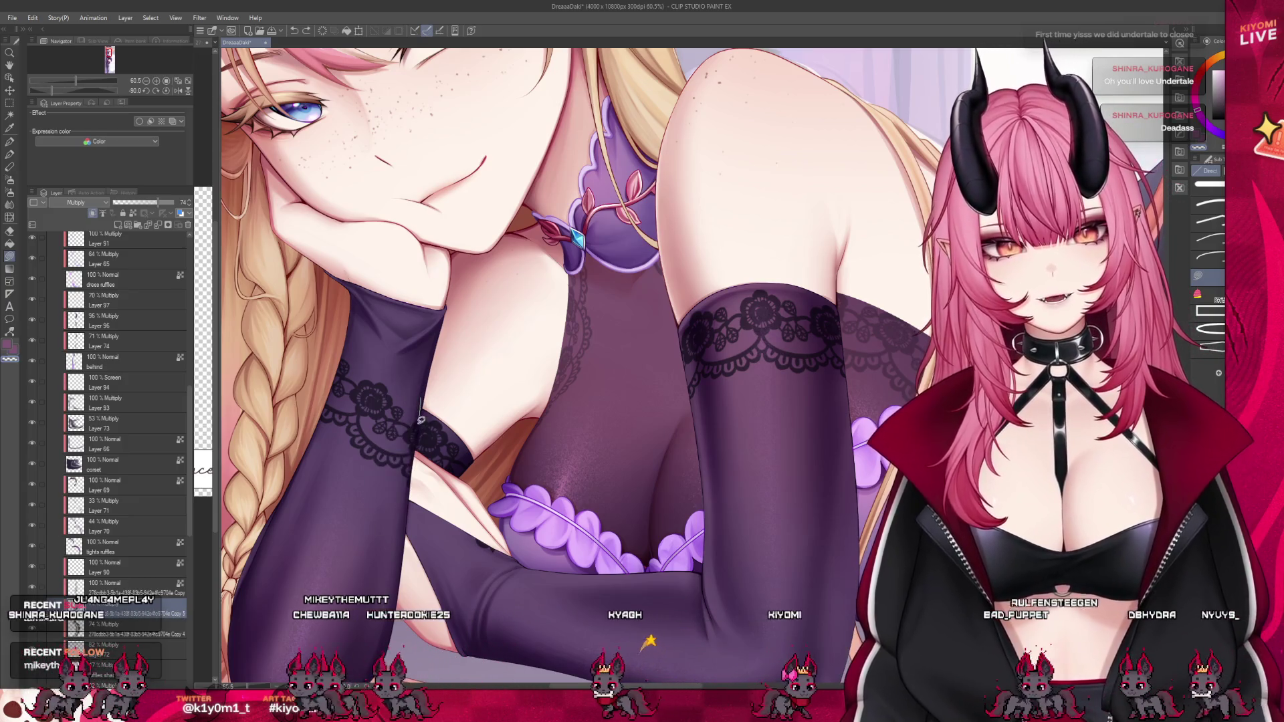
key("ctrl+z")
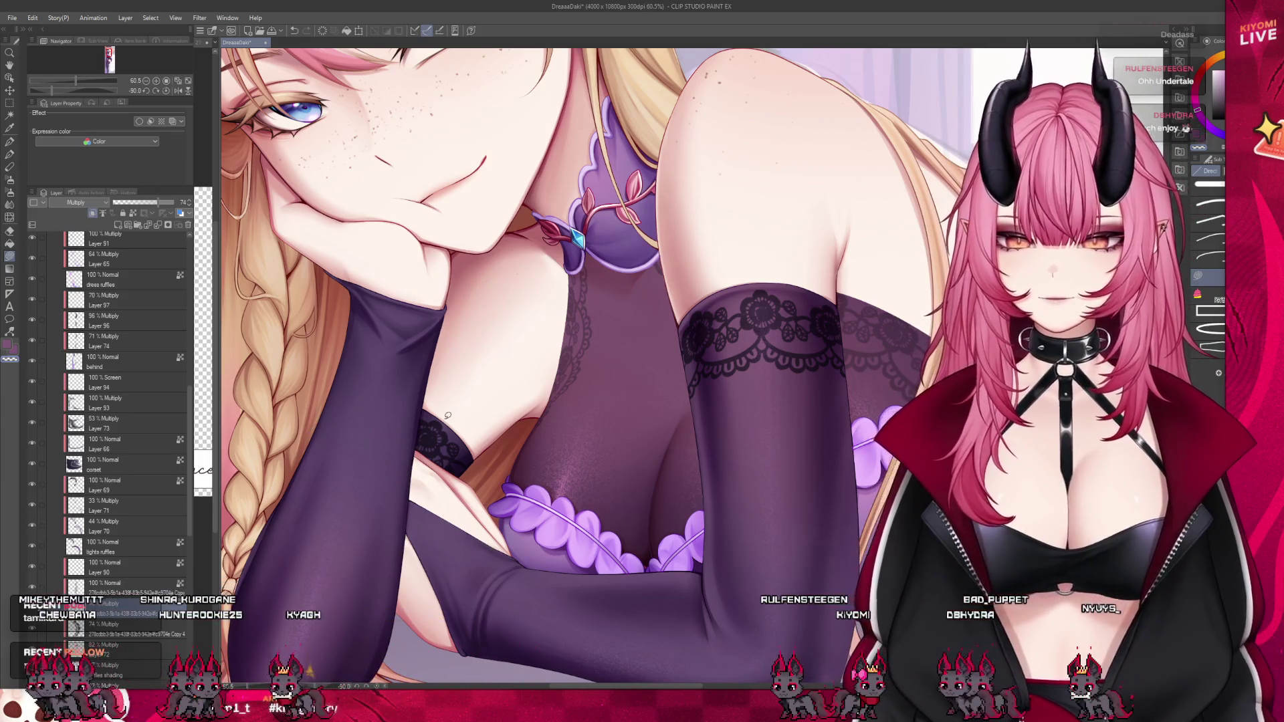
scroll(373, 418, "down", 5)
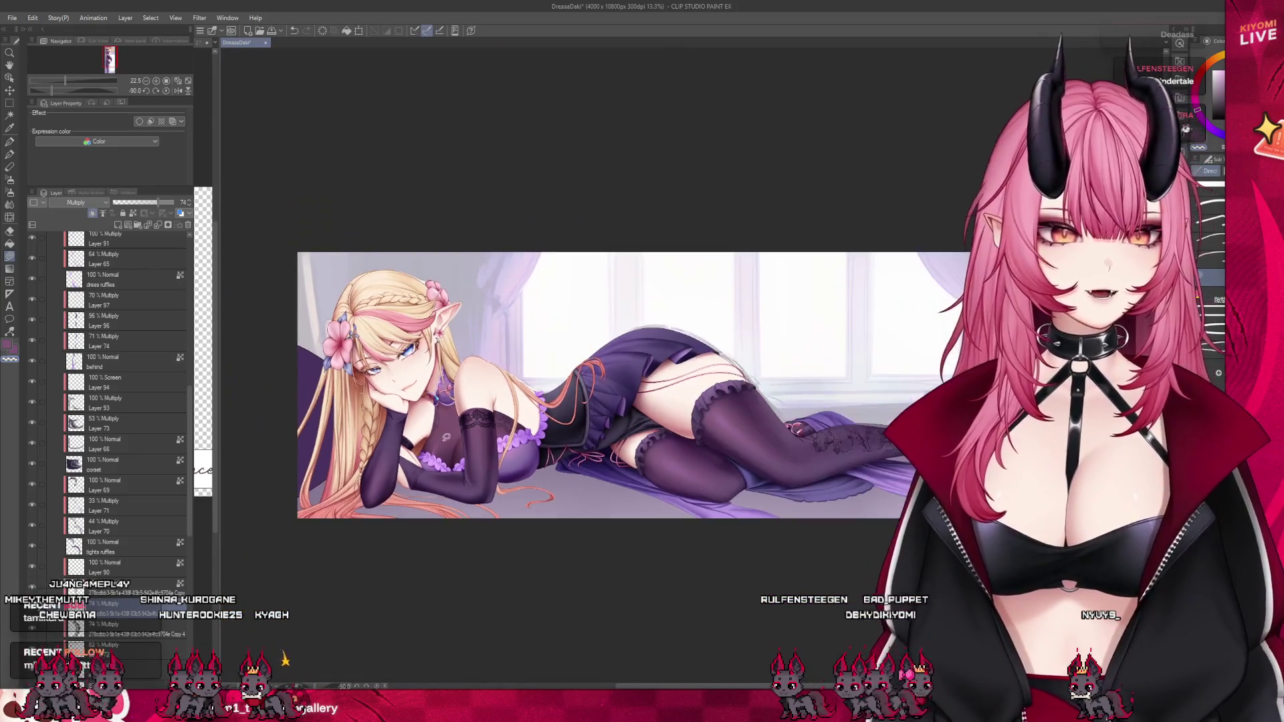
scroll(467, 409, "up", 3)
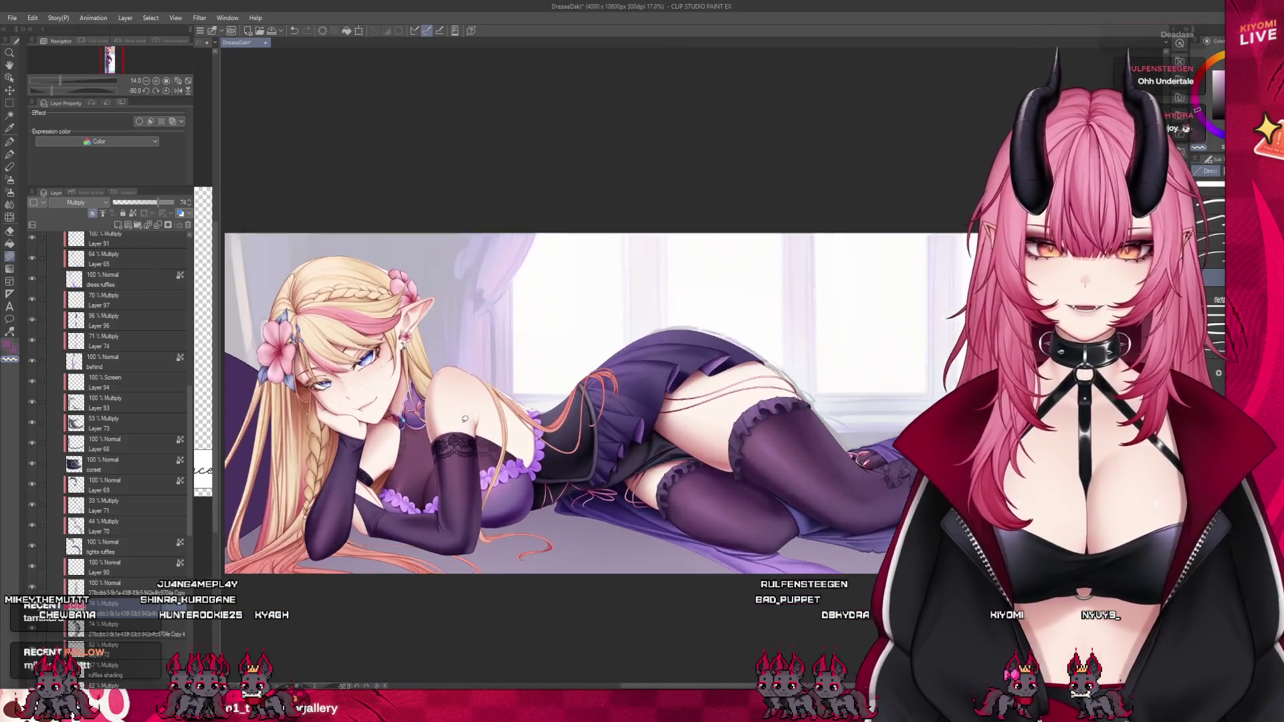
scroll(538, 395, "up", 1)
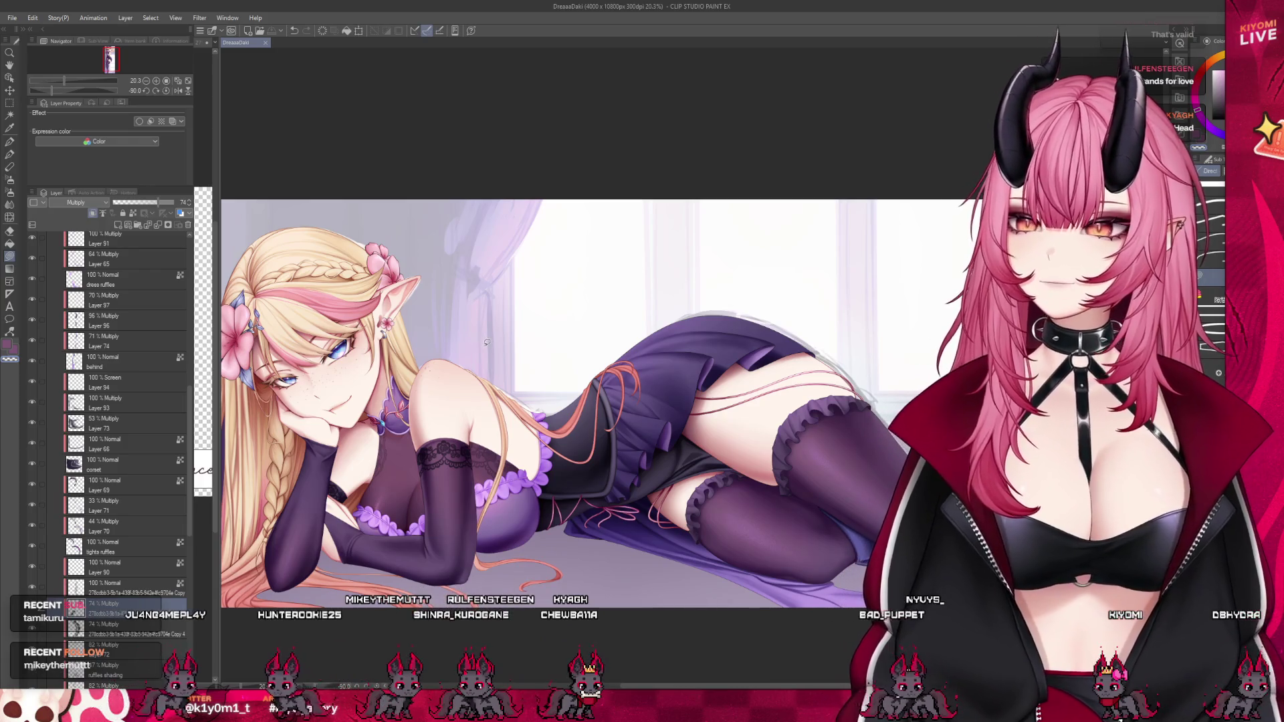
key("ctrl+minus")
key("ctrl+minus")
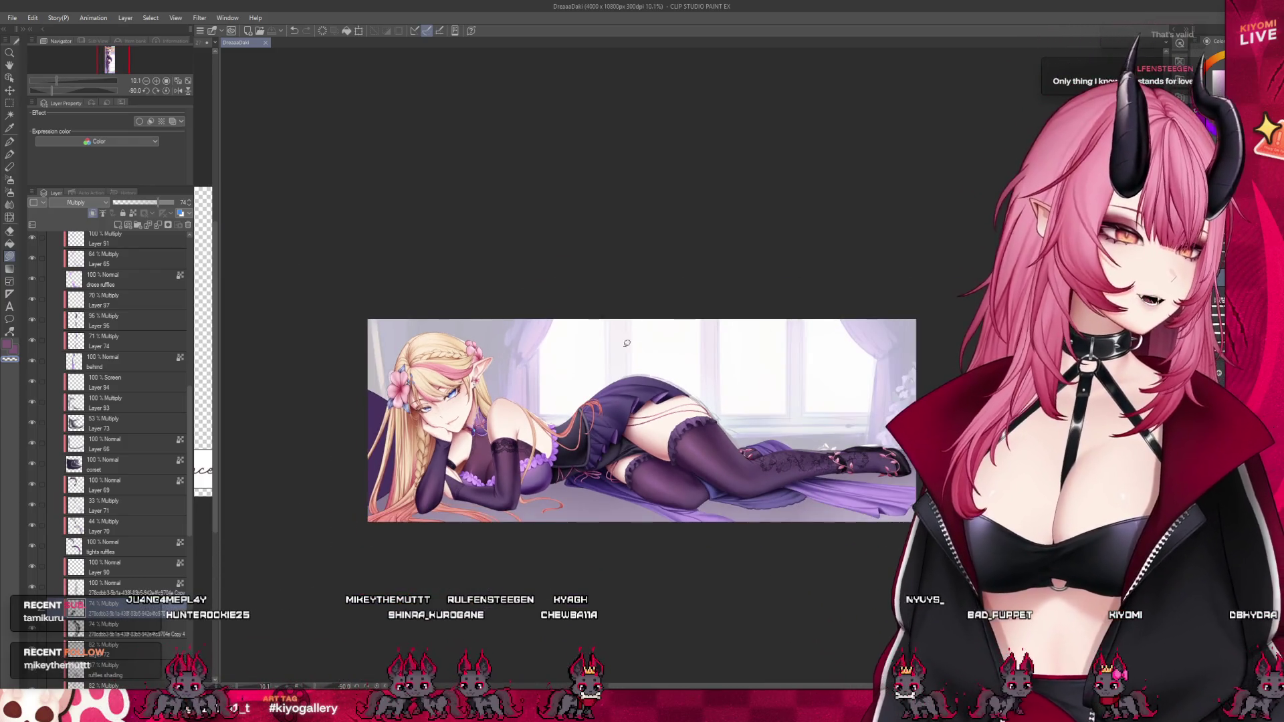
scroll(634, 396, "up", 3)
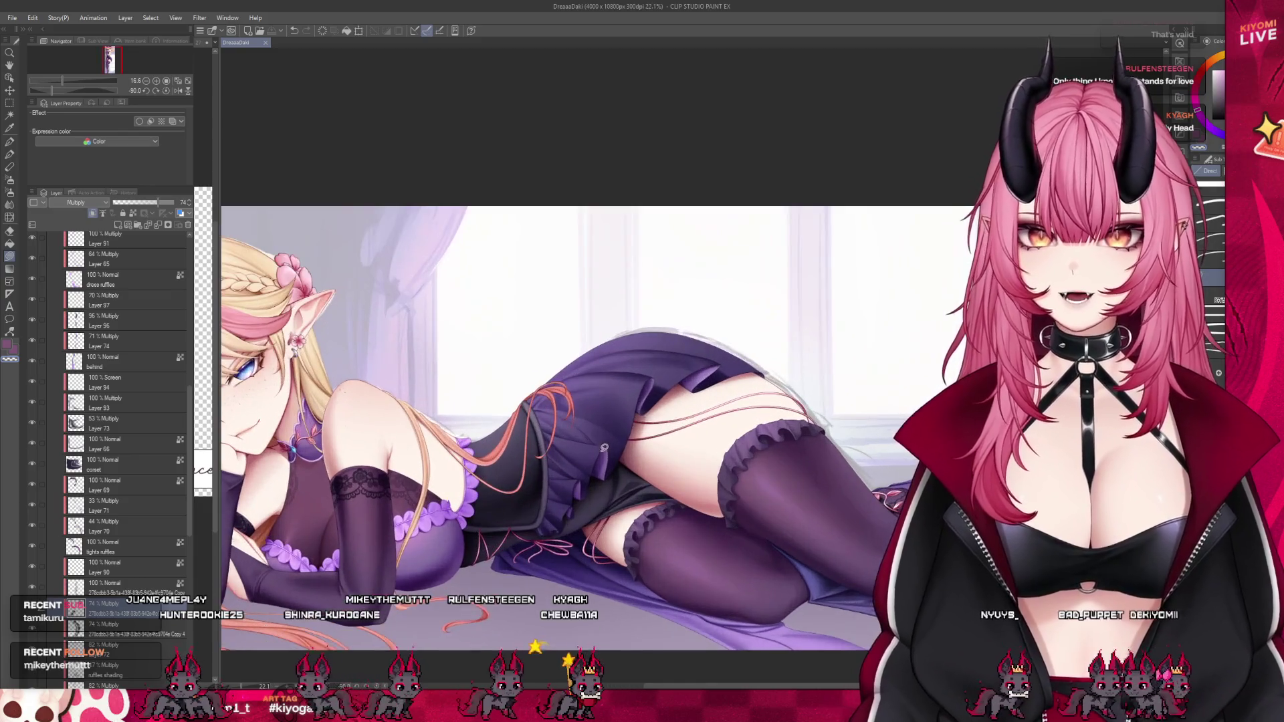
scroll(458, 392, "down", 1)
scroll(430, 365, "up", 1)
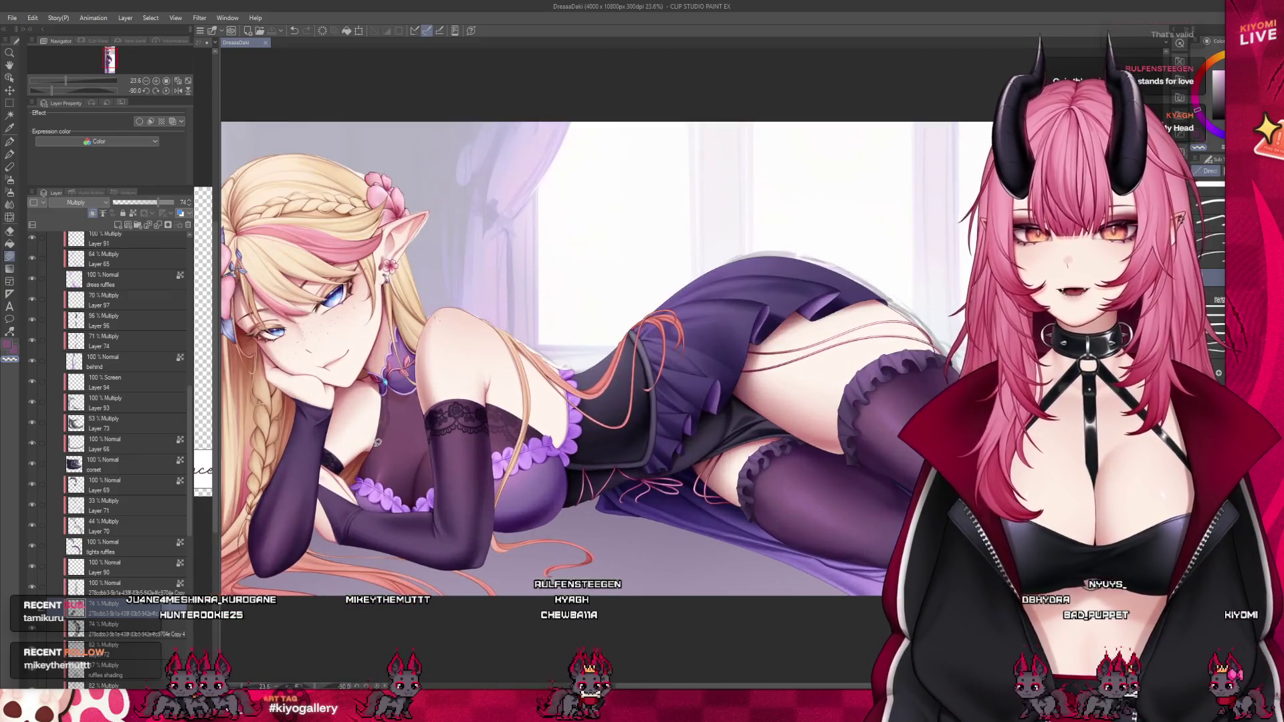
scroll(429, 364, "down", 1)
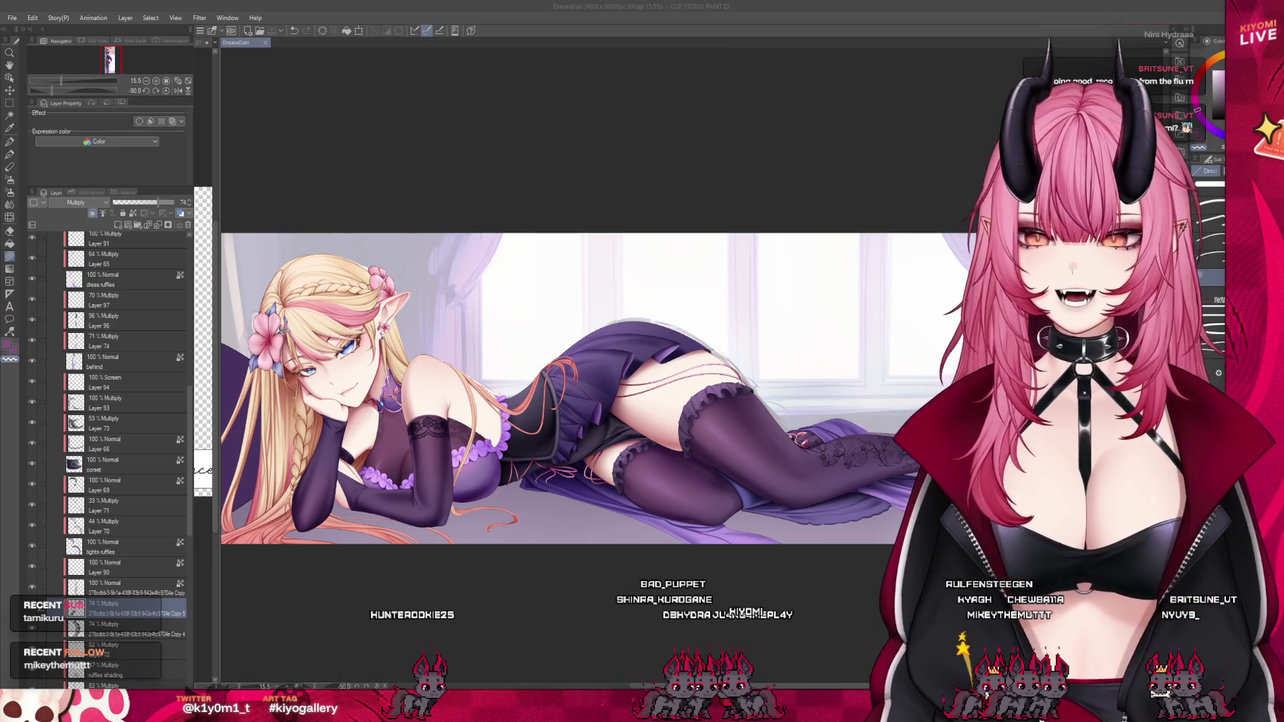
scroll(462, 391, "up", 2)
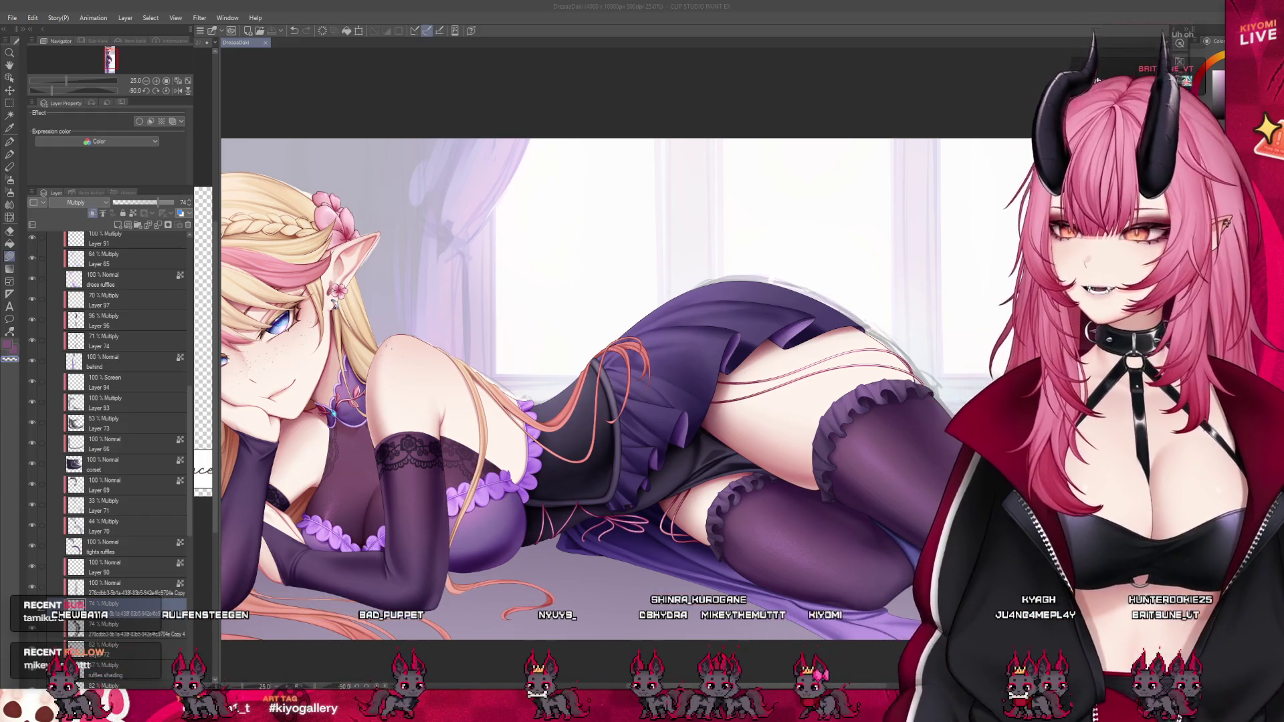
scroll(602, 374, "down", 2)
scroll(601, 375, "up", 3)
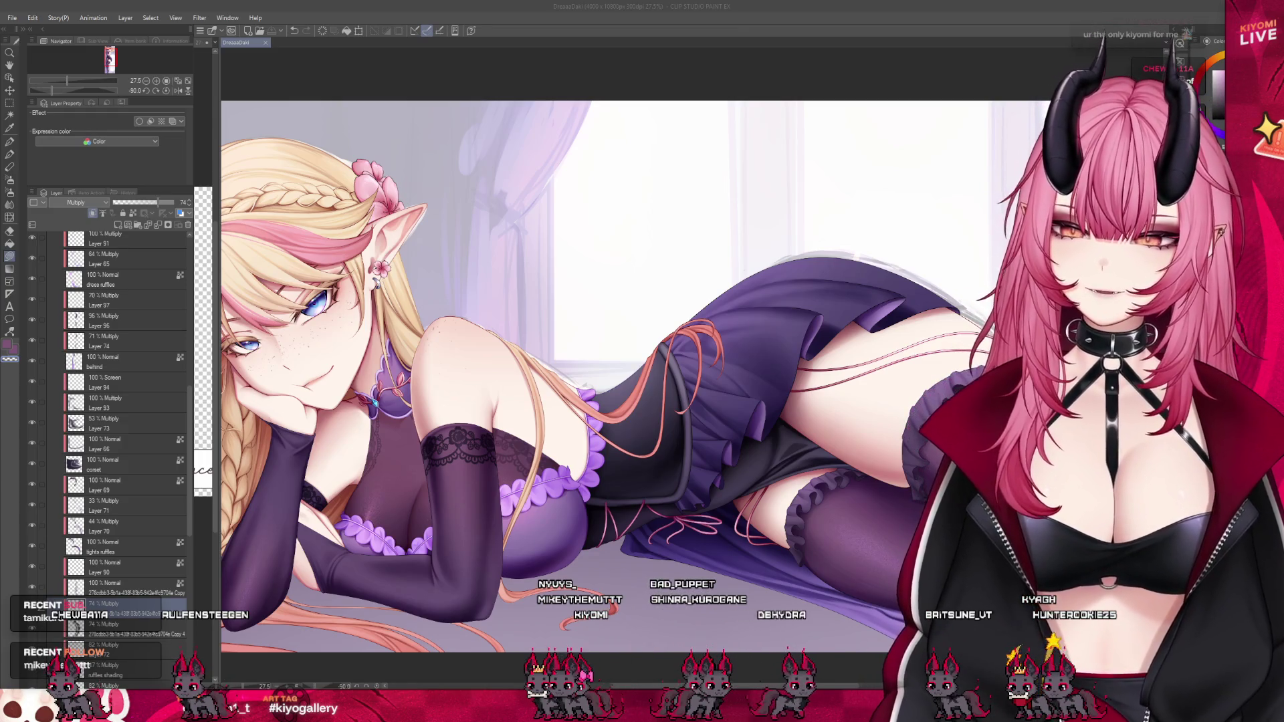
scroll(477, 435, "up", 4)
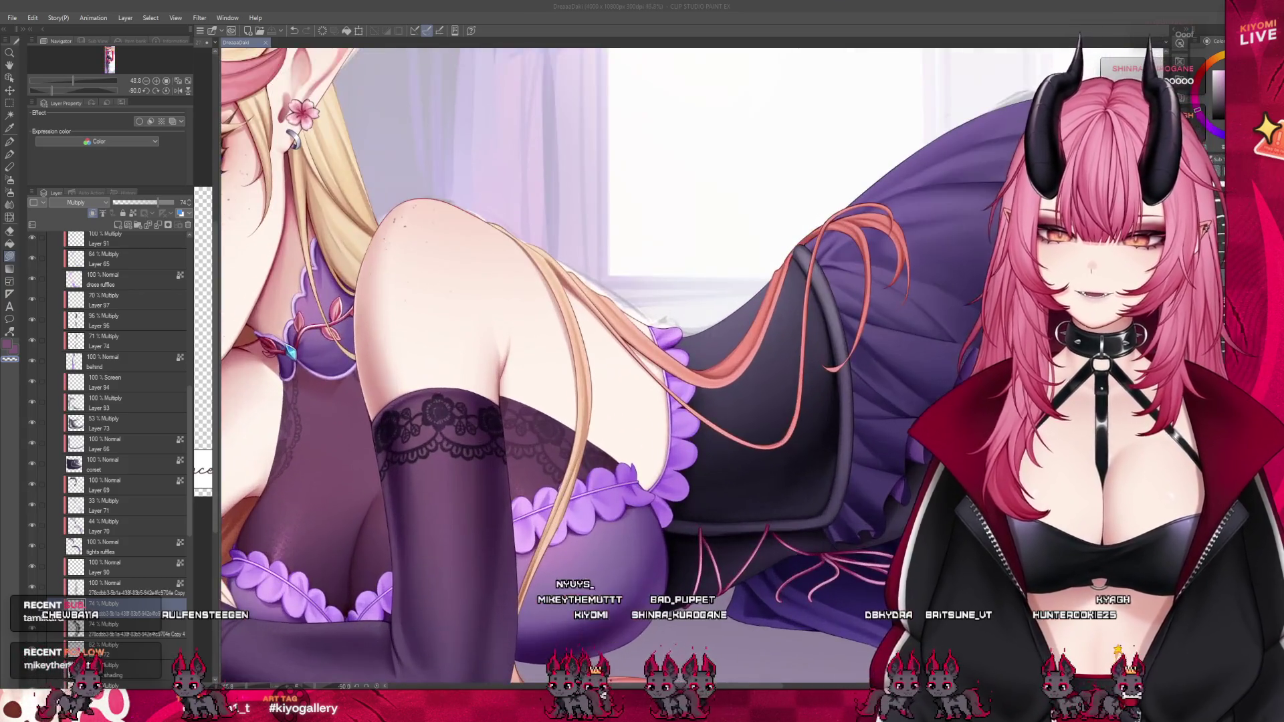
scroll(555, 368, "down", 3)
scroll(555, 368, "up", 3)
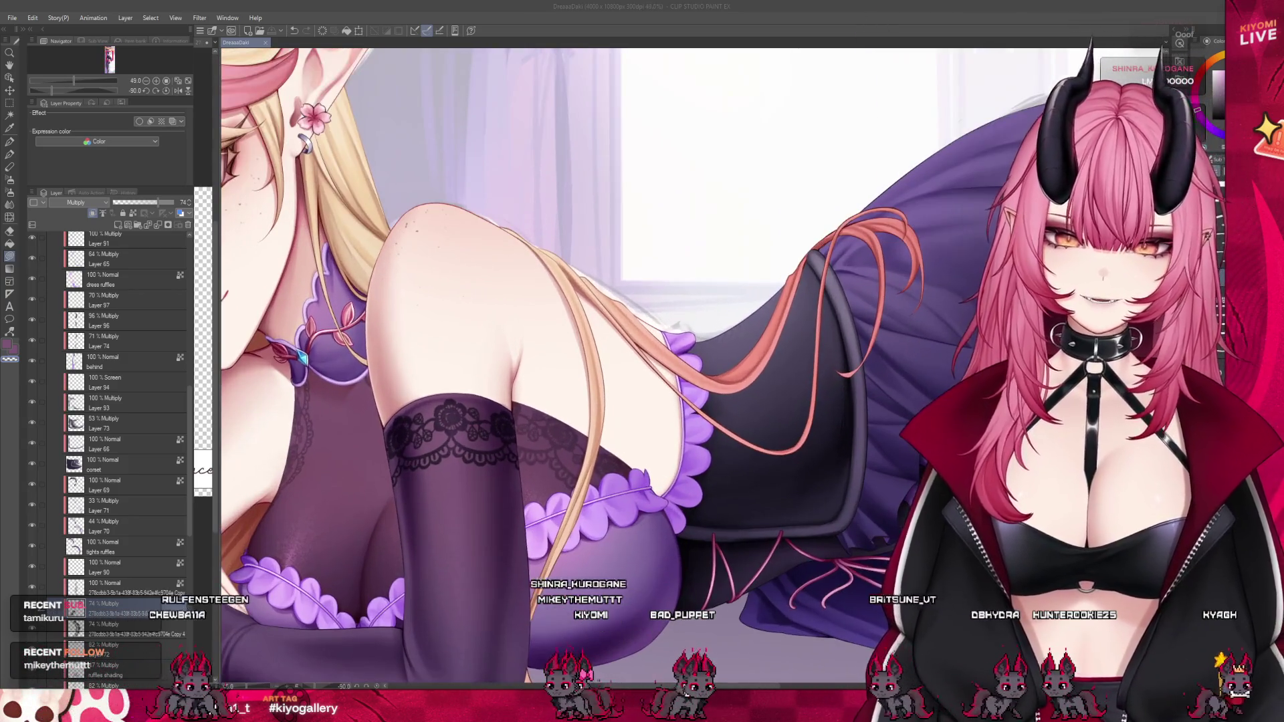
scroll(121, 462, "down", 2)
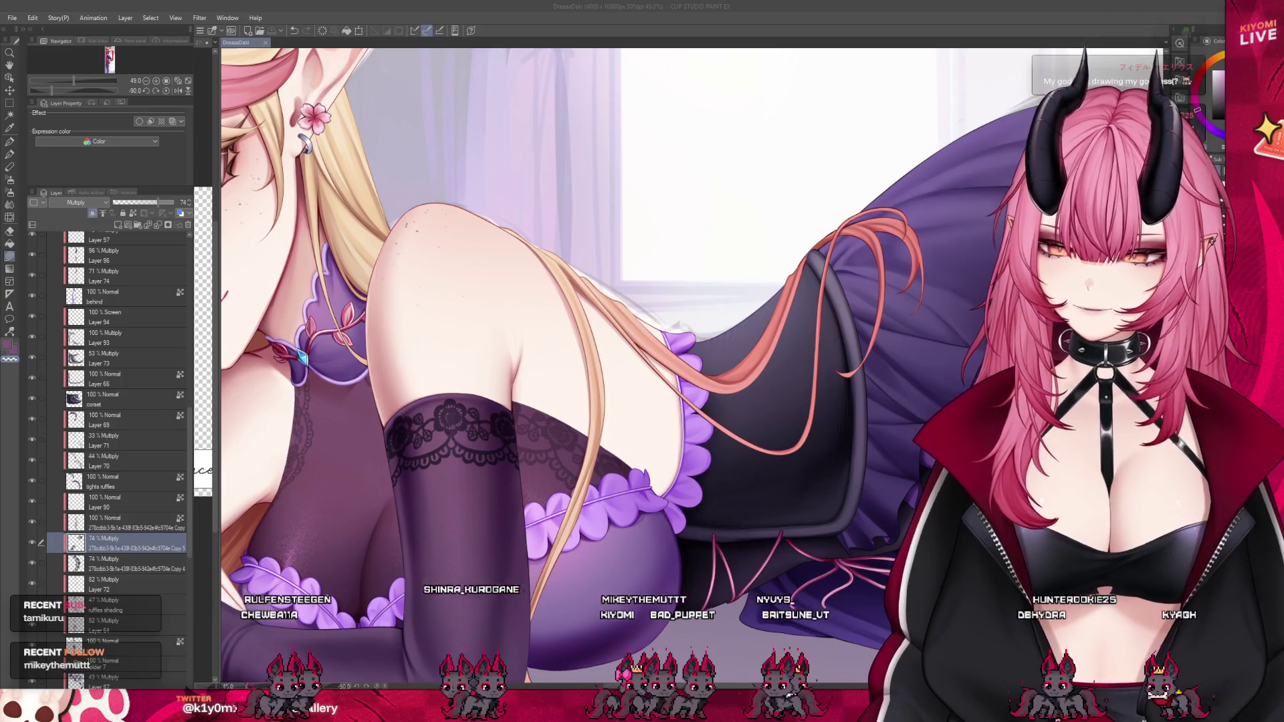
scroll(303, 359, "down", 5)
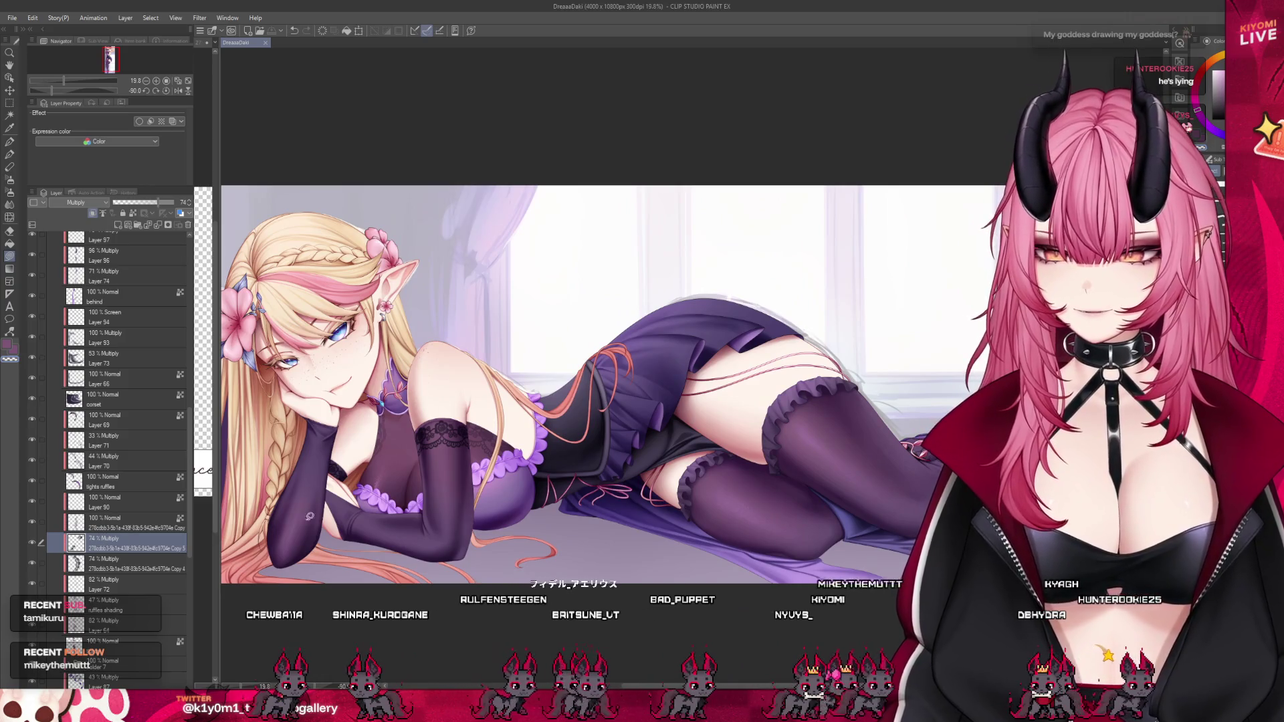
scroll(375, 484, "down", 1)
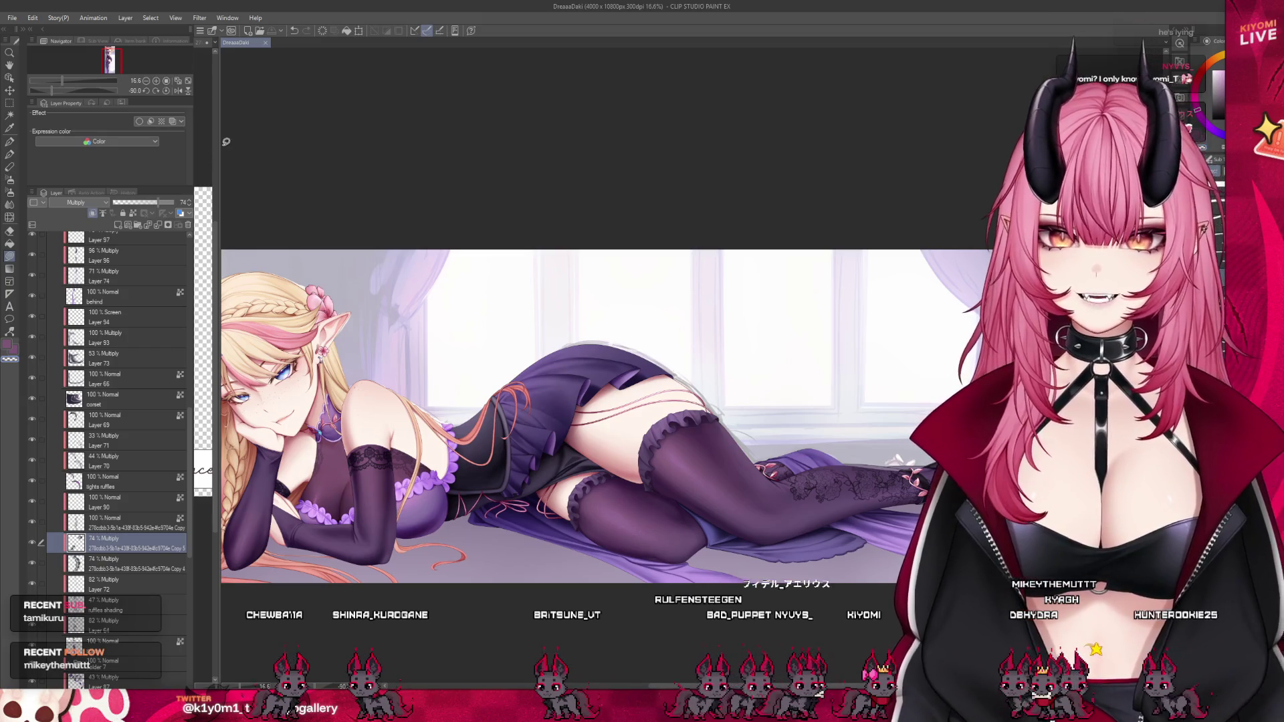
left_click_drag(218, 146, 563, 152)
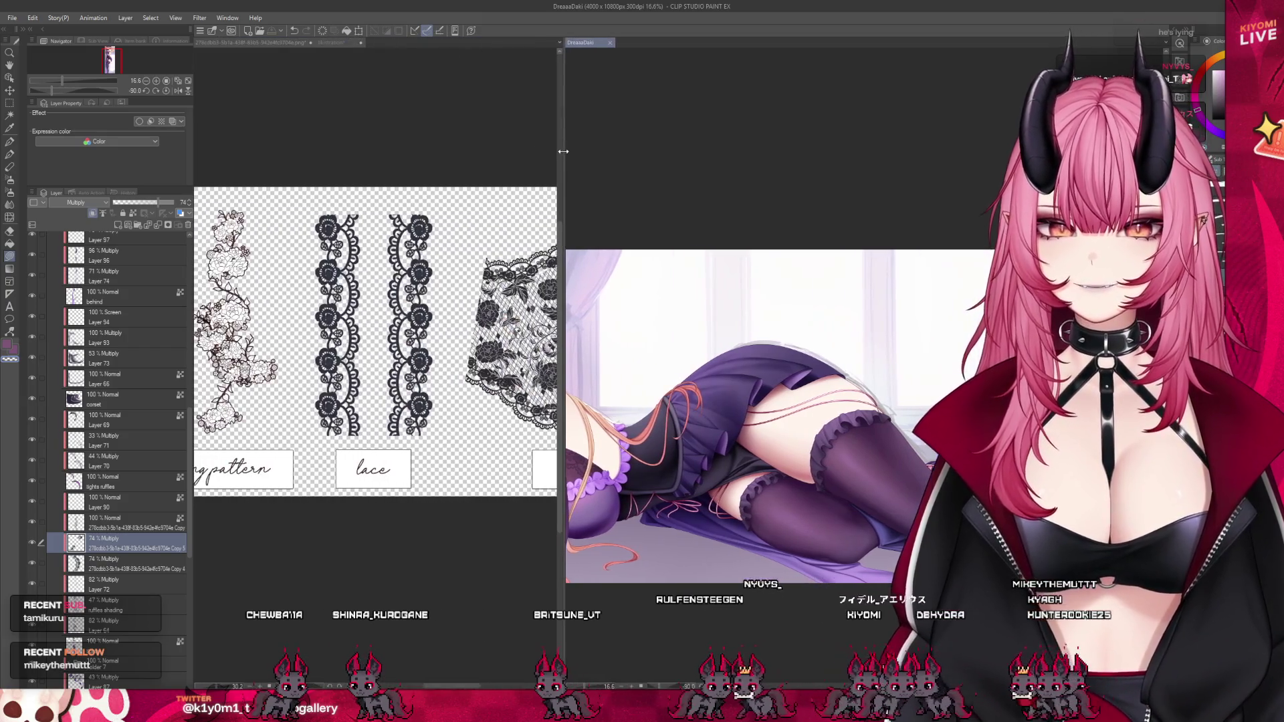
On the lace reference sheet, rectangle-select the skirt lace pattern, then clear the selection.
left_click(315, 302)
scroll(267, 321, "down", 2)
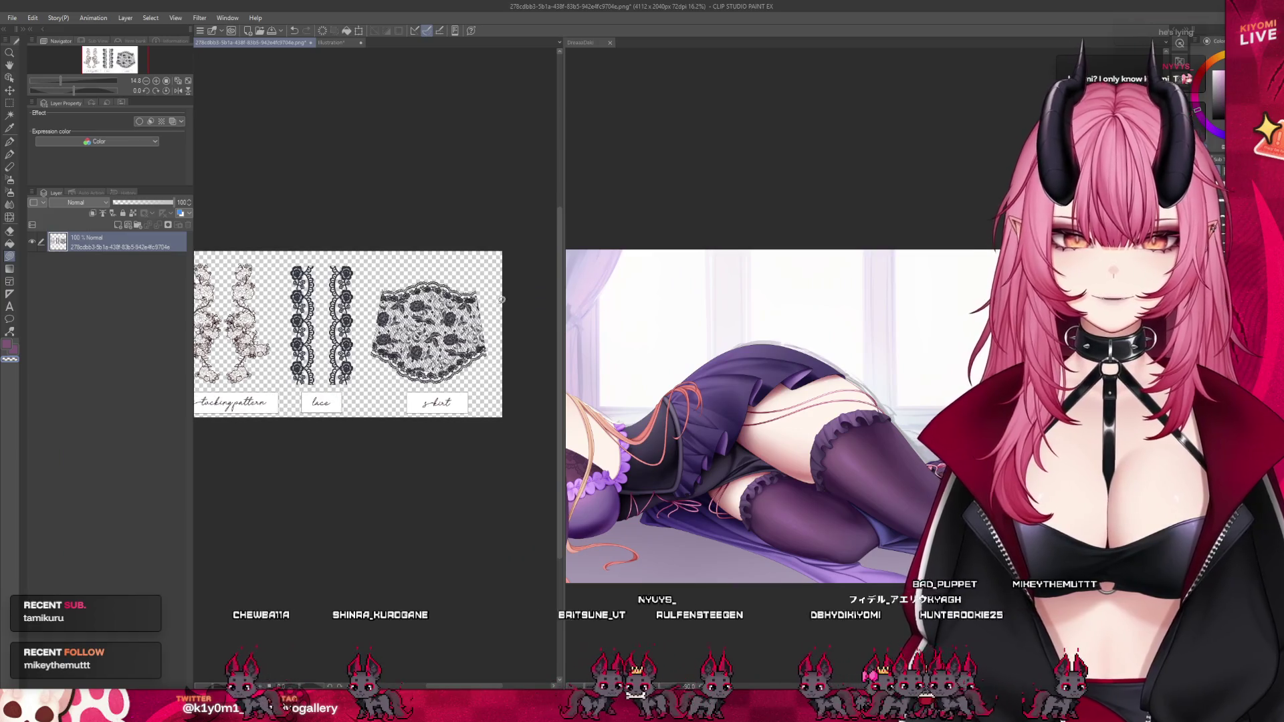
scroll(502, 300, "up", 2)
mouse_move(294, 344)
left_mouse_down()
mouse_move(348, 441)
mouse_move(472, 435)
mouse_move(492, 301)
left_mouse_up()
key("ctrl+z")
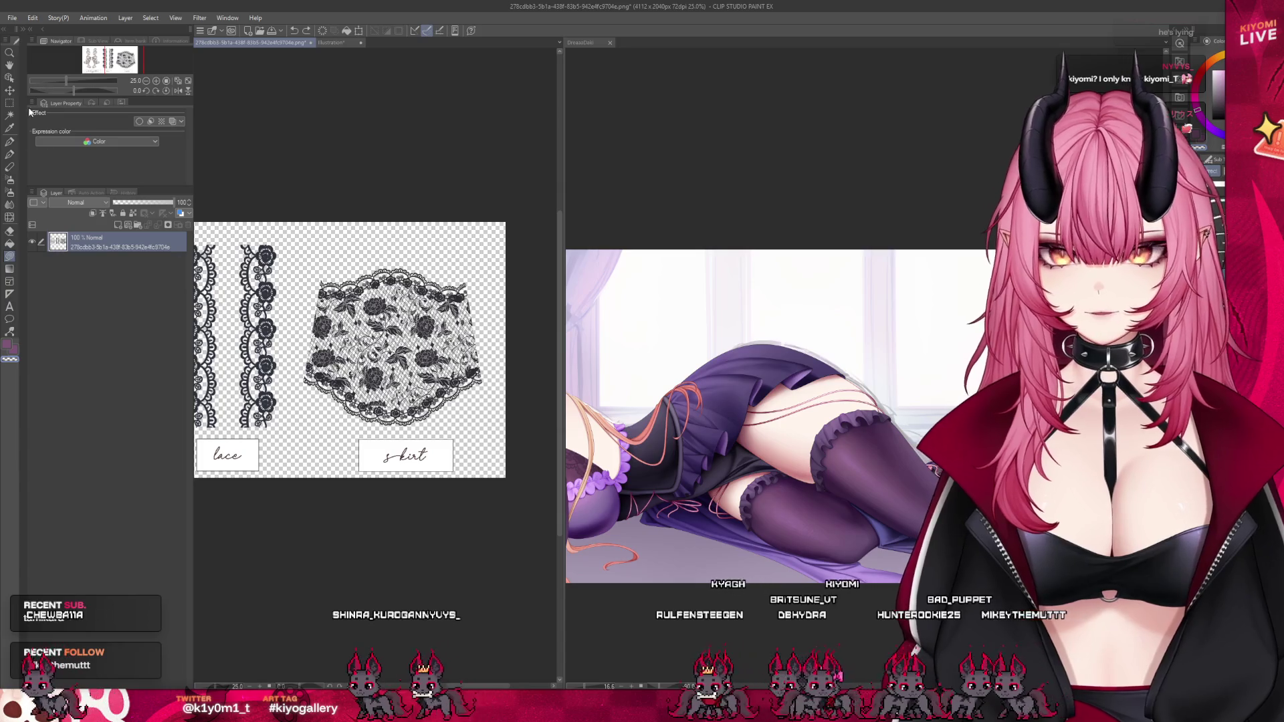
left_click(9, 103)
mouse_move(291, 244)
left_mouse_down()
mouse_move(477, 383)
mouse_move(498, 428)
left_mouse_up()
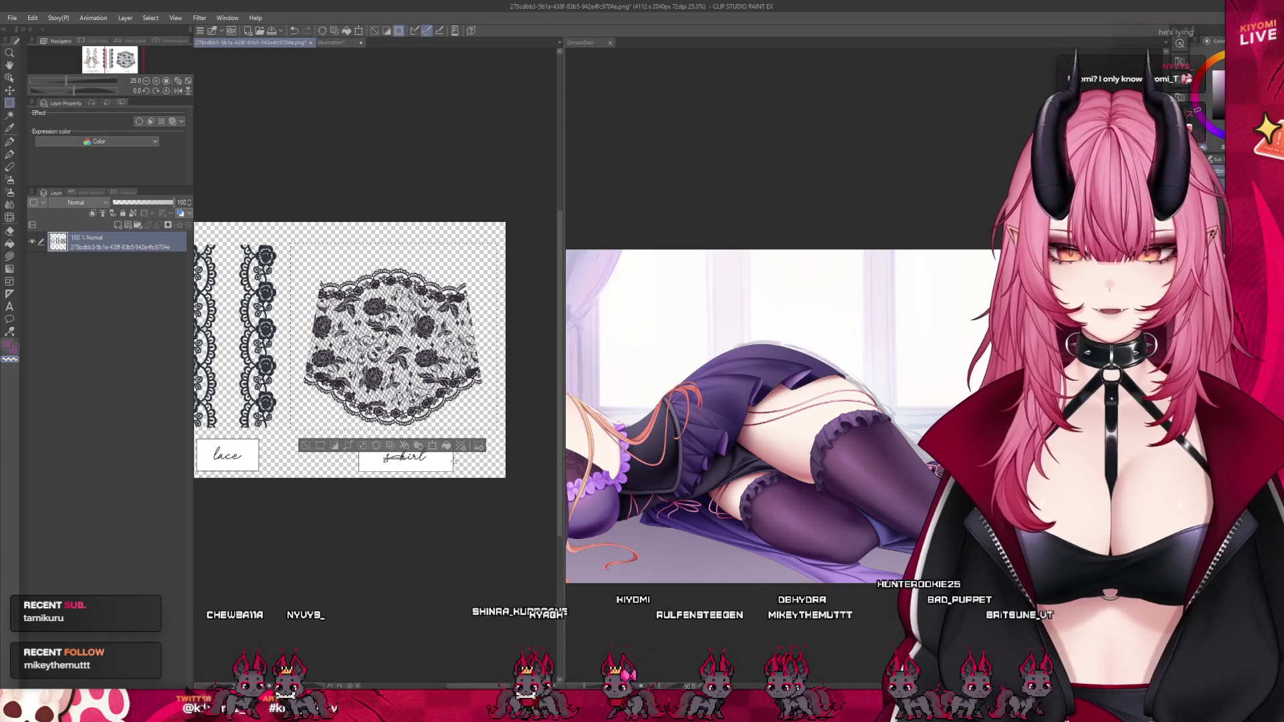
left_click(306, 446)
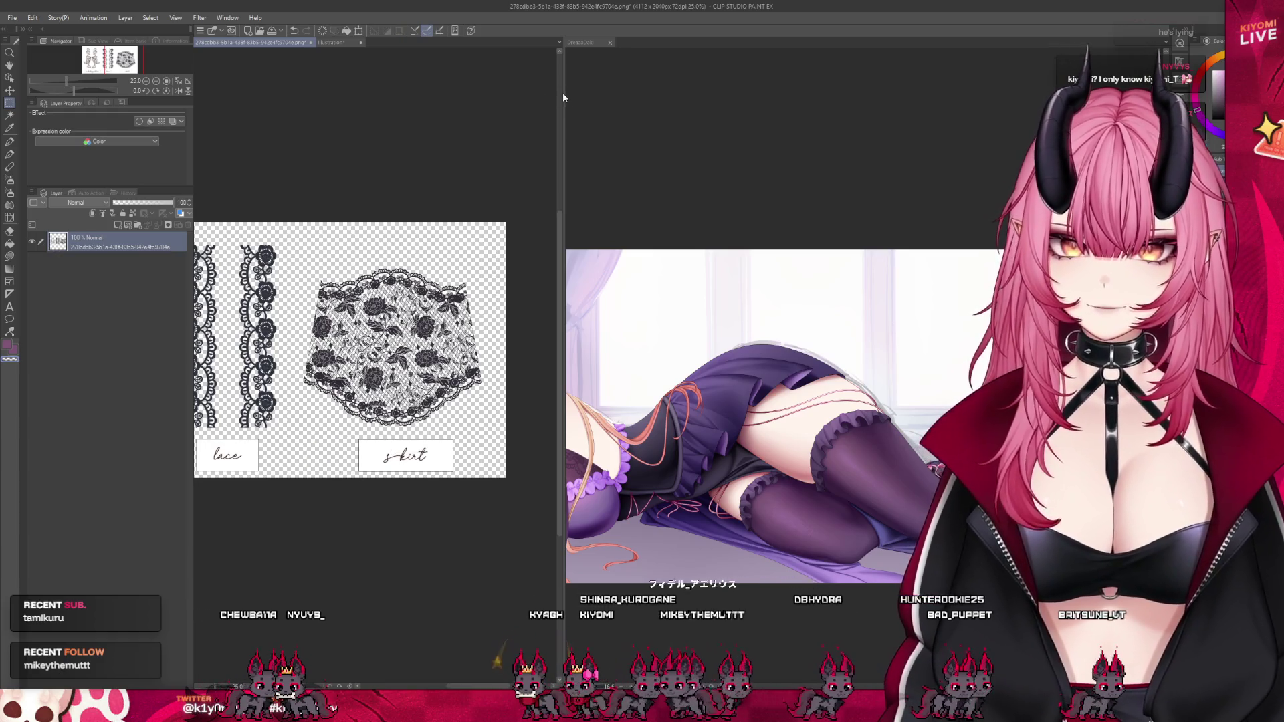
Shrink the reference view, return to the elf illustration and show the full-body character reference.
left_click_drag(563, 98, 350, 104)
left_click(430, 115)
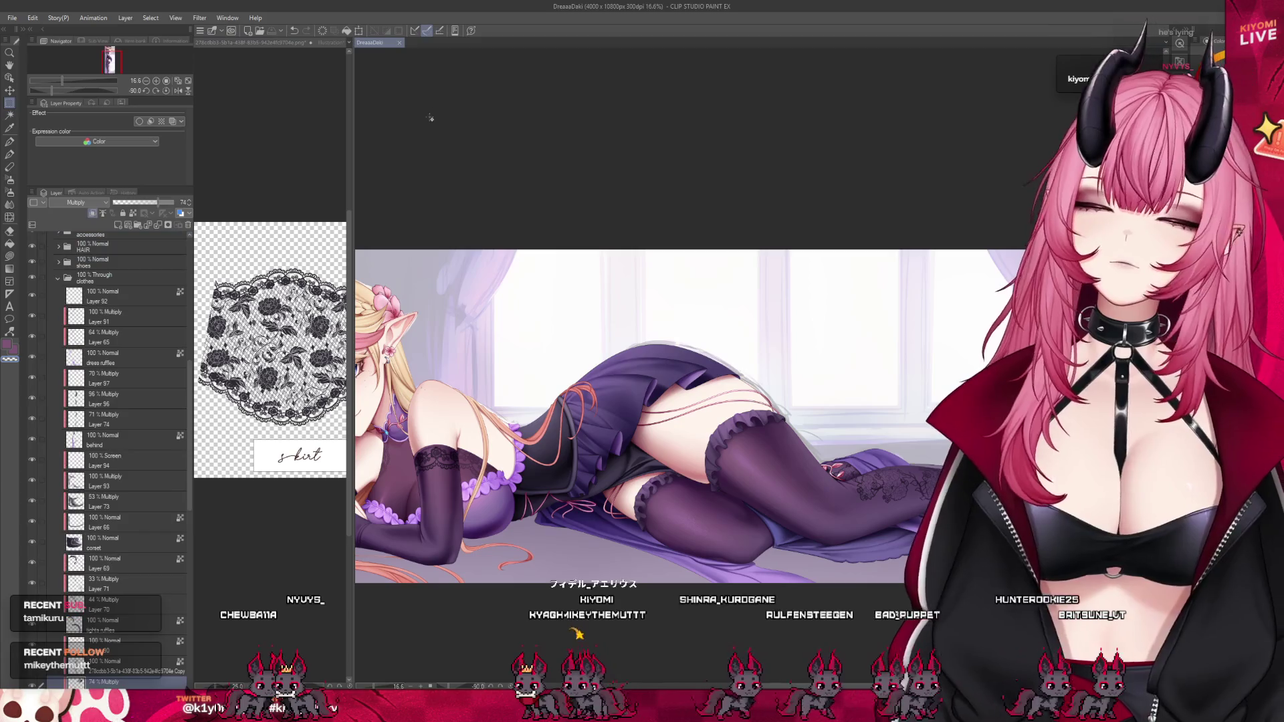
scroll(434, 281, "down", 1)
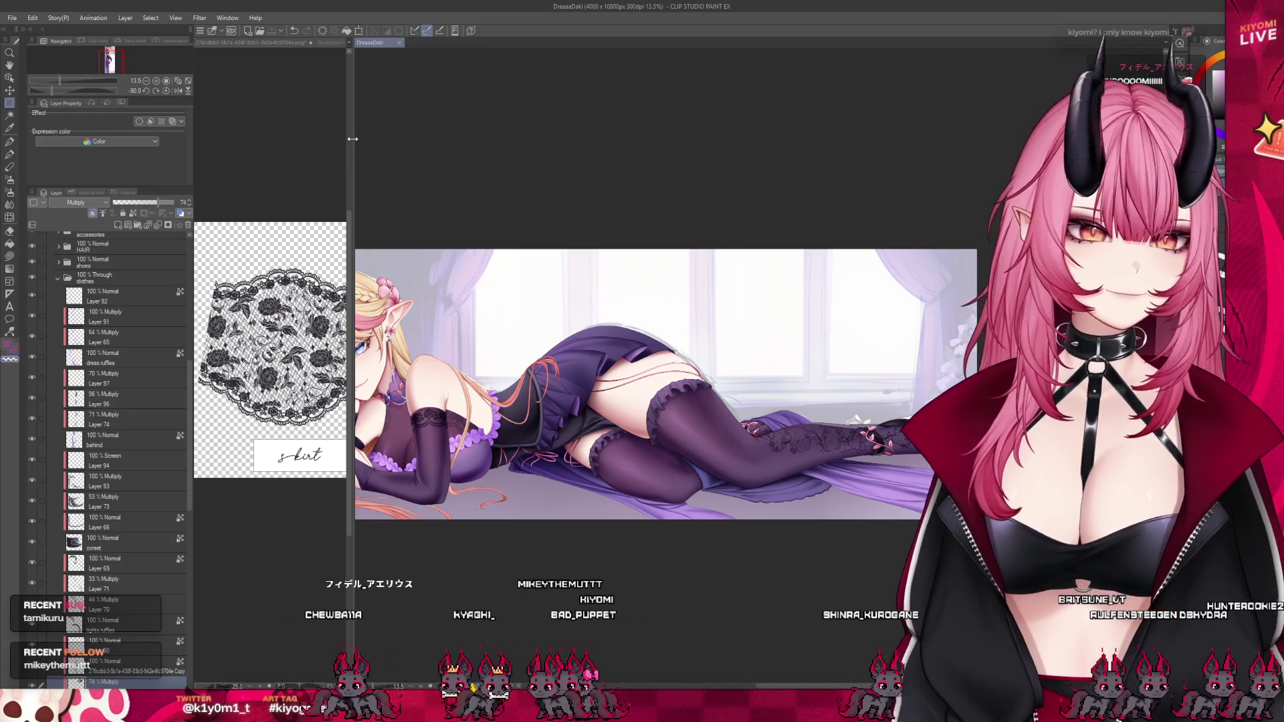
left_click(331, 42)
Return to the elf illustration and browse the corset and dress ruffles layers.
scroll(274, 401, "down", 3)
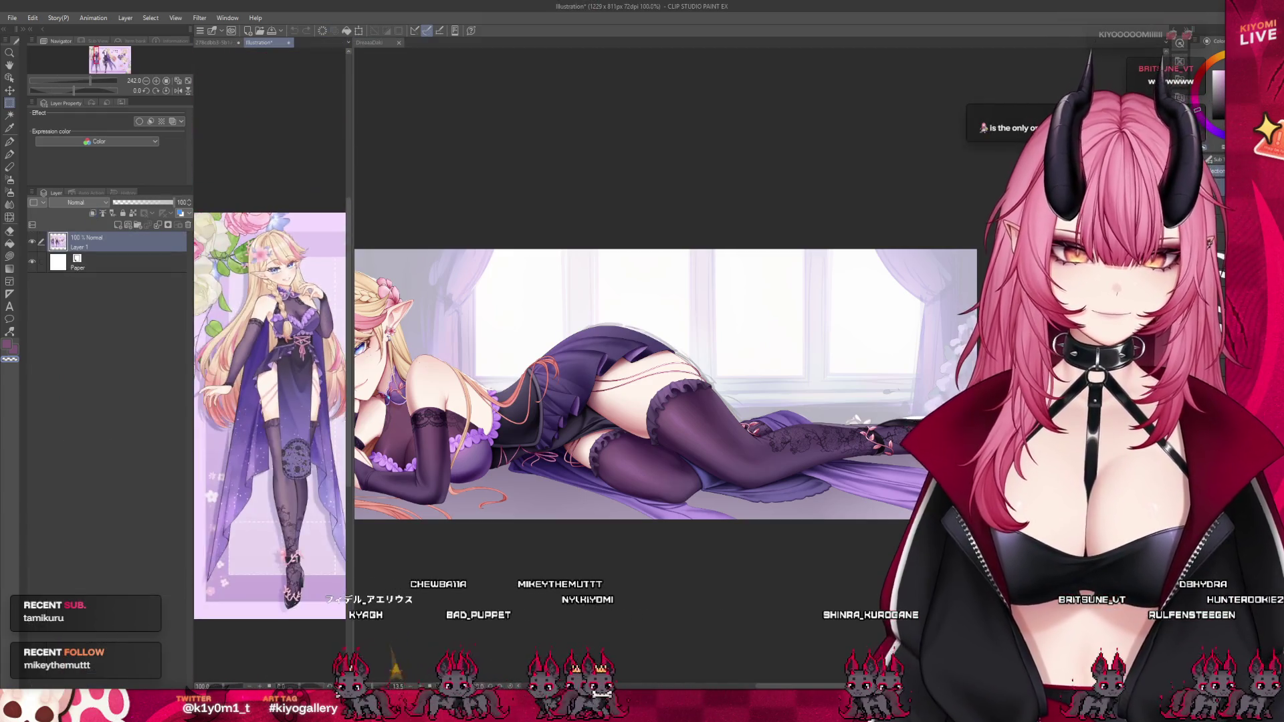
scroll(274, 401, "up", 3)
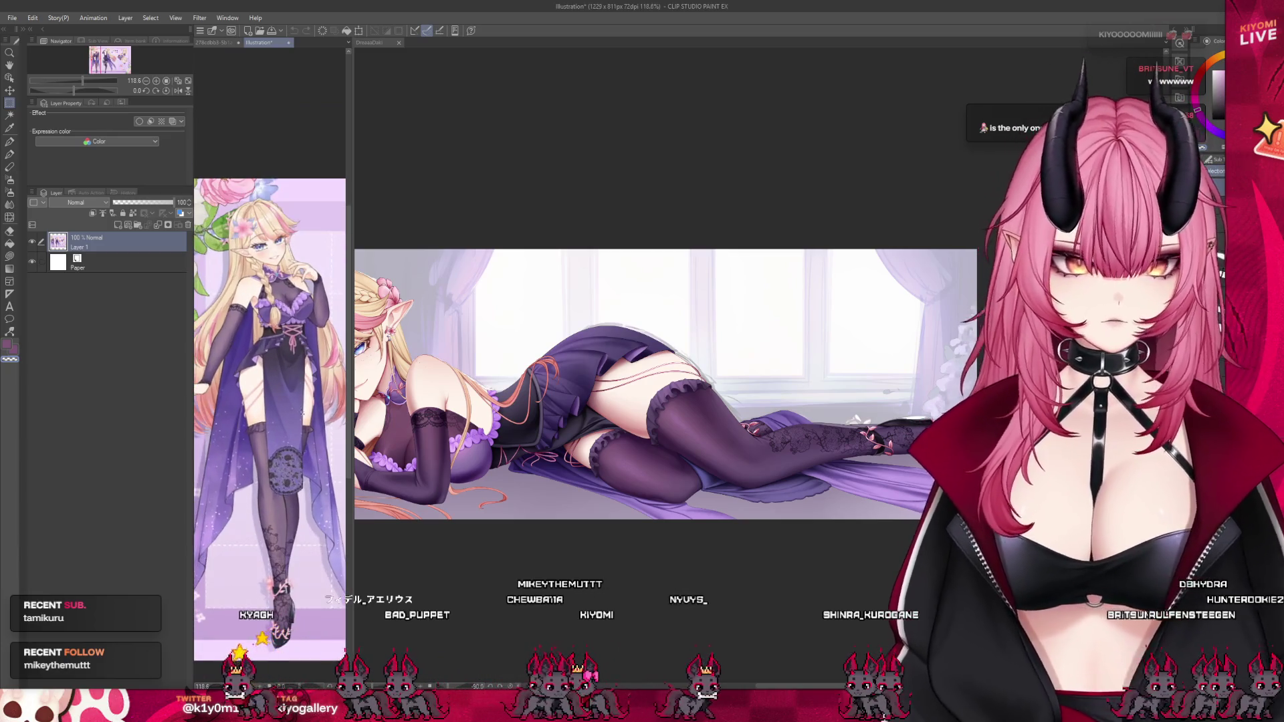
left_click(656, 533)
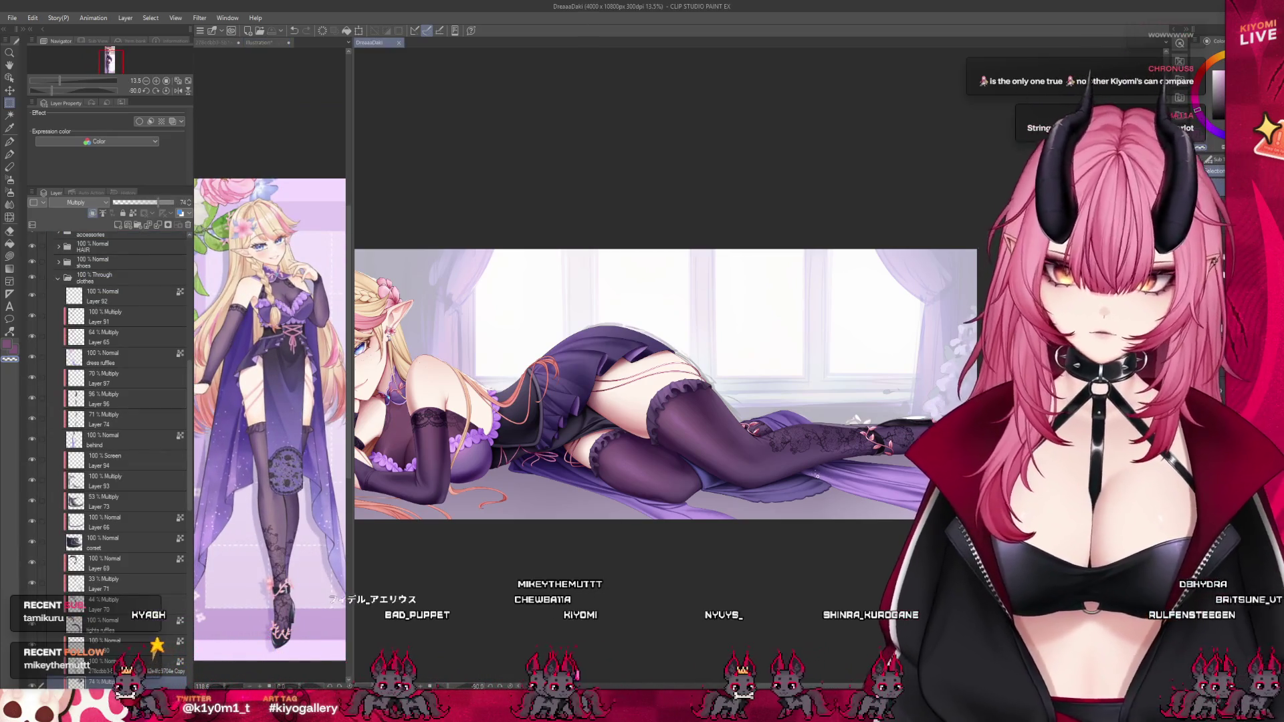
scroll(845, 477, "up", 1)
scroll(845, 476, "up", 4)
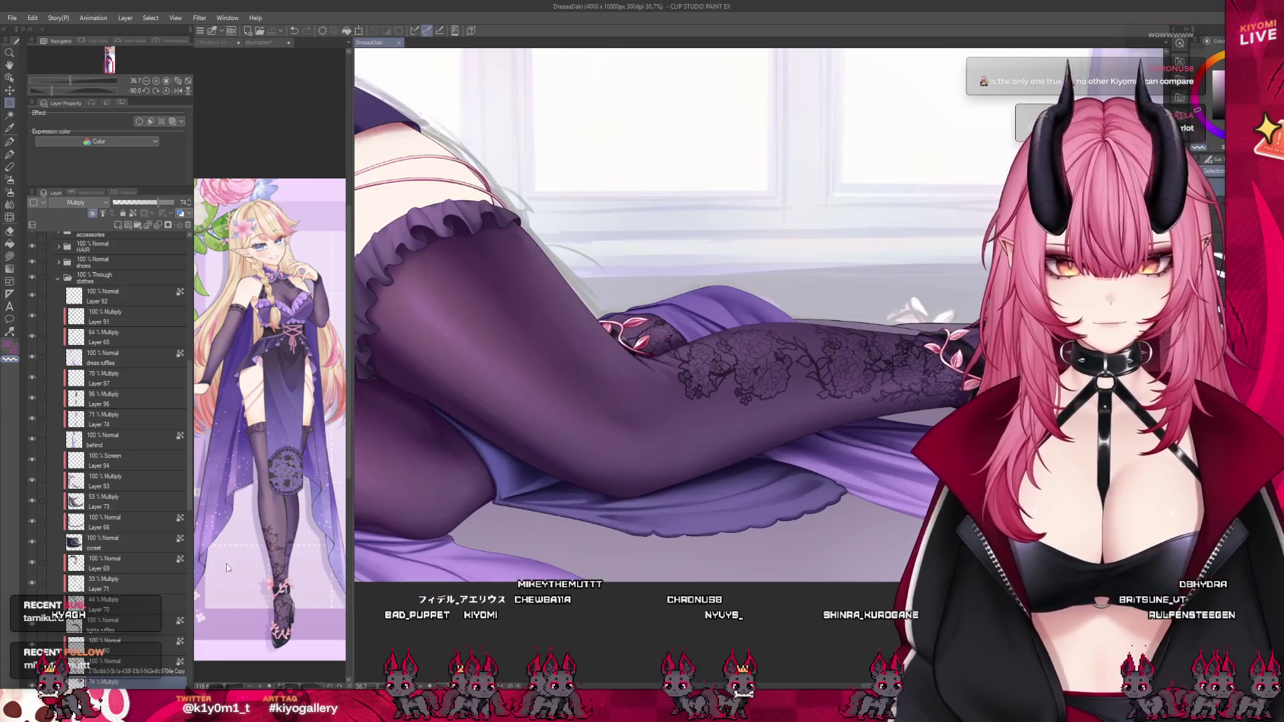
scroll(113, 568, "up", 3)
left_click(119, 556)
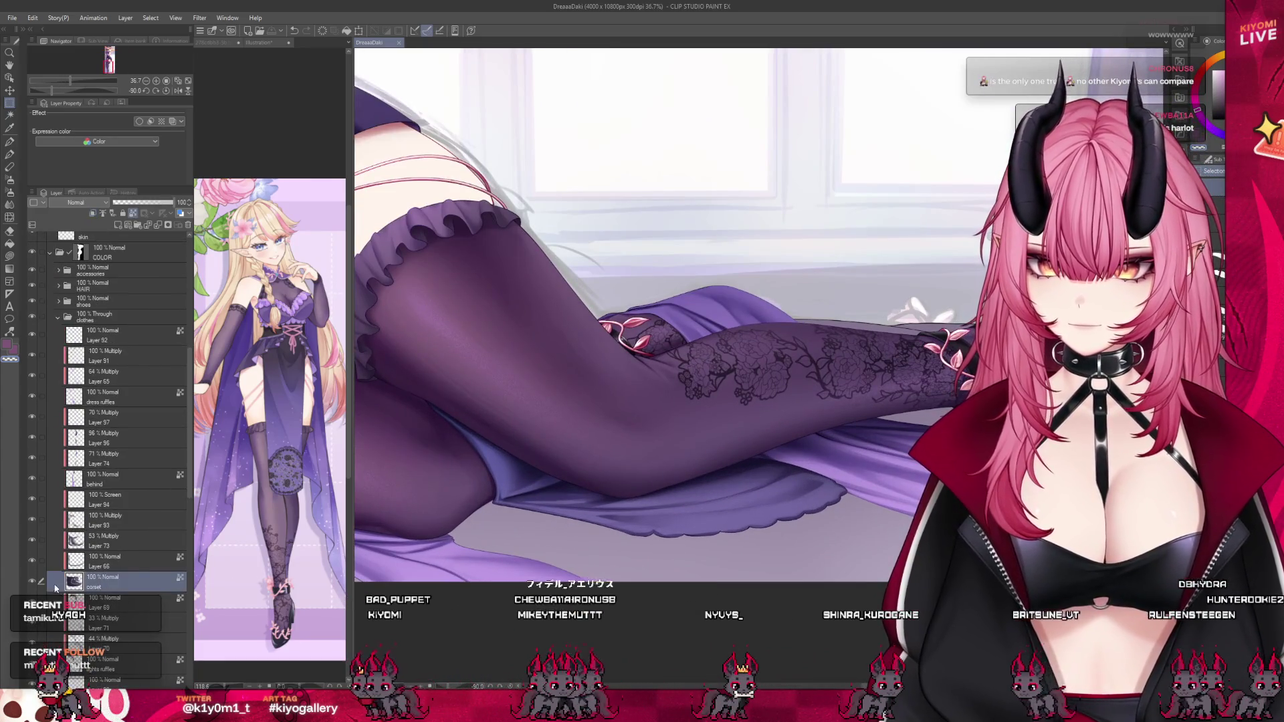
left_click(37, 462)
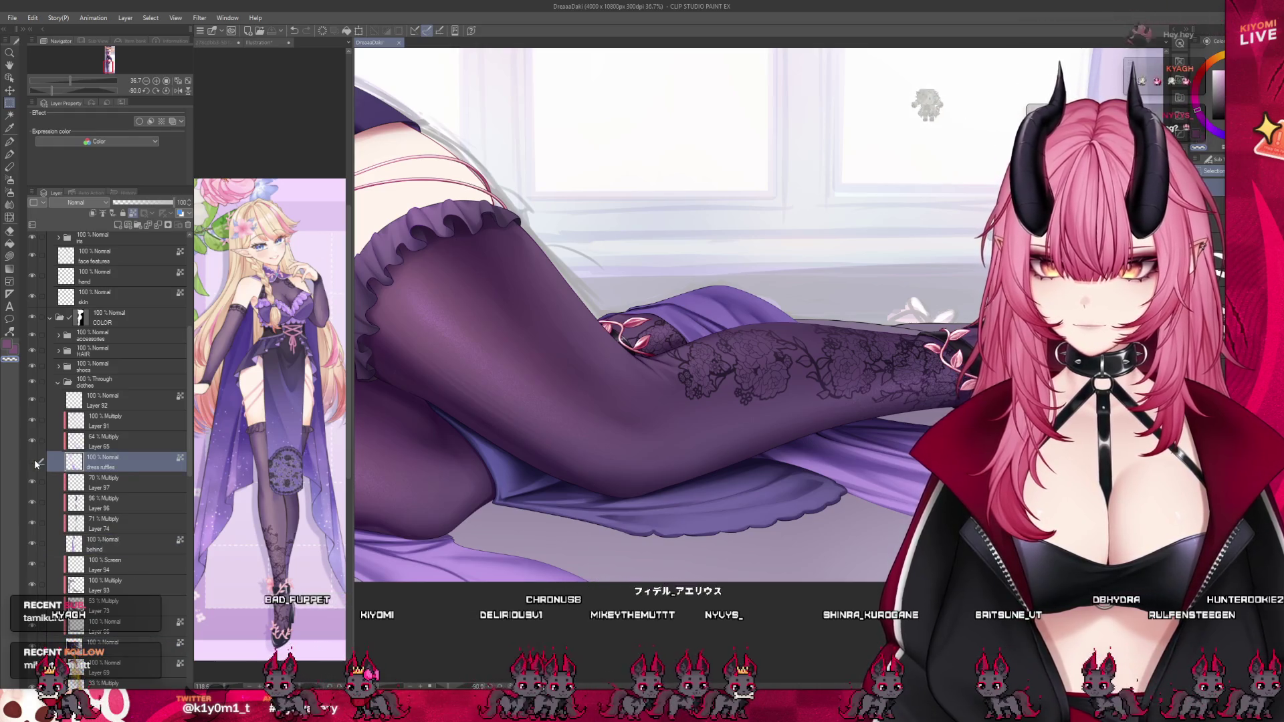
Move through the skirt and dress layers to Layer 63 and paste a lace copy there.
scroll(110, 542, "down", 2)
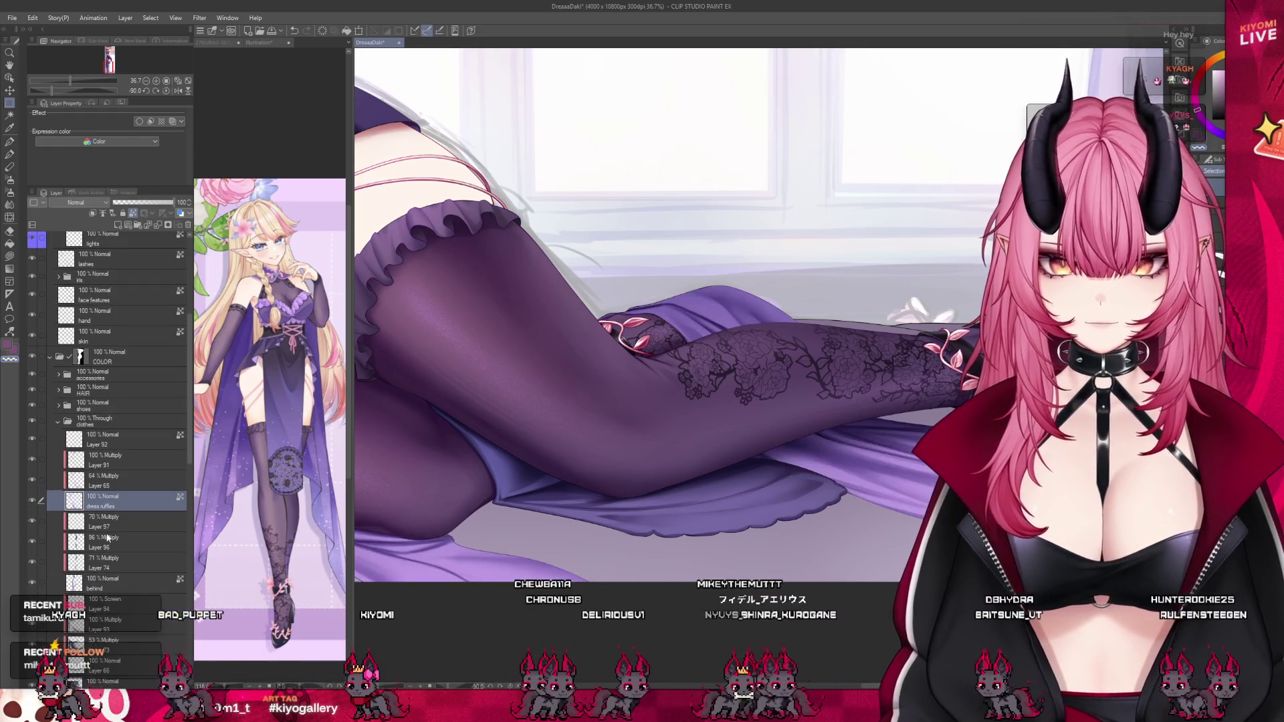
scroll(110, 542, "down", 6)
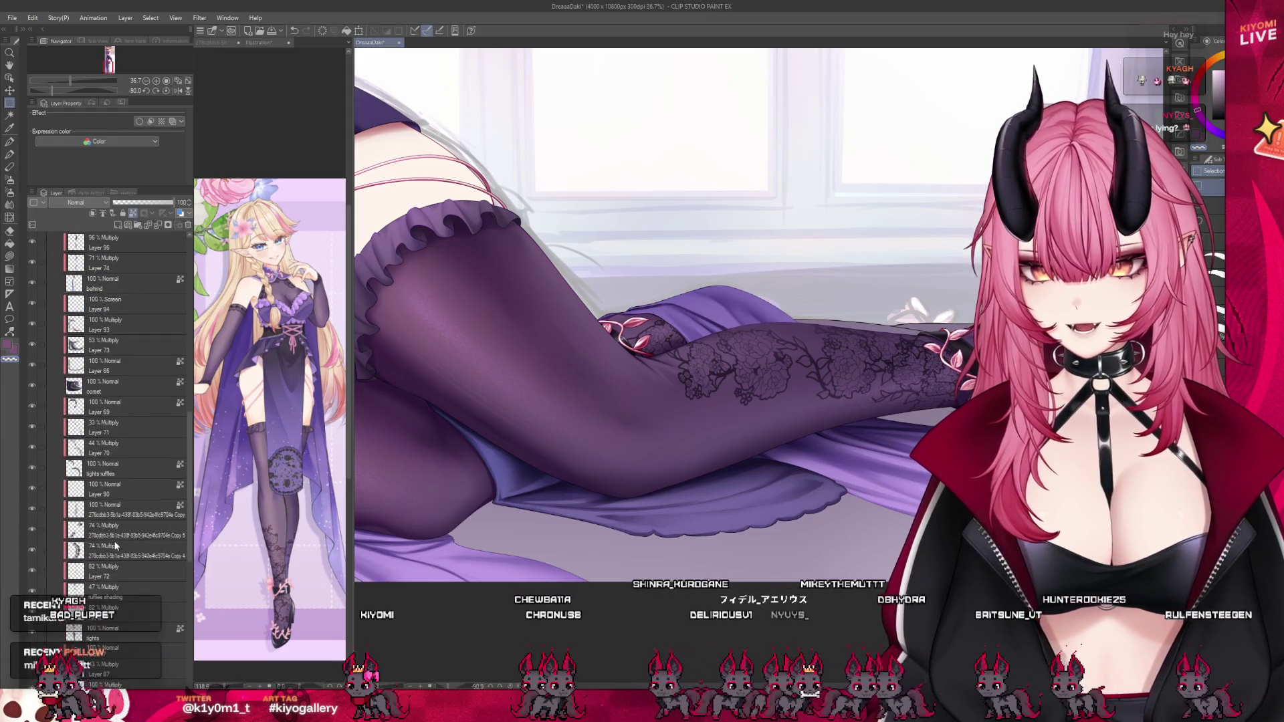
scroll(75, 579, "down", 2)
left_click(54, 553)
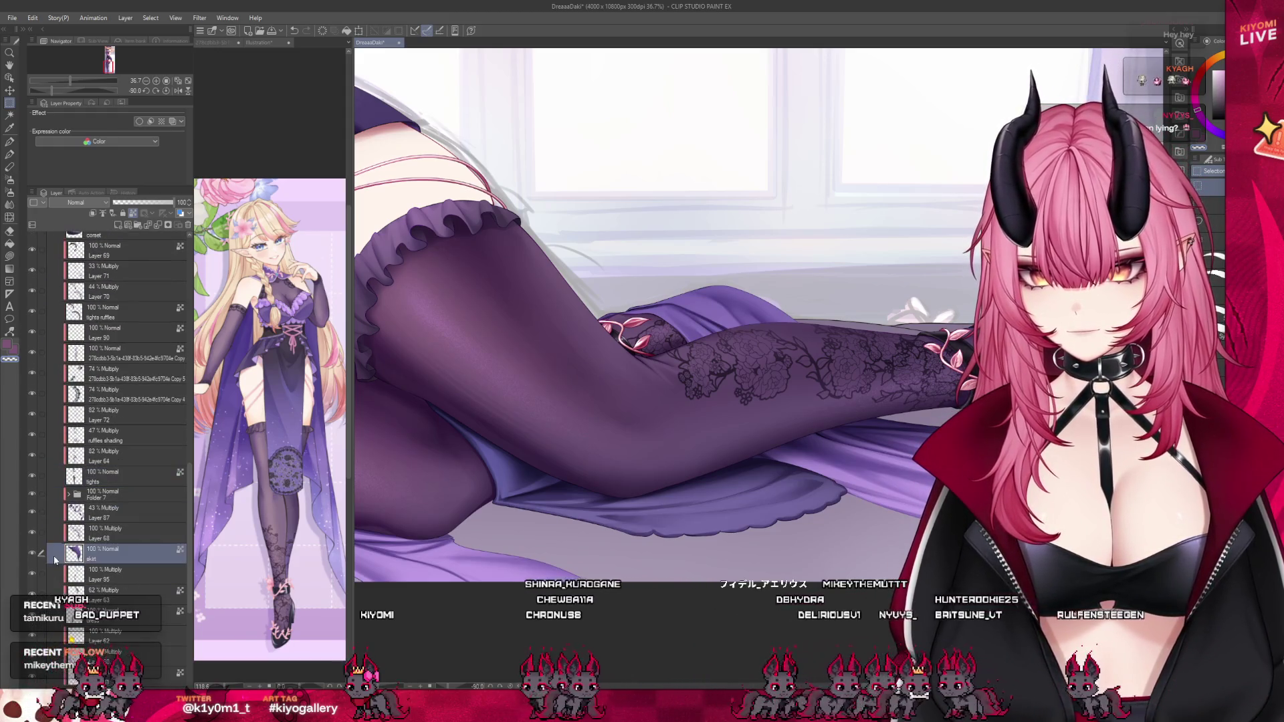
scroll(111, 508, "down", 2)
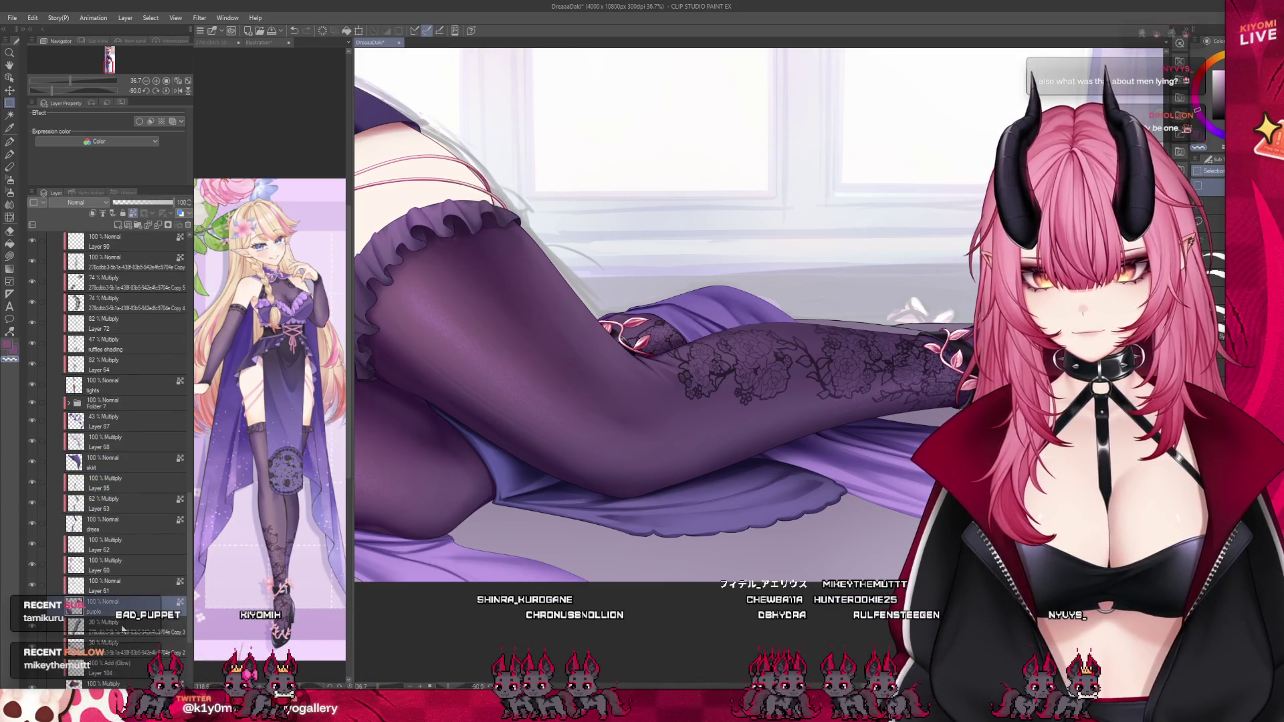
scroll(123, 629, "down", 1)
left_click(46, 501)
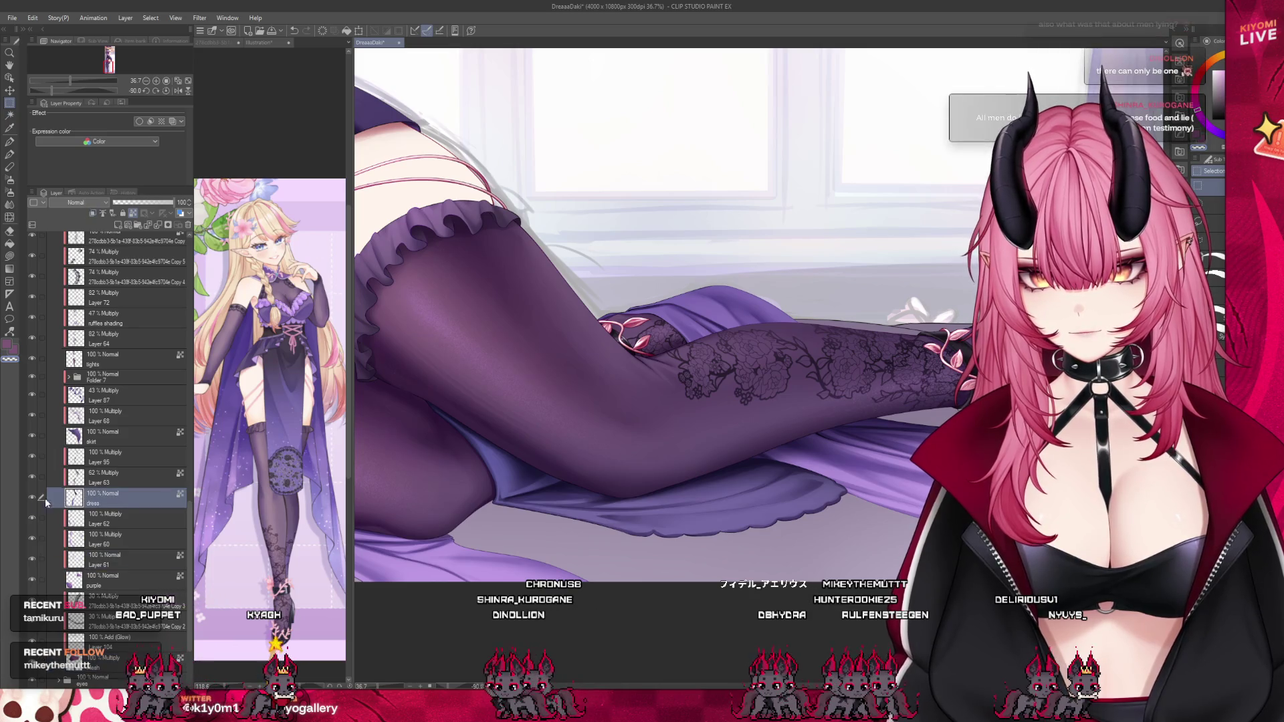
left_click(112, 483)
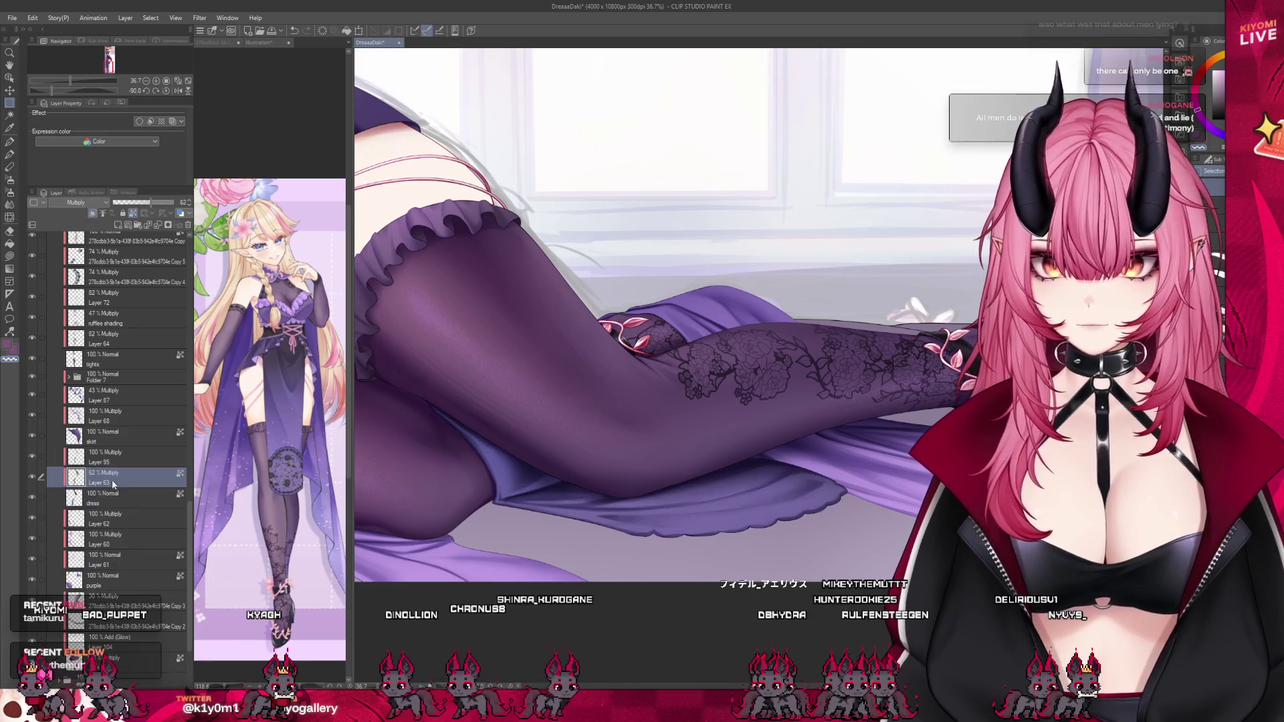
key("ctrl+v")
Zoom out and rotate the pasted lace patch nearly upright.
left_click_drag(69, 80, 54, 80)
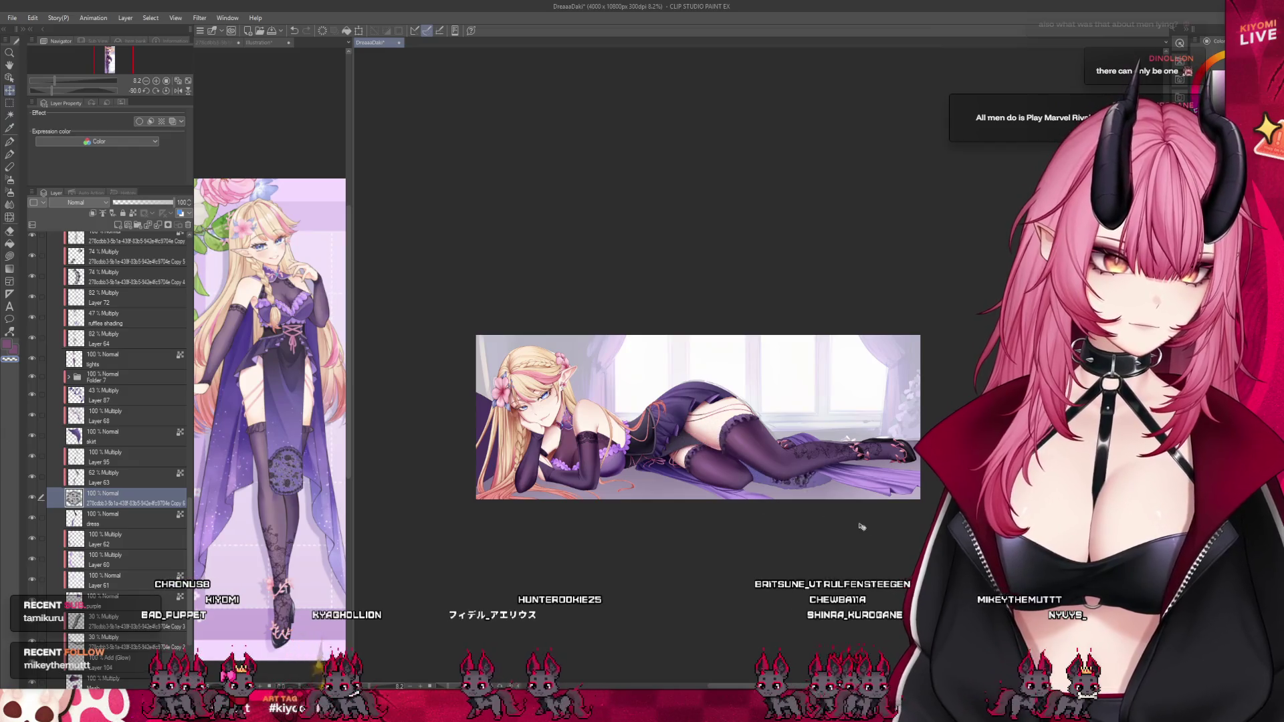
scroll(886, 480, "up", 6)
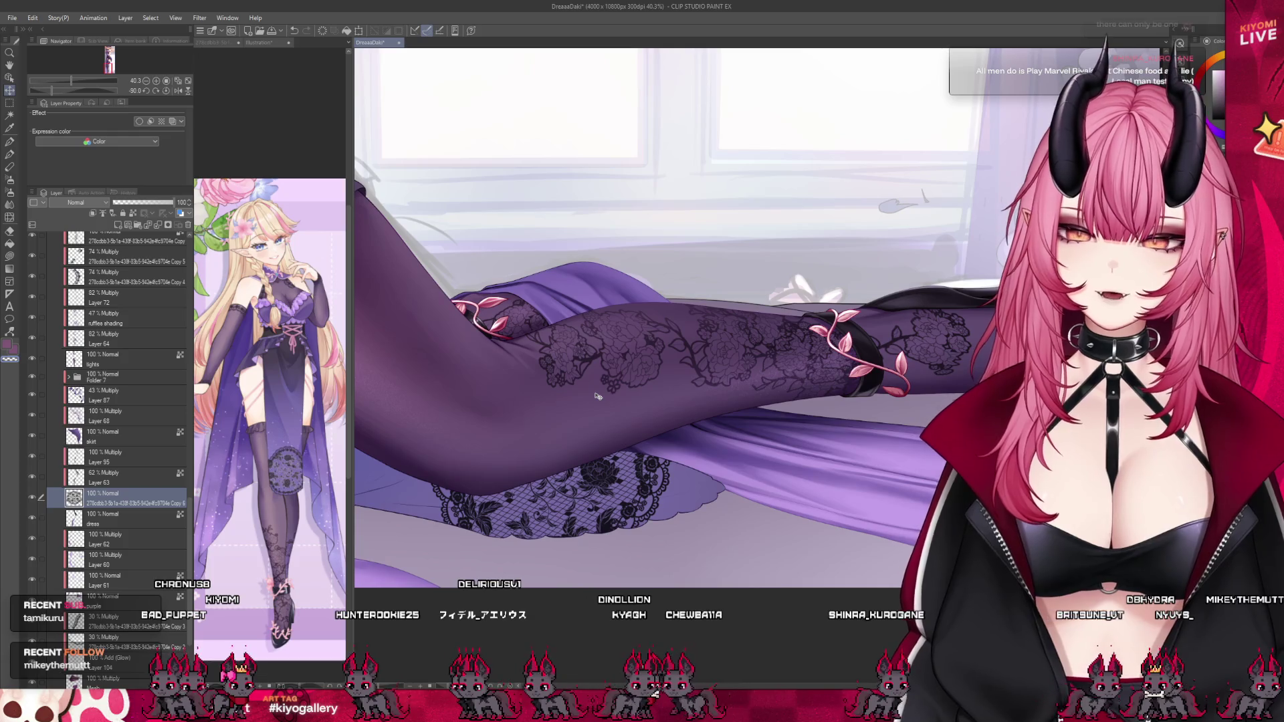
scroll(597, 396, "up", 2)
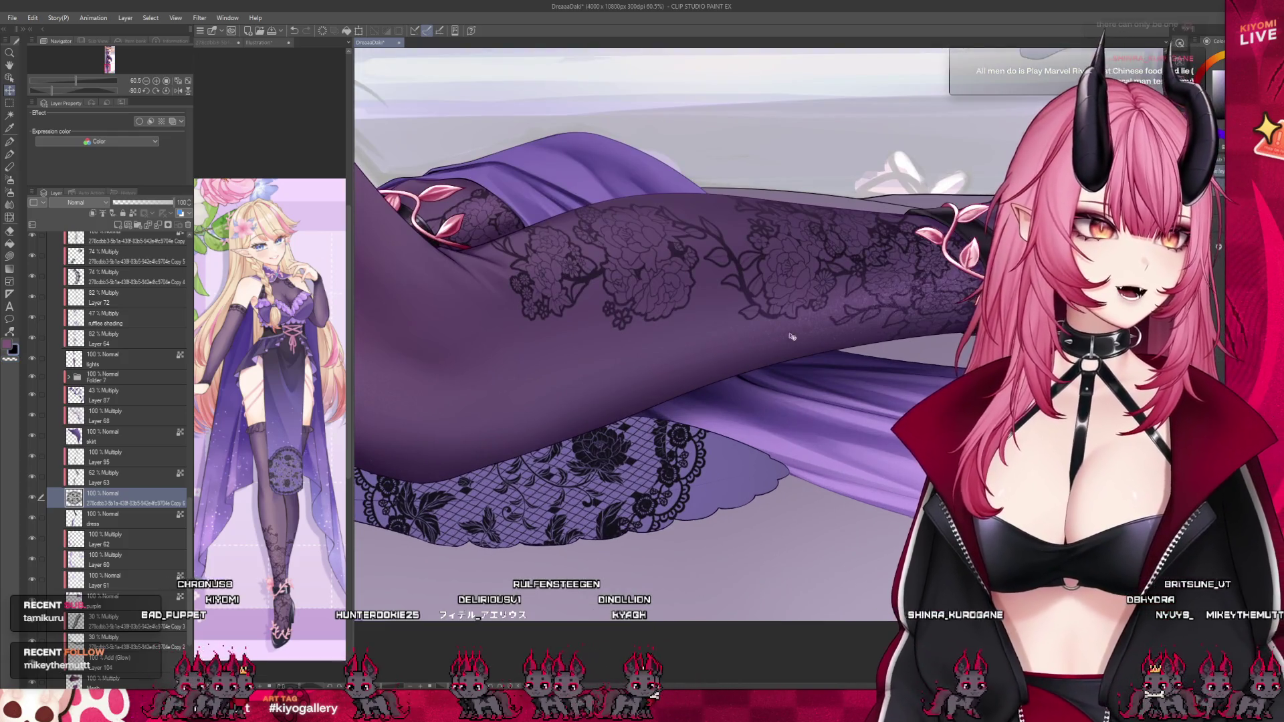
scroll(791, 337, "down", 2)
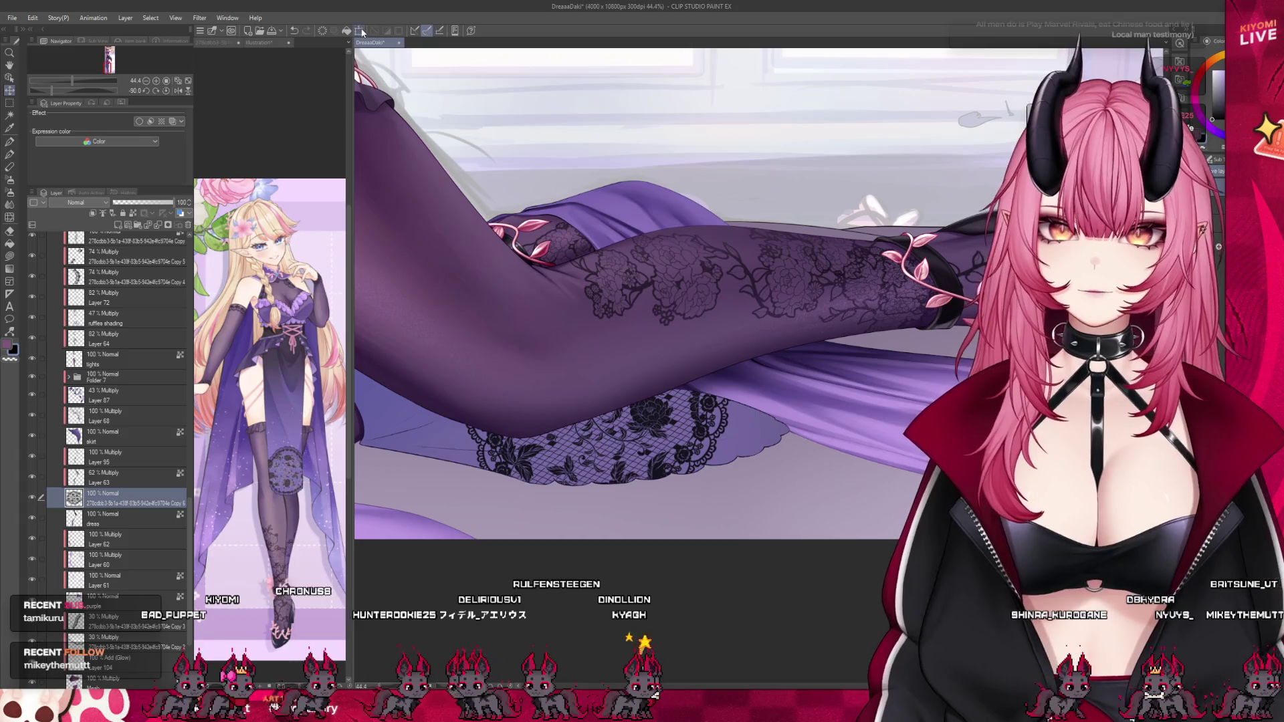
left_click(362, 32)
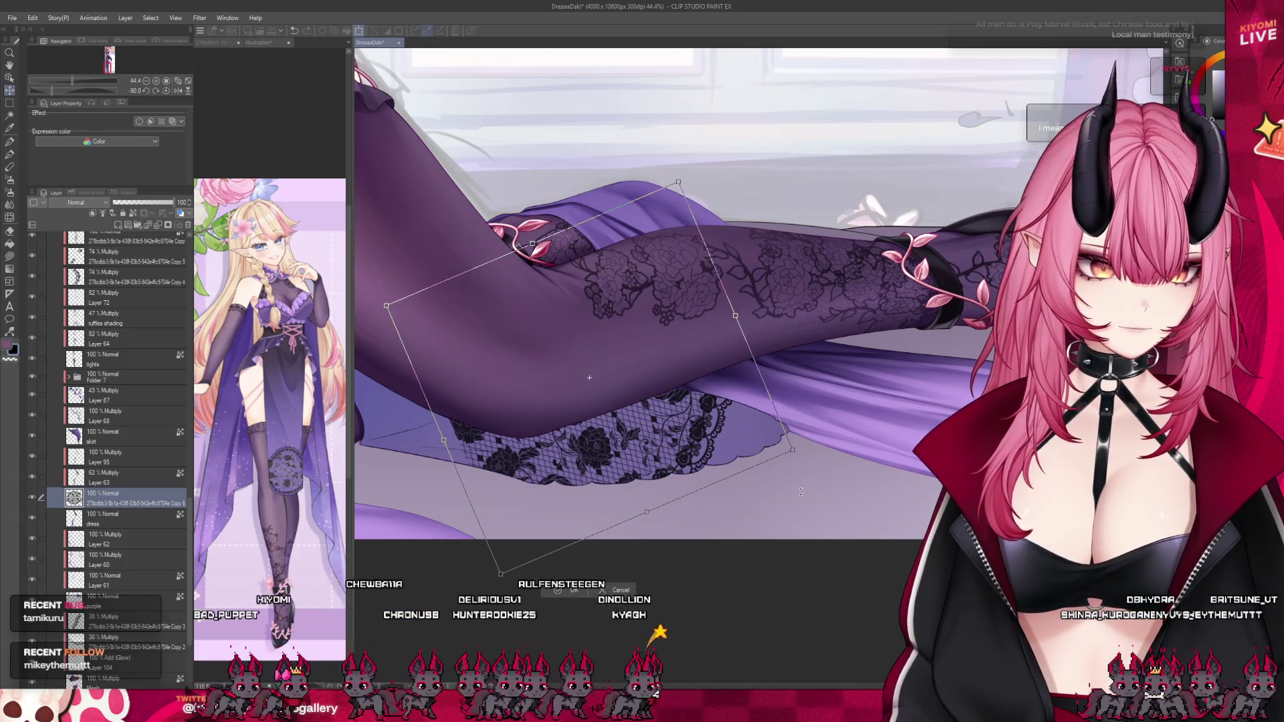
left_click_drag(800, 491, 792, 519)
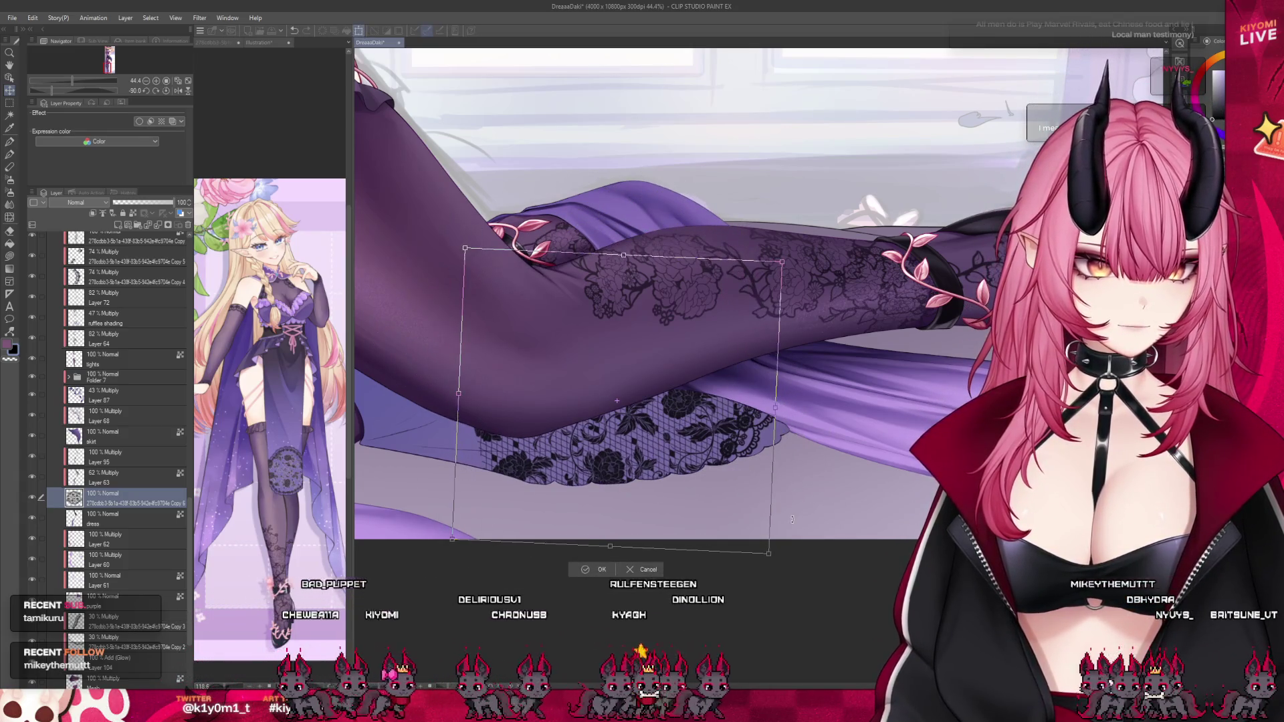
left_click(597, 569)
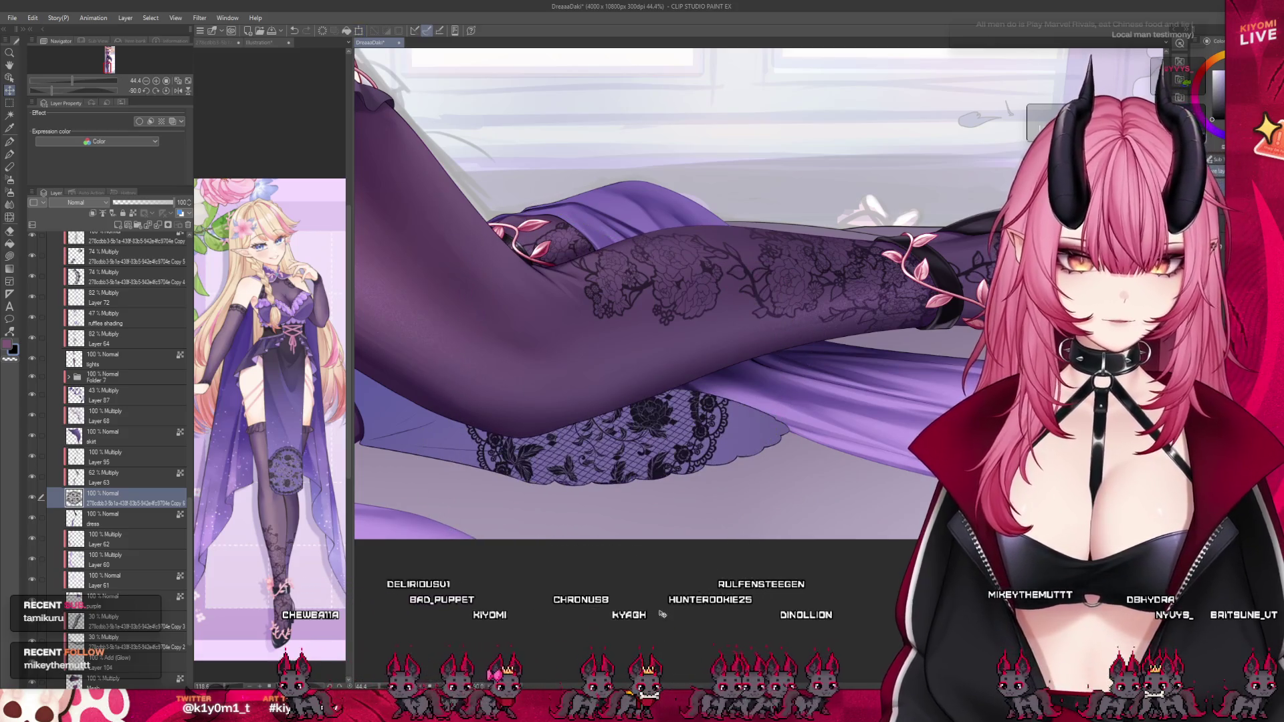
Widen the main canvas, return to the artwork and rotate the lace about 45° clockwise.
scroll(139, 520, "up", 3)
scroll(138, 519, "down", 3)
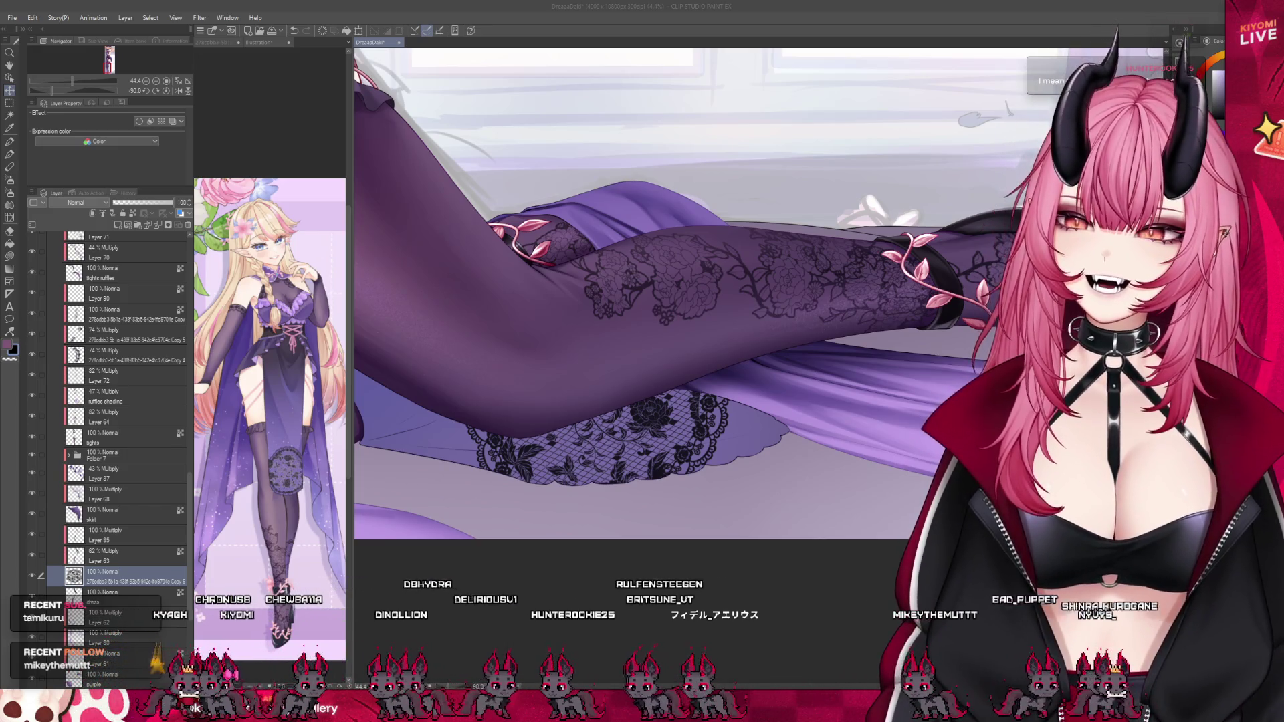
scroll(702, 401, "down", 2)
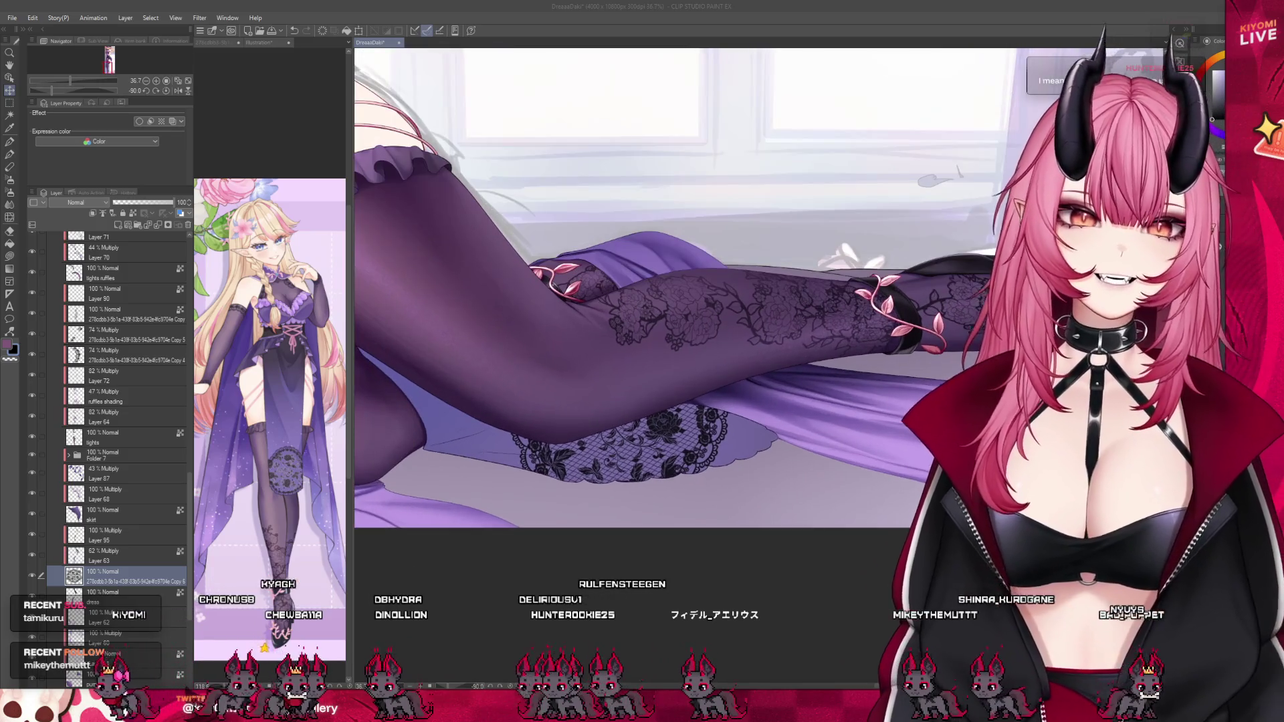
left_click_drag(349, 290, 62, 289)
key("ctrl+Tab")
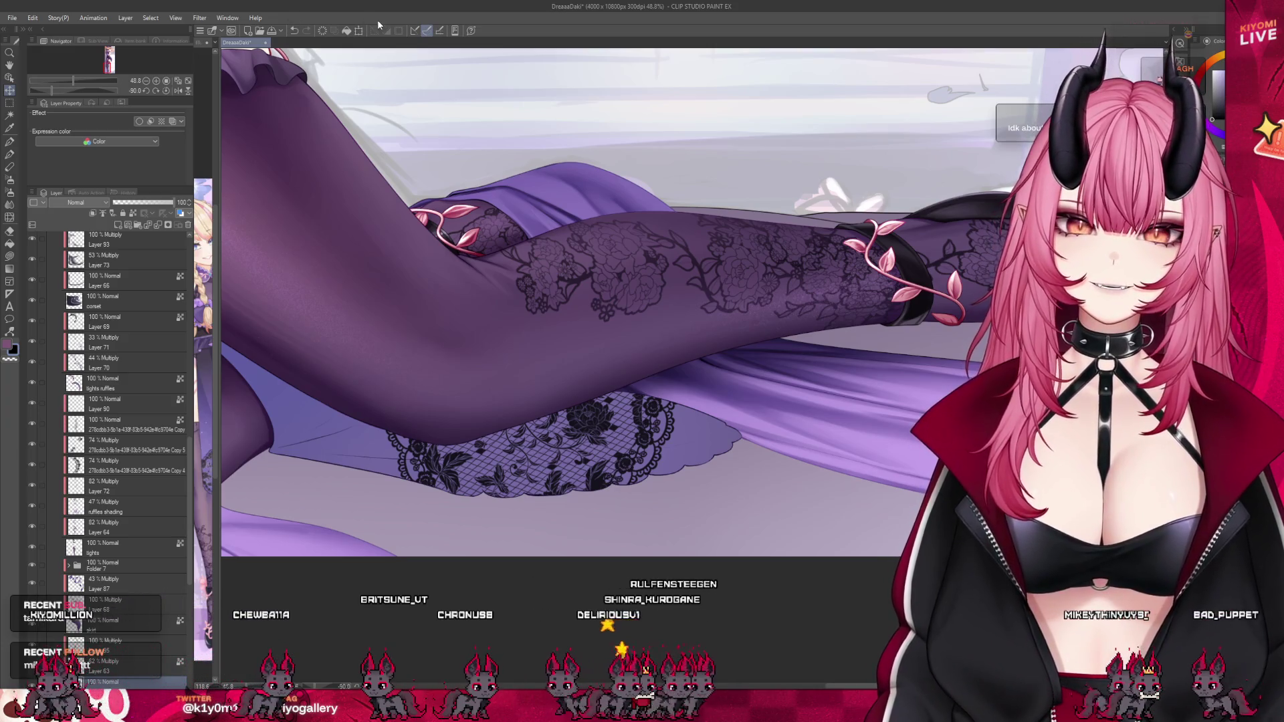
left_click(358, 31)
mouse_move(671, 479)
left_mouse_down()
mouse_move(642, 528)
mouse_move(557, 555)
left_mouse_up()
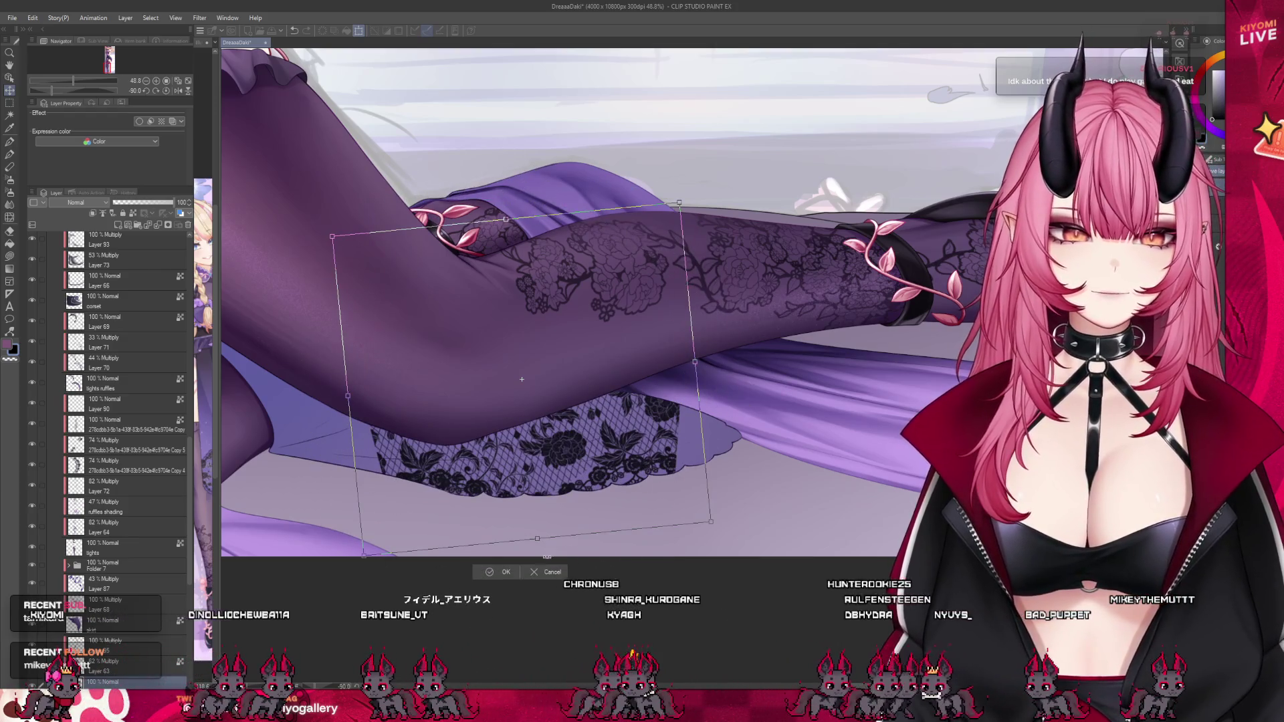
key("Return")
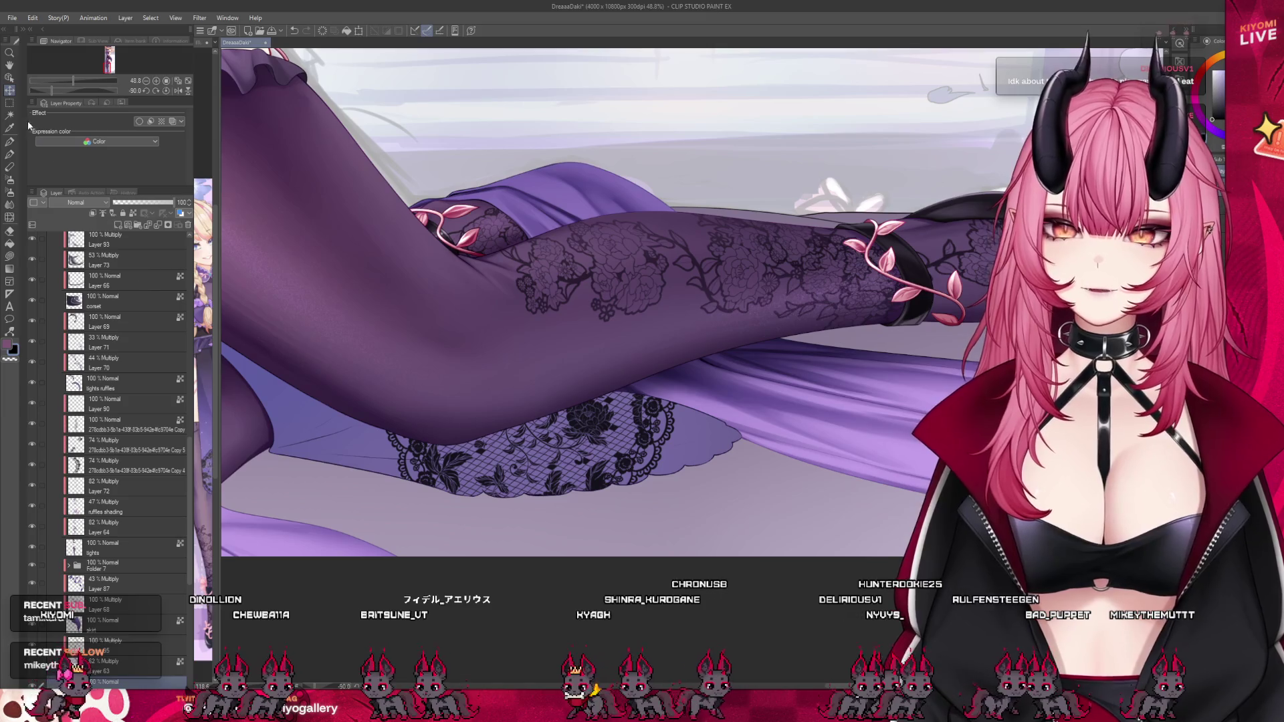
Move the lace under the thigh, tilted diagonally along the skirt hem.
mouse_move(690, 402)
left_mouse_down()
mouse_move(644, 361)
mouse_move(740, 349)
left_mouse_up()
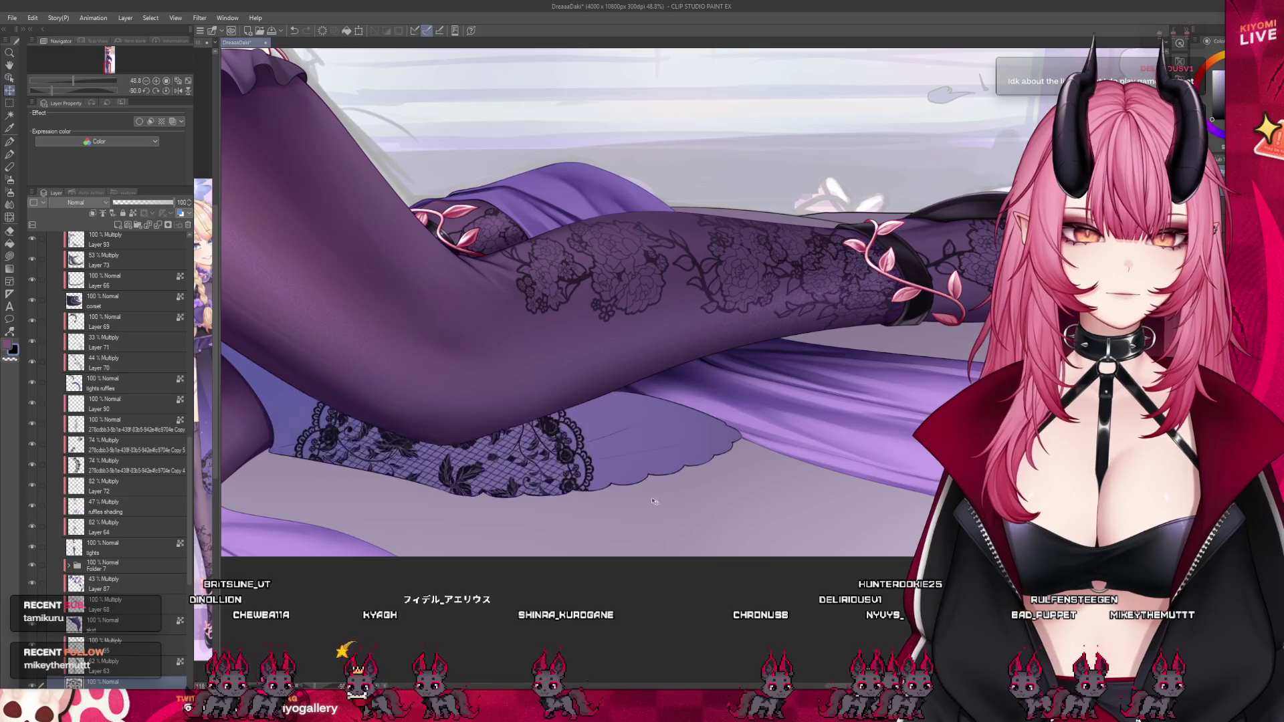
left_click(358, 30)
mouse_move(789, 521)
left_mouse_down()
mouse_move(635, 481)
mouse_move(605, 442)
mouse_move(599, 449)
mouse_move(610, 472)
mouse_move(740, 461)
left_mouse_up()
left_click_drag(622, 442, 669, 431)
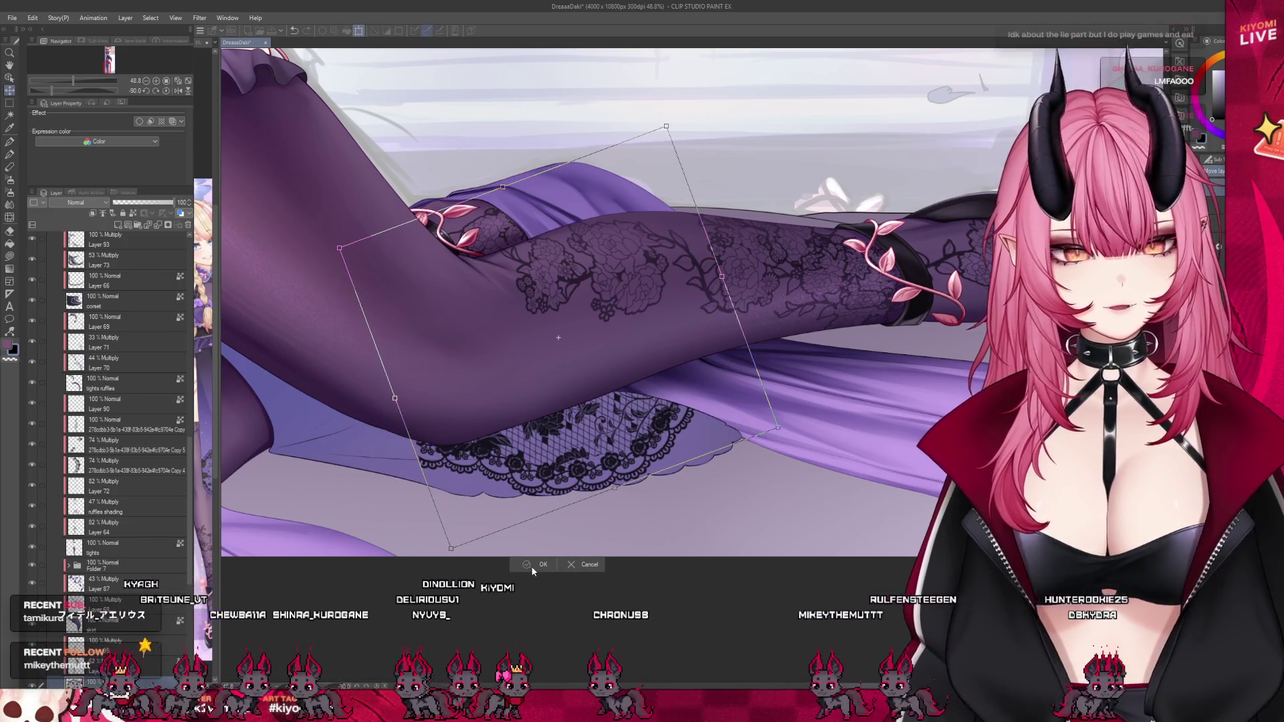
left_click(538, 564)
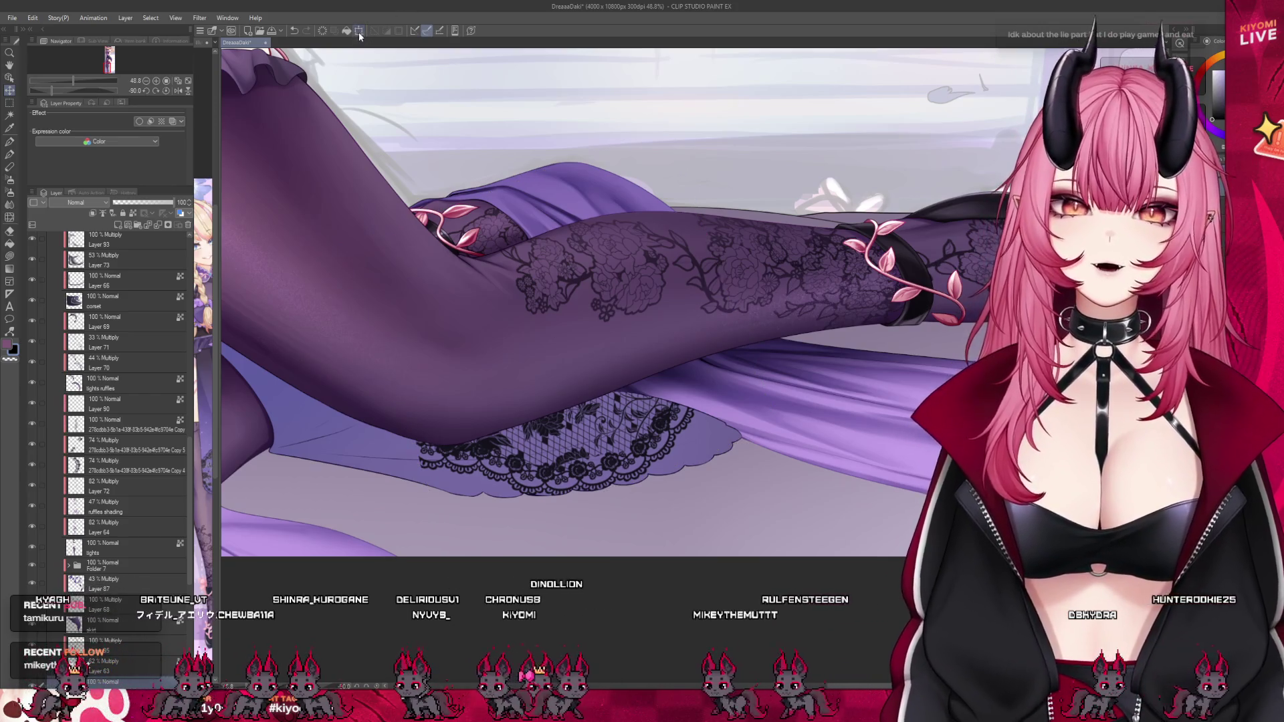
left_click(359, 31)
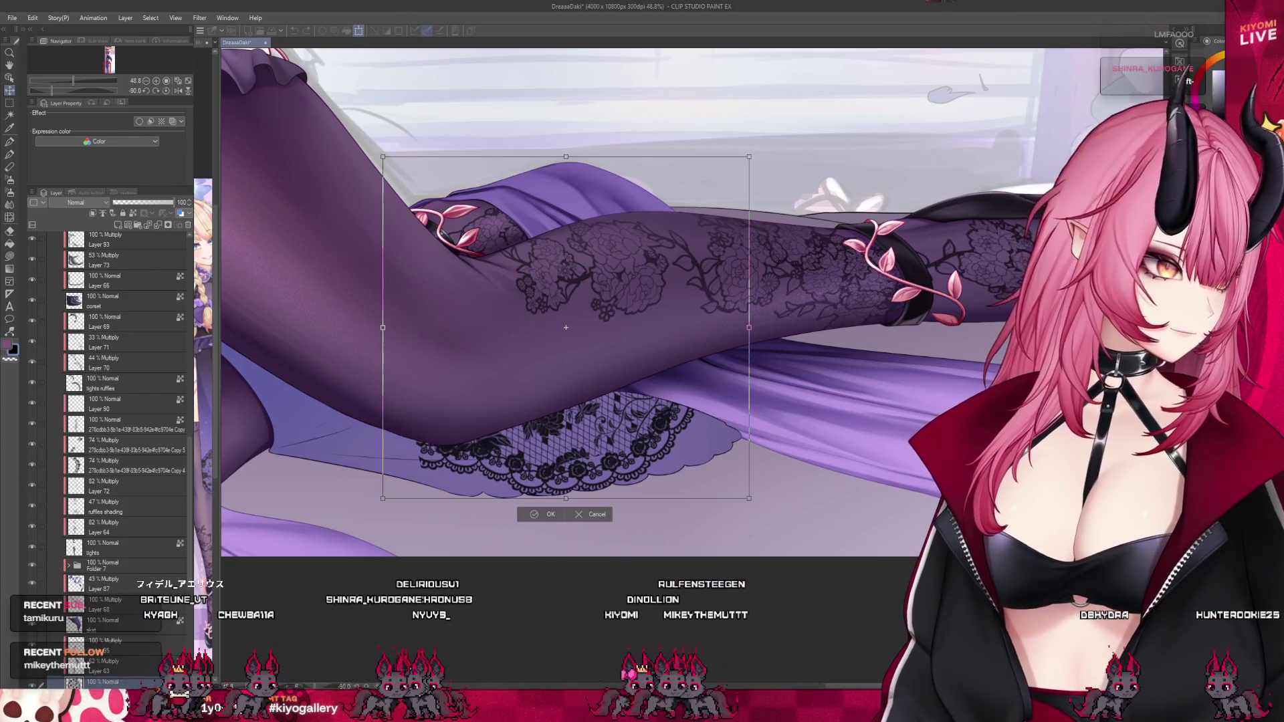
Distort the lace's corners so it slants along the curved skirt hem below the thigh, then confirm.
mouse_move(382, 158)
left_mouse_down()
mouse_move(292, 188)
mouse_move(294, 234)
mouse_move(278, 245)
left_mouse_up()
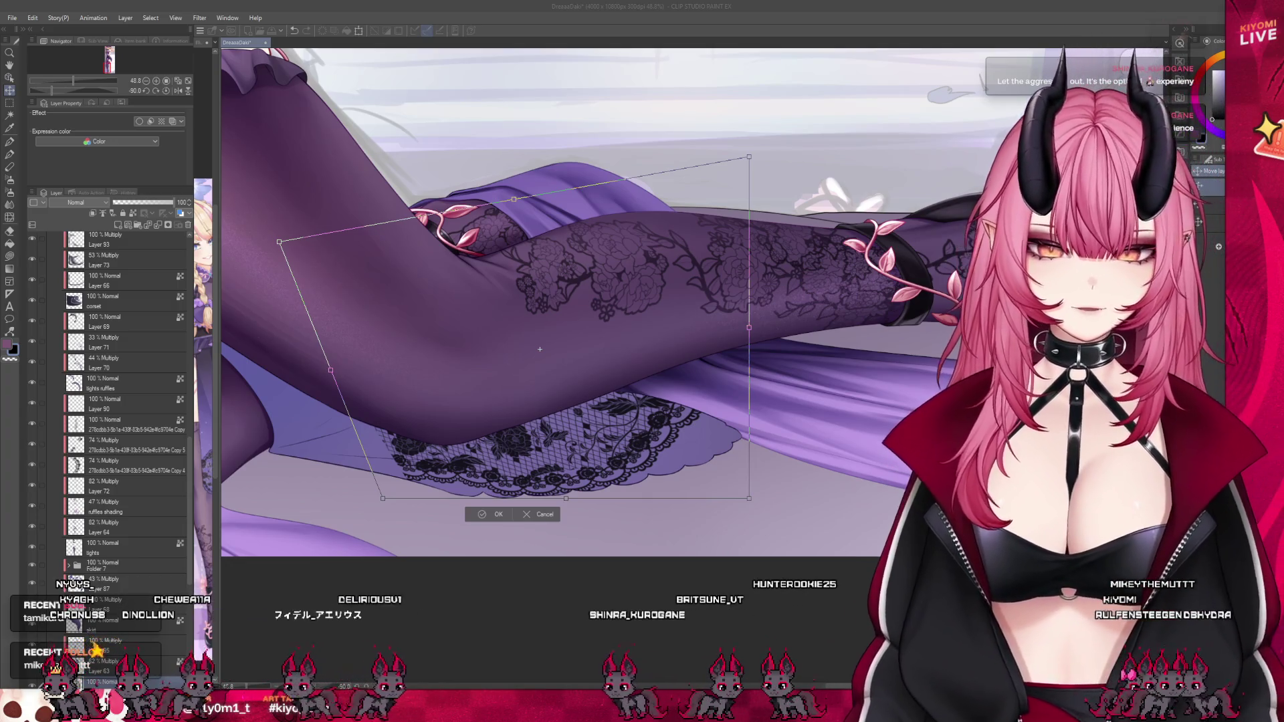
left_click_drag(749, 157, 642, 311)
left_click_drag(749, 498, 760, 470)
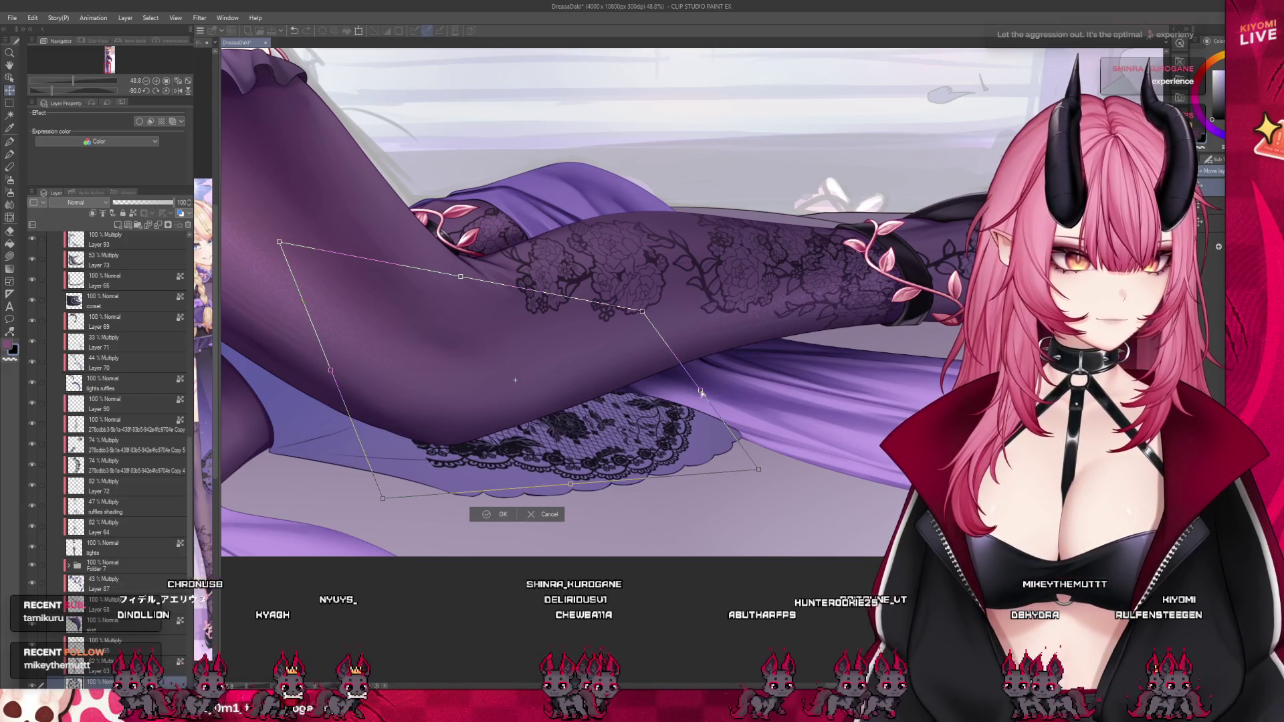
left_click_drag(622, 275, 623, 269)
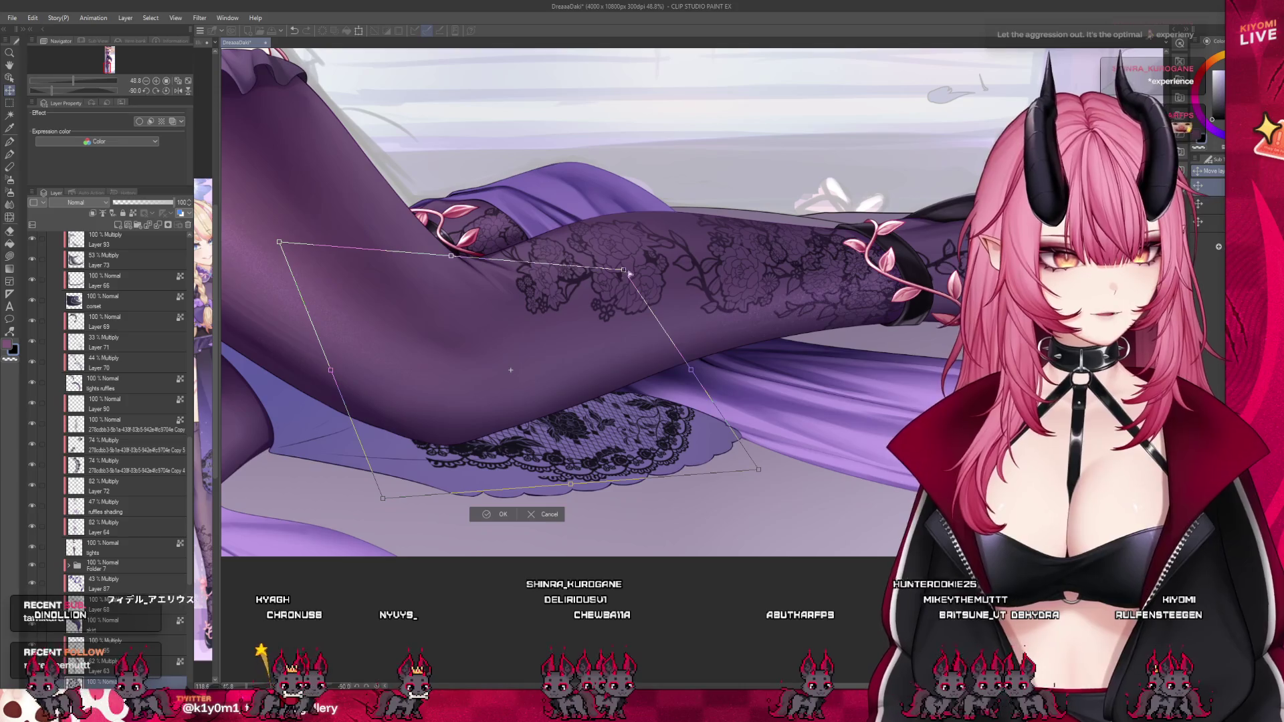
left_click_drag(760, 469, 786, 464)
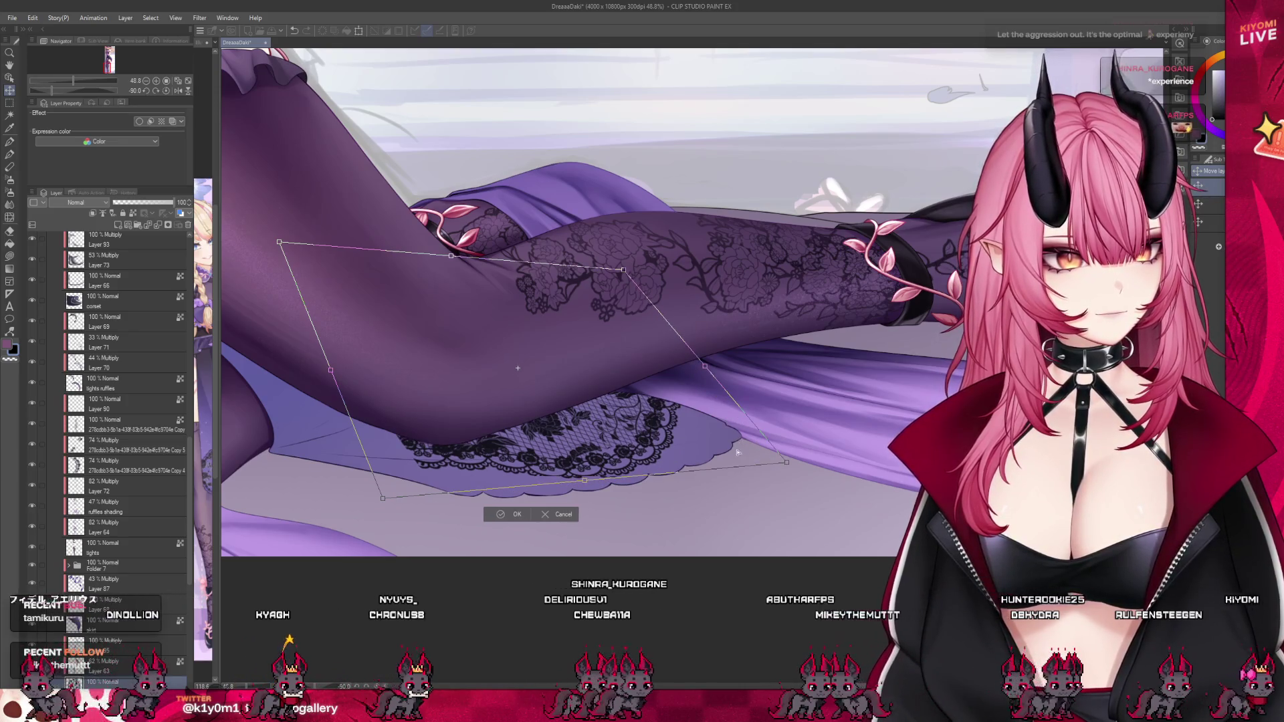
left_click_drag(709, 450, 710, 456)
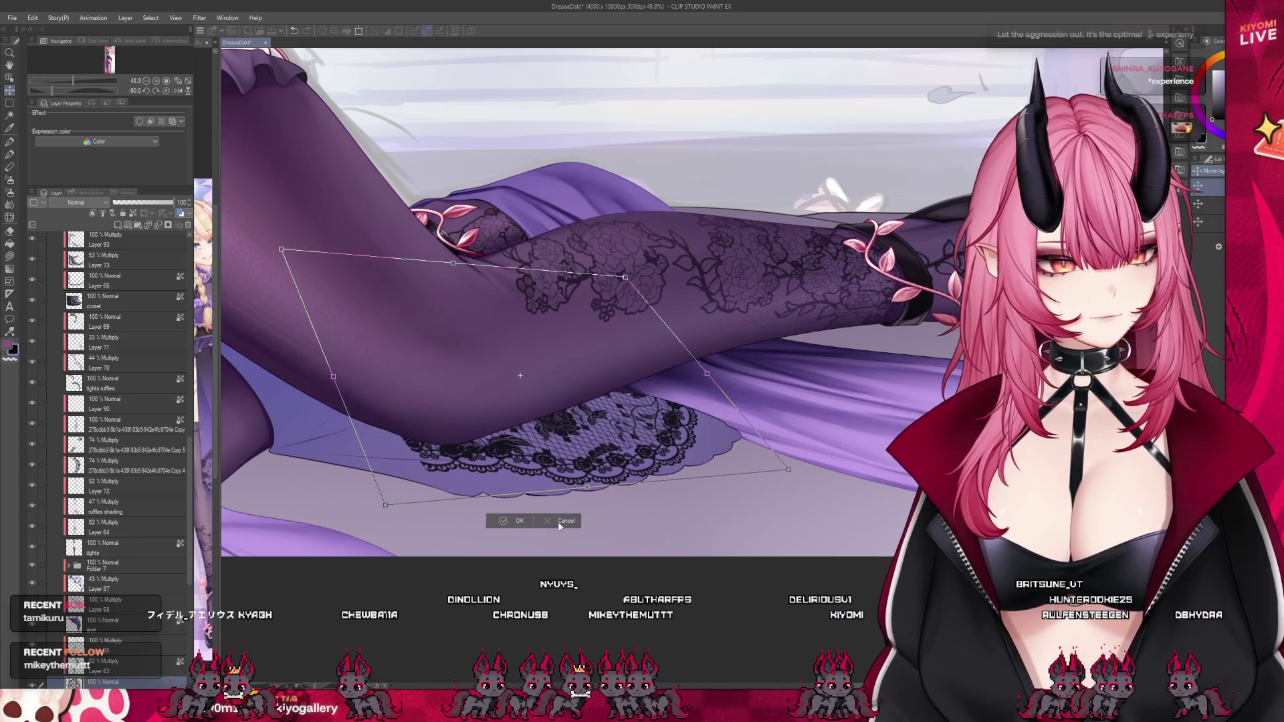
left_click(522, 521)
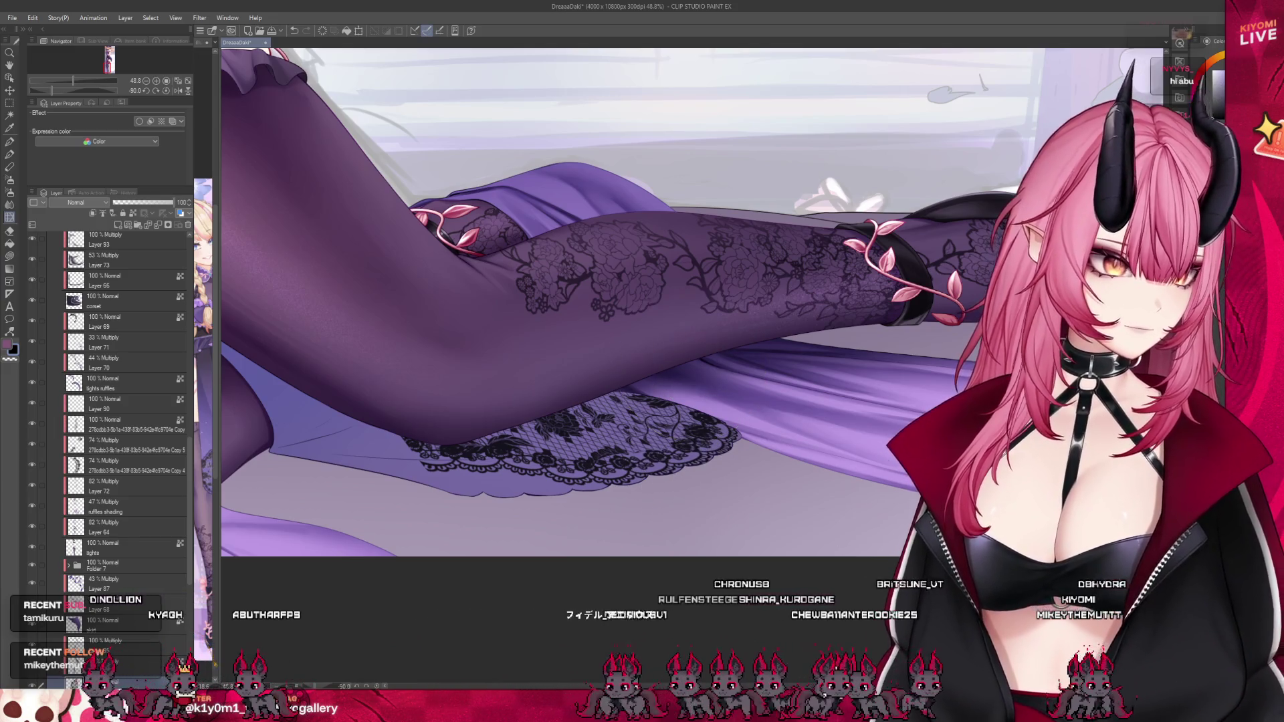
key("bracketright")
key("bracketright")
key("bracketright")
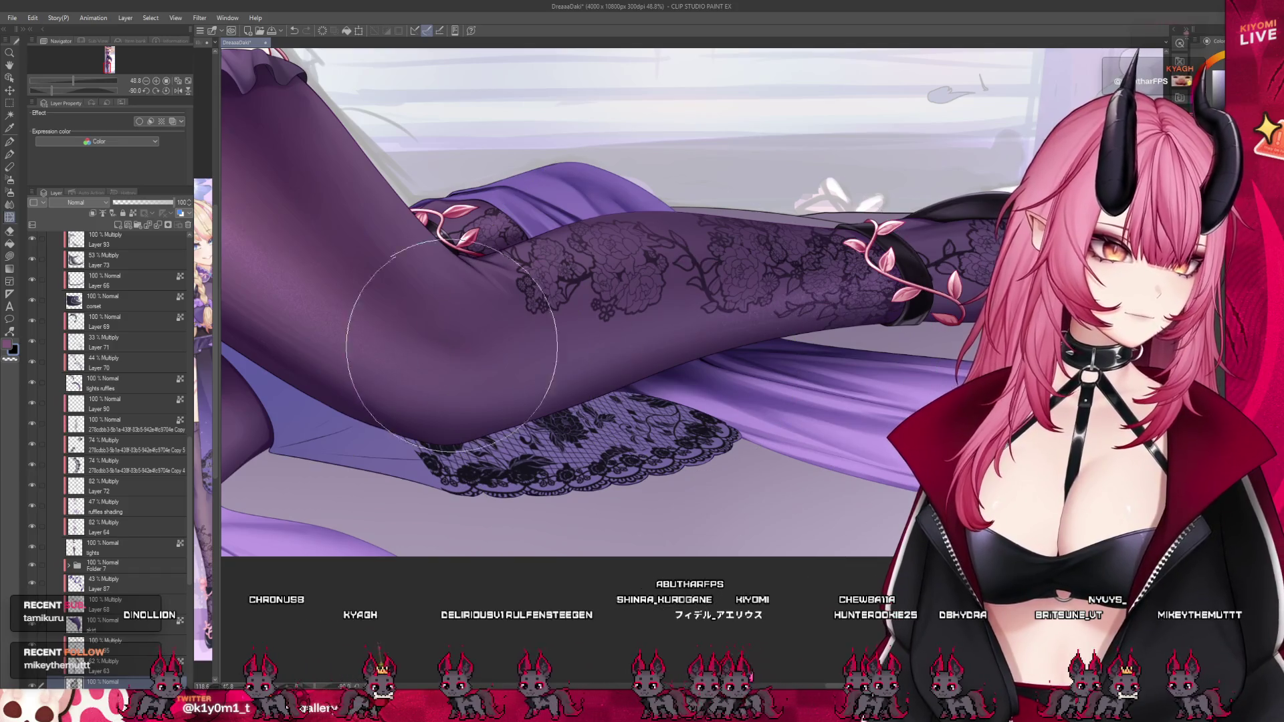
mouse_move(434, 405)
left_mouse_down()
mouse_move(321, 338)
mouse_move(321, 287)
mouse_move(281, 431)
left_mouse_up()
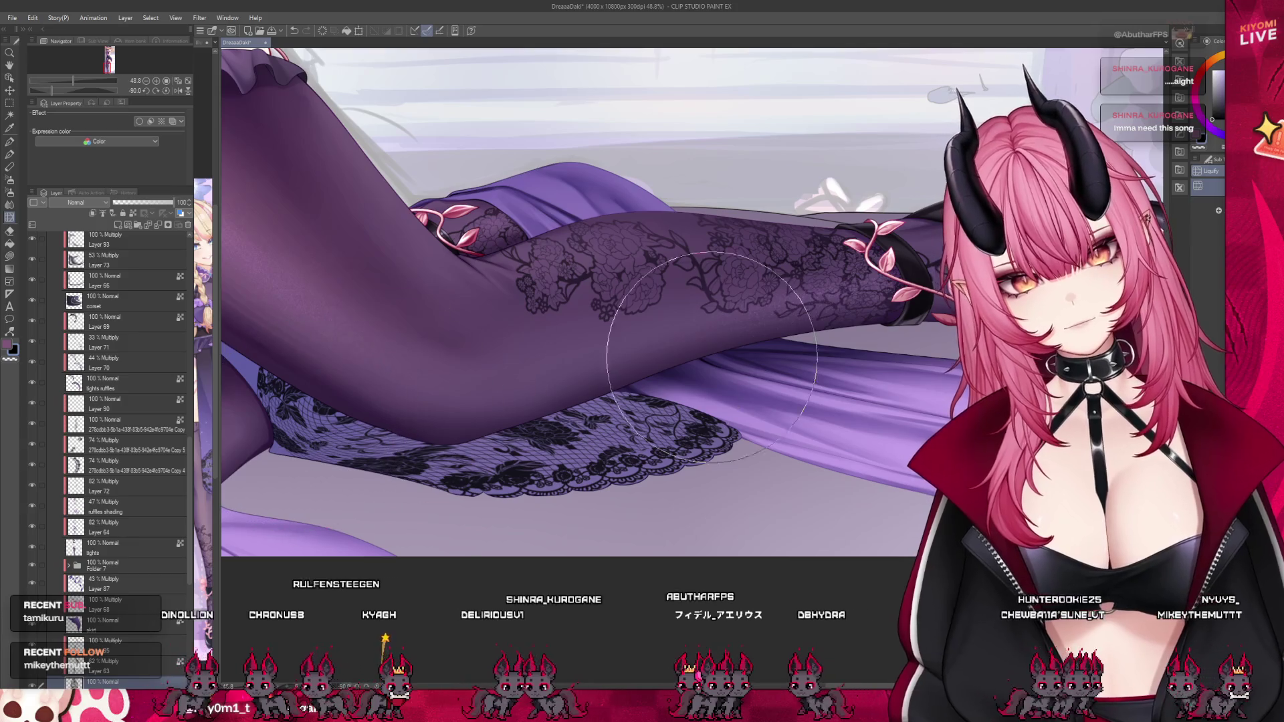
scroll(445, 314, "down", 3)
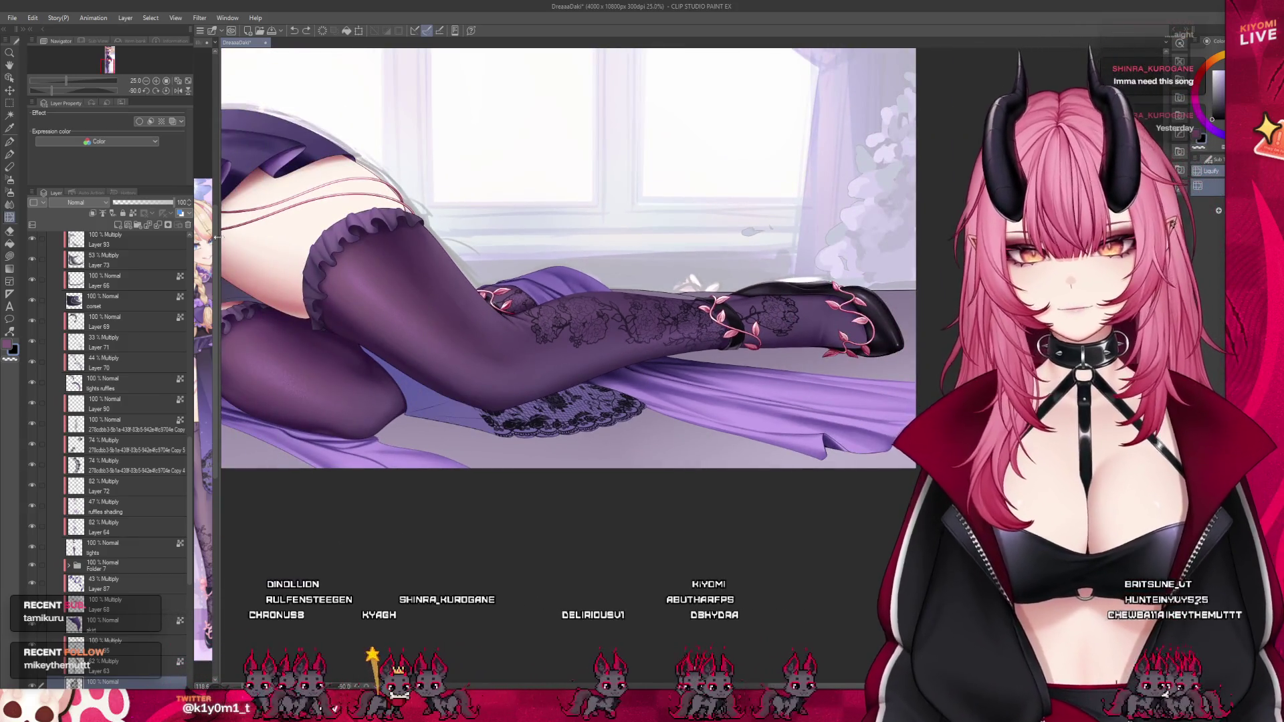
left_click(182, 221)
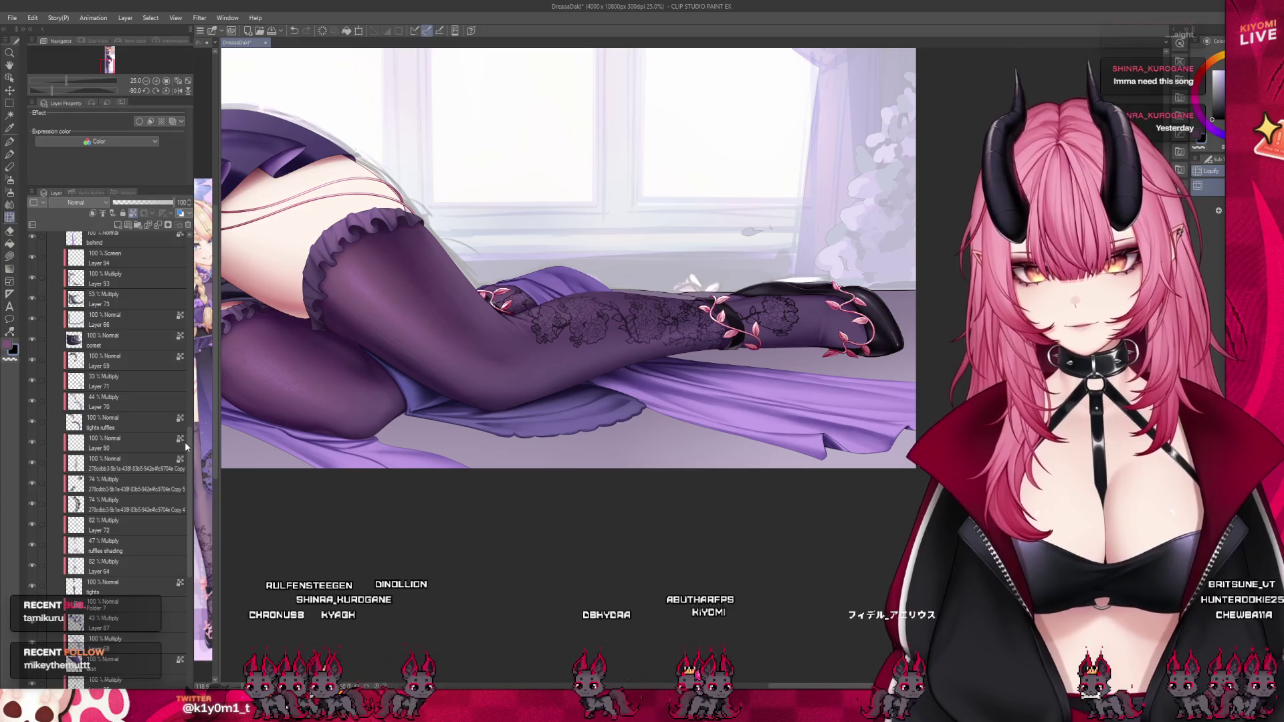
left_click_drag(190, 442, 190, 241)
left_click(105, 245)
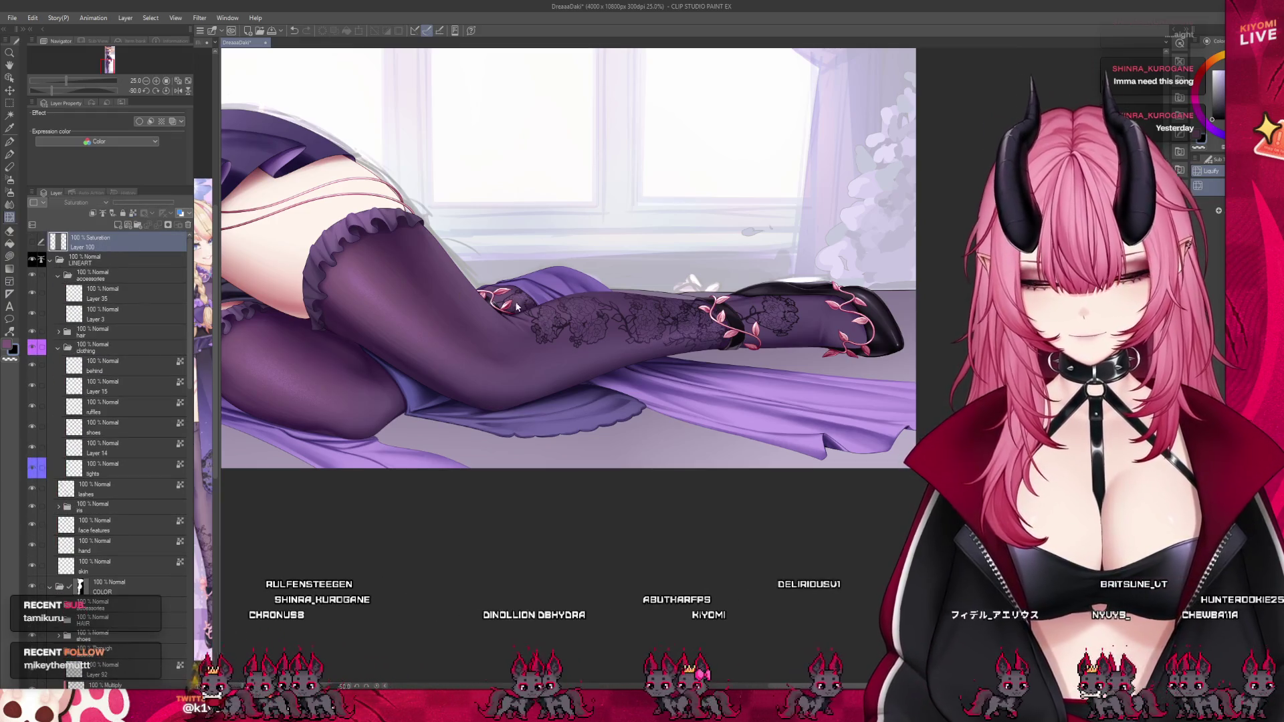
scroll(784, 353, "down", 4)
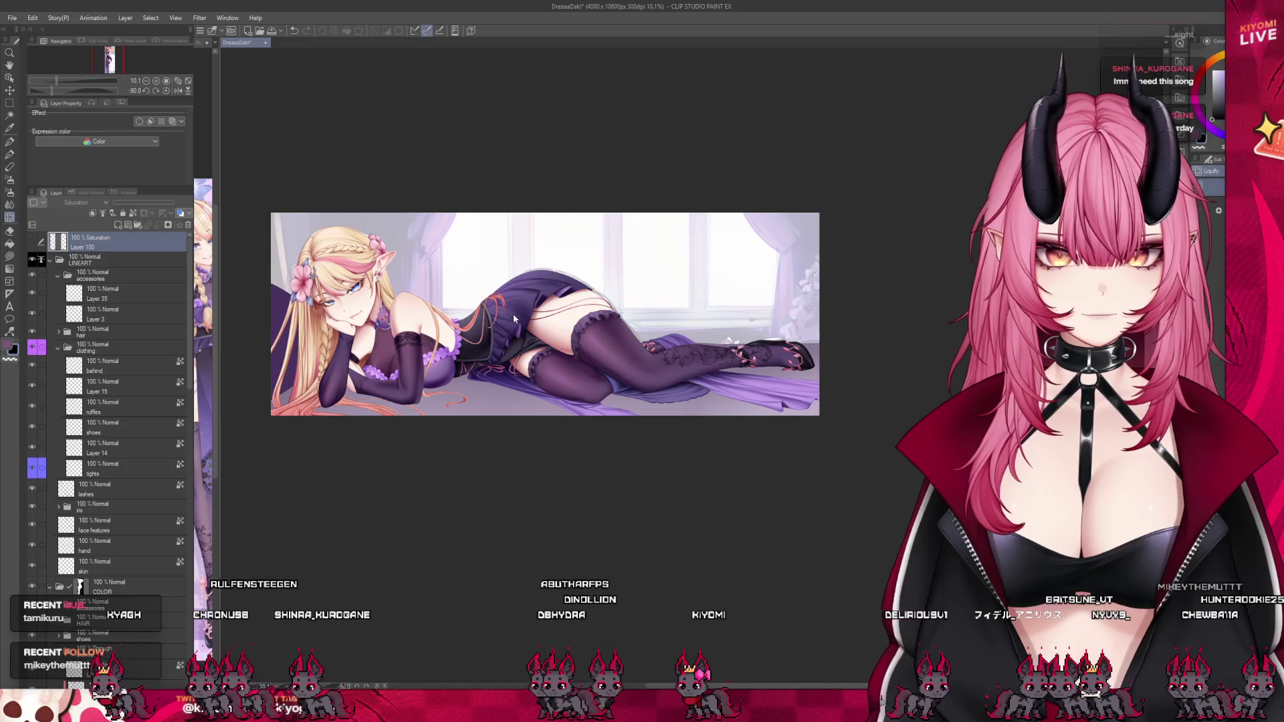
Select and copy the black lace pattern from the lace image in the side view.
left_click_drag(218, 56, 438, 56)
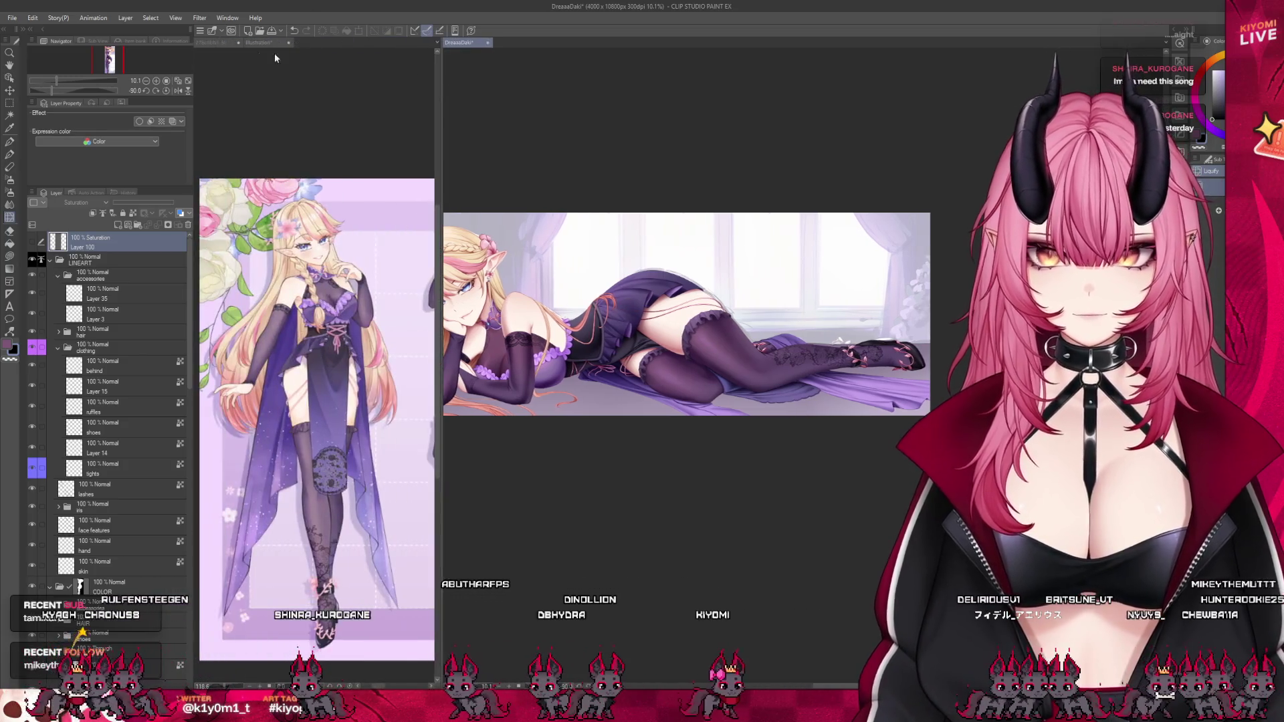
left_click(214, 42)
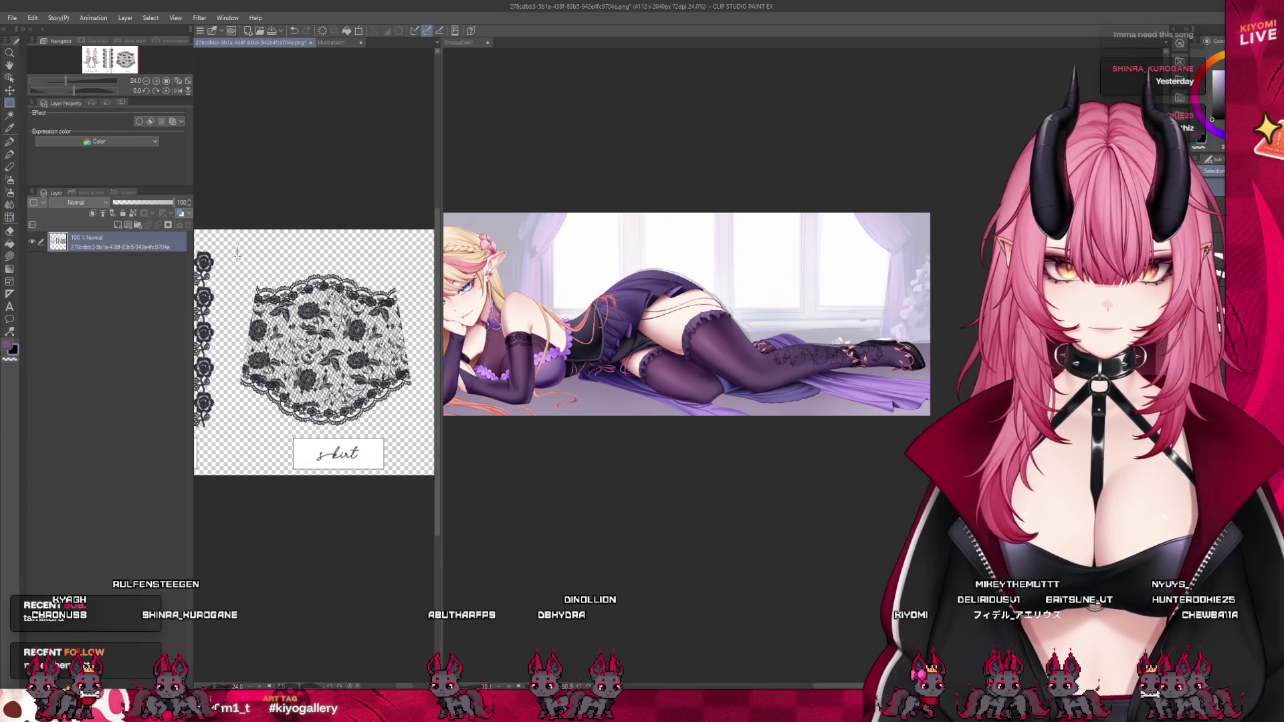
left_click_drag(422, 432, 423, 431)
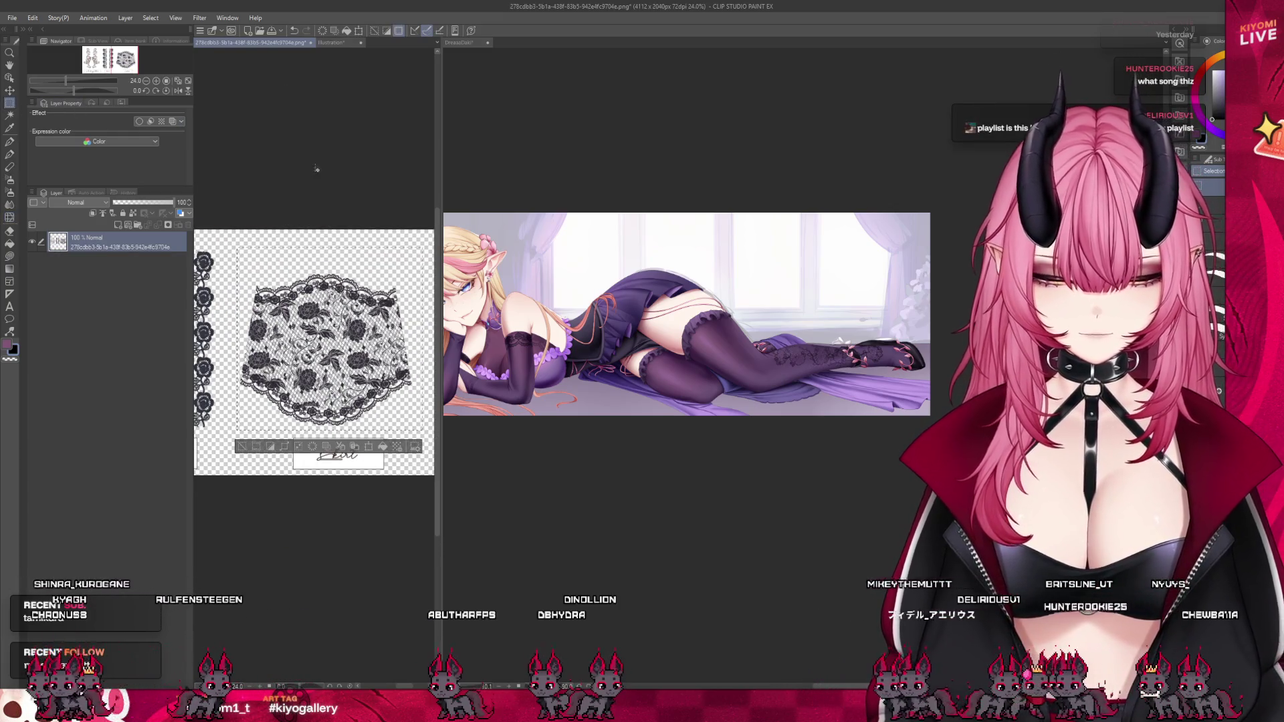
left_click(242, 451)
left_click(259, 42)
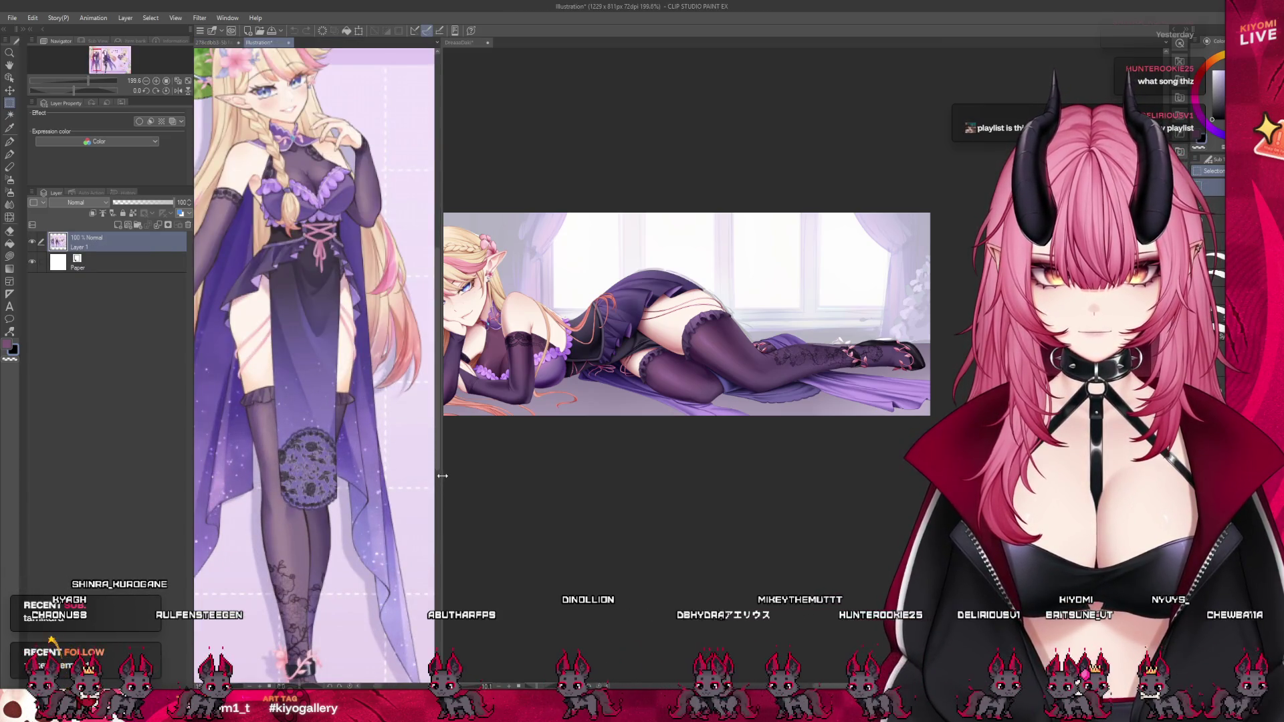
left_click_drag(442, 475, 215, 475)
Paste the lace into the dakimakura canvas and move it from her head onto her legs.
scroll(473, 346, "up", 3)
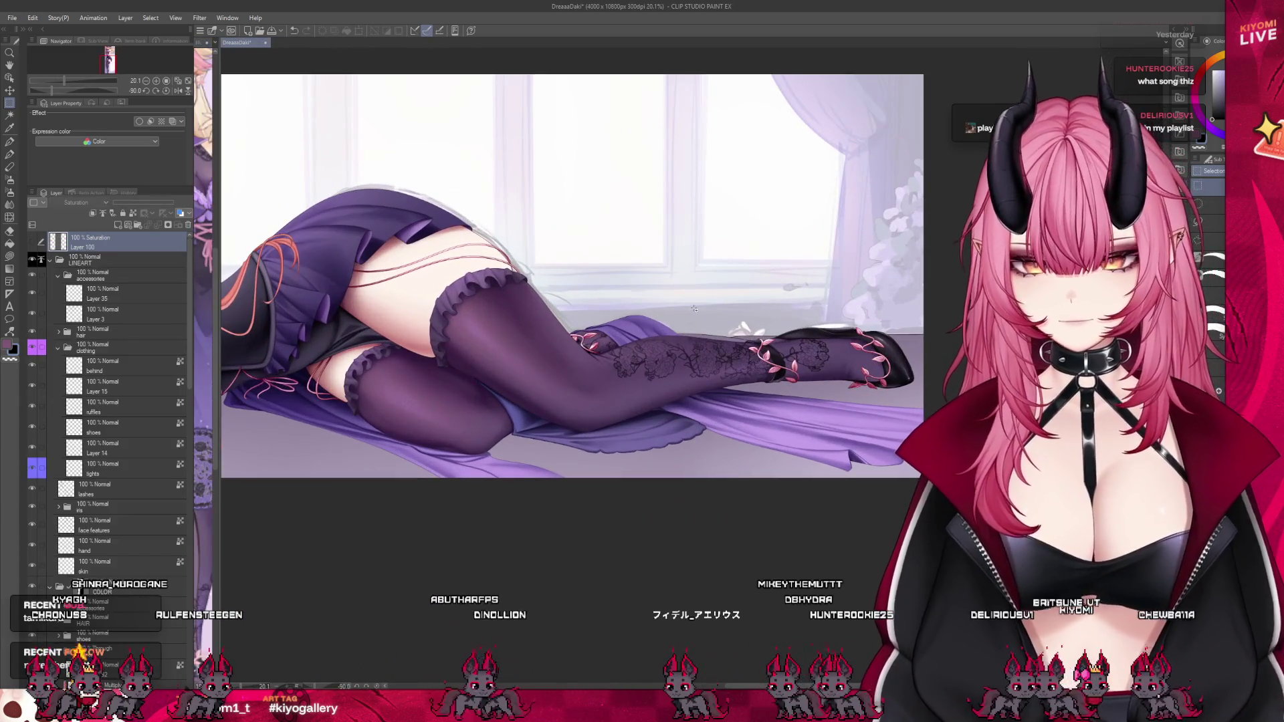
key("ctrl+v")
scroll(693, 309, "down", 3)
scroll(694, 309, "up", 2)
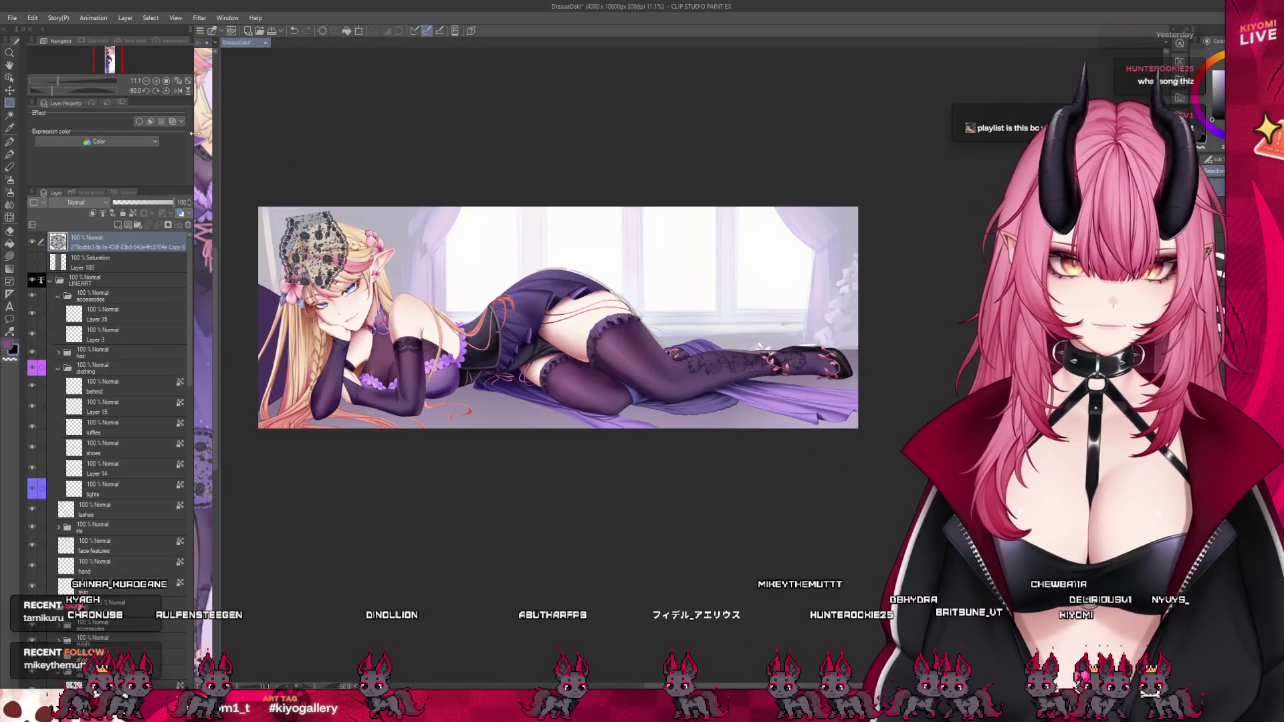
left_click_drag(314, 251, 699, 327)
scroll(827, 363, "up", 2)
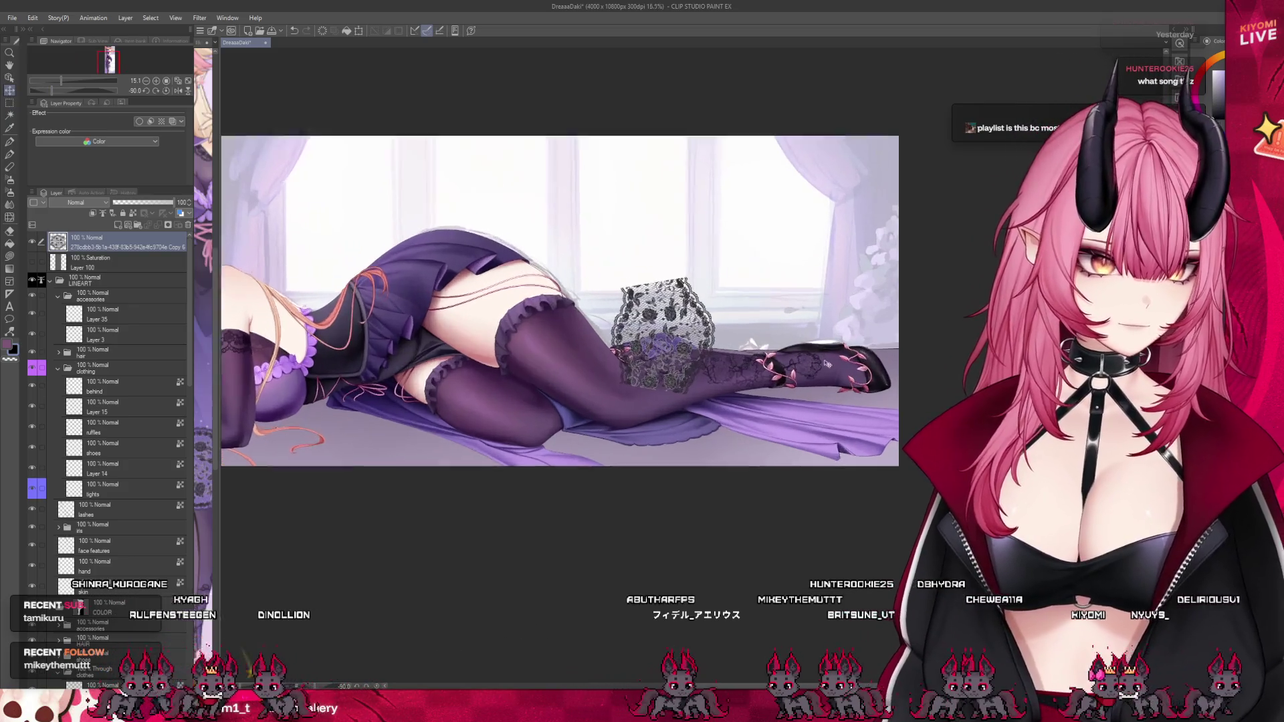
scroll(827, 363, "up", 3)
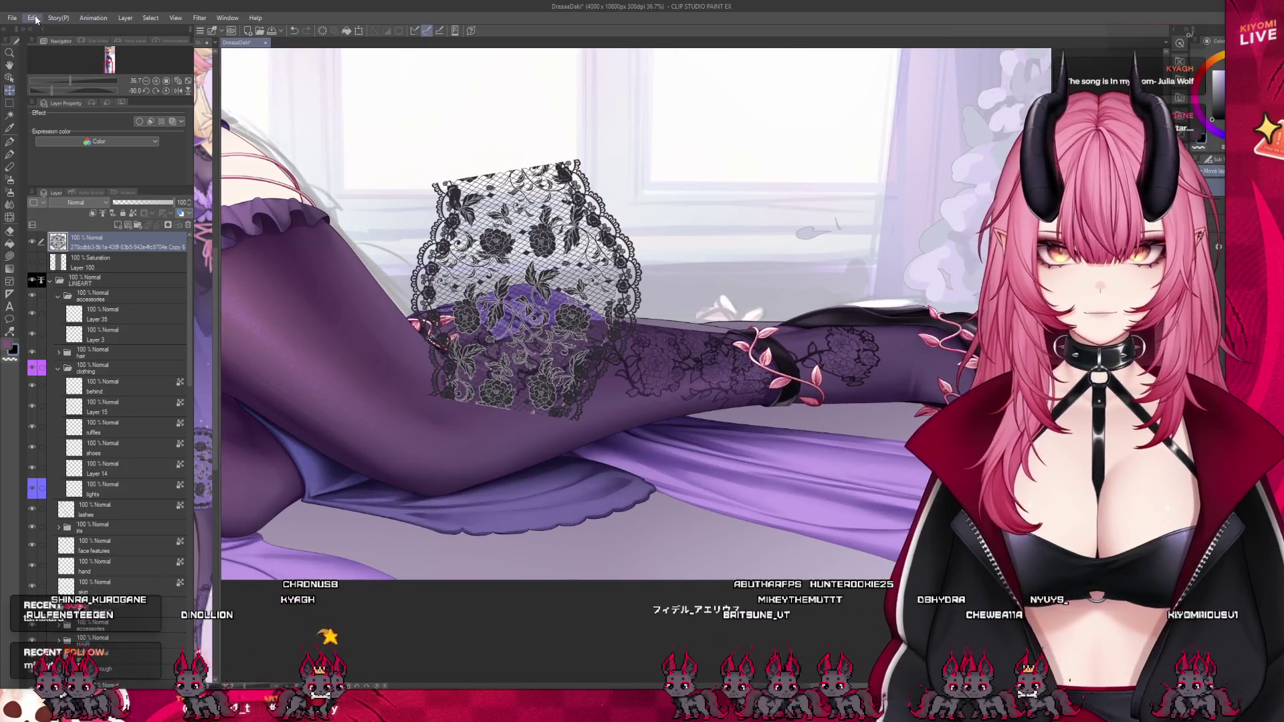
Convert the lace's white to transparency, then rotate and lower it onto the thigh.
left_click(35, 19)
left_click(134, 252)
left_click(359, 31)
left_click_drag(662, 428, 592, 525)
mouse_move(629, 448)
left_mouse_down()
mouse_move(588, 415)
mouse_move(575, 374)
mouse_move(635, 321)
mouse_move(686, 301)
mouse_move(642, 295)
left_mouse_up()
left_click_drag(528, 428, 477, 453)
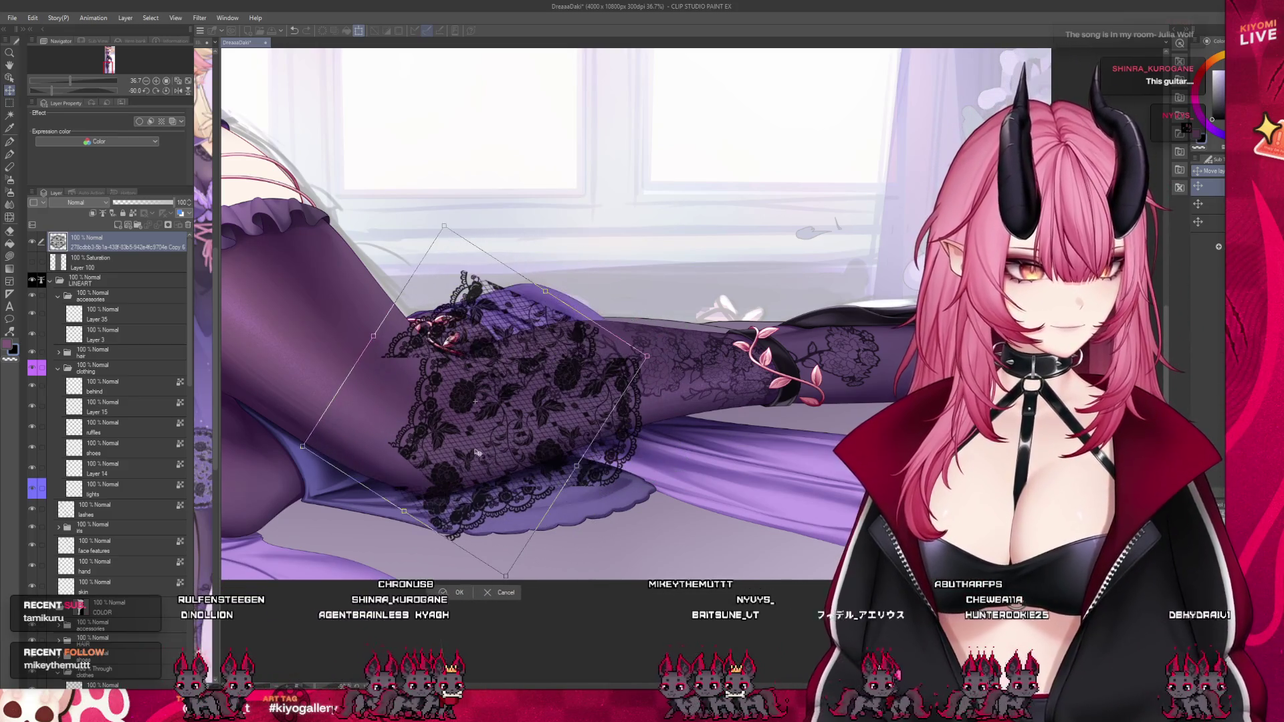
left_click(457, 591)
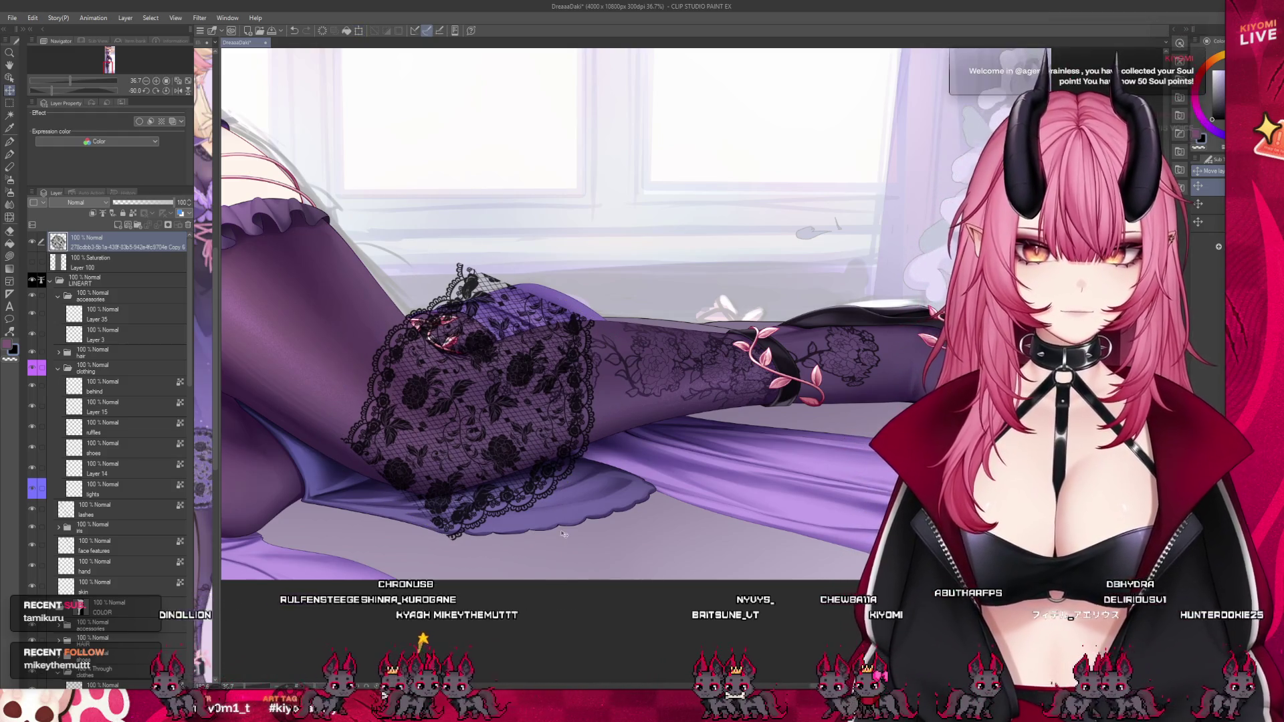
Free-transform the lace corners down along the underside of the thigh and apply.
scroll(547, 400, "up", 2)
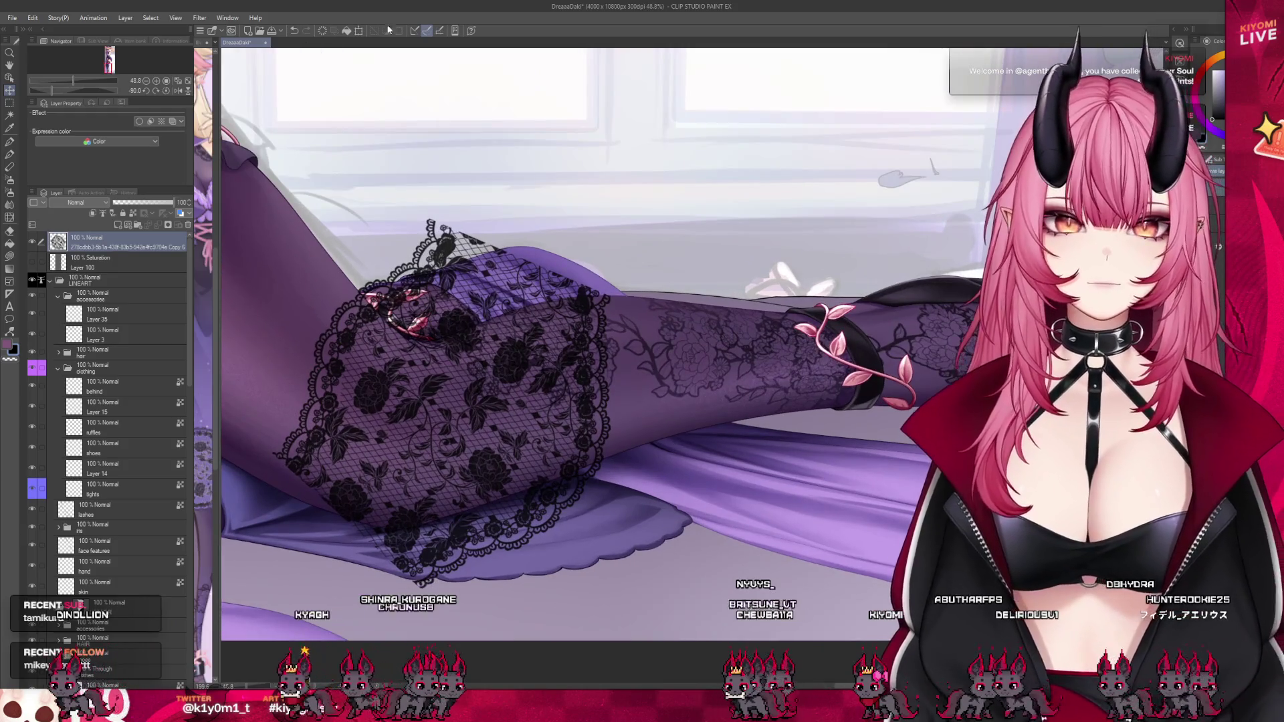
key("ctrl+t")
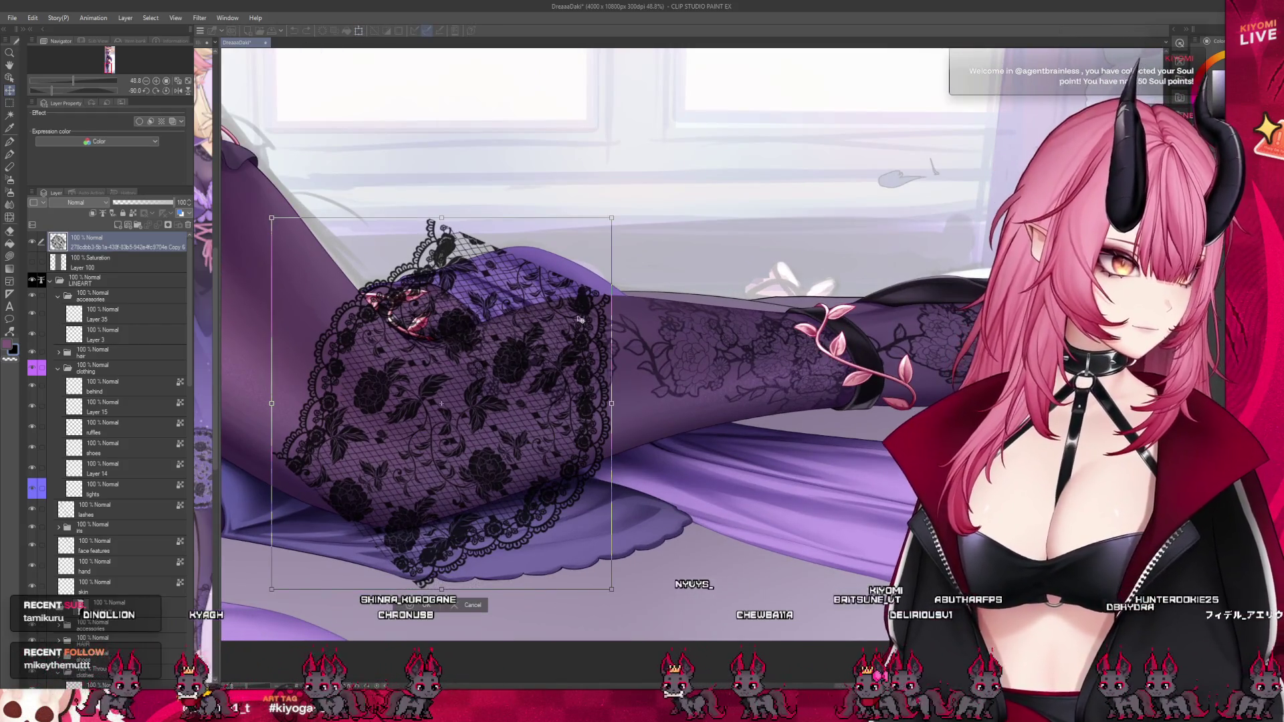
mouse_move(612, 220)
left_mouse_down()
mouse_move(644, 428)
mouse_move(723, 448)
left_mouse_up()
mouse_move(271, 217)
left_mouse_down()
mouse_move(361, 365)
mouse_move(388, 363)
mouse_move(348, 361)
mouse_move(309, 345)
mouse_move(304, 328)
mouse_move(204, 325)
left_mouse_up()
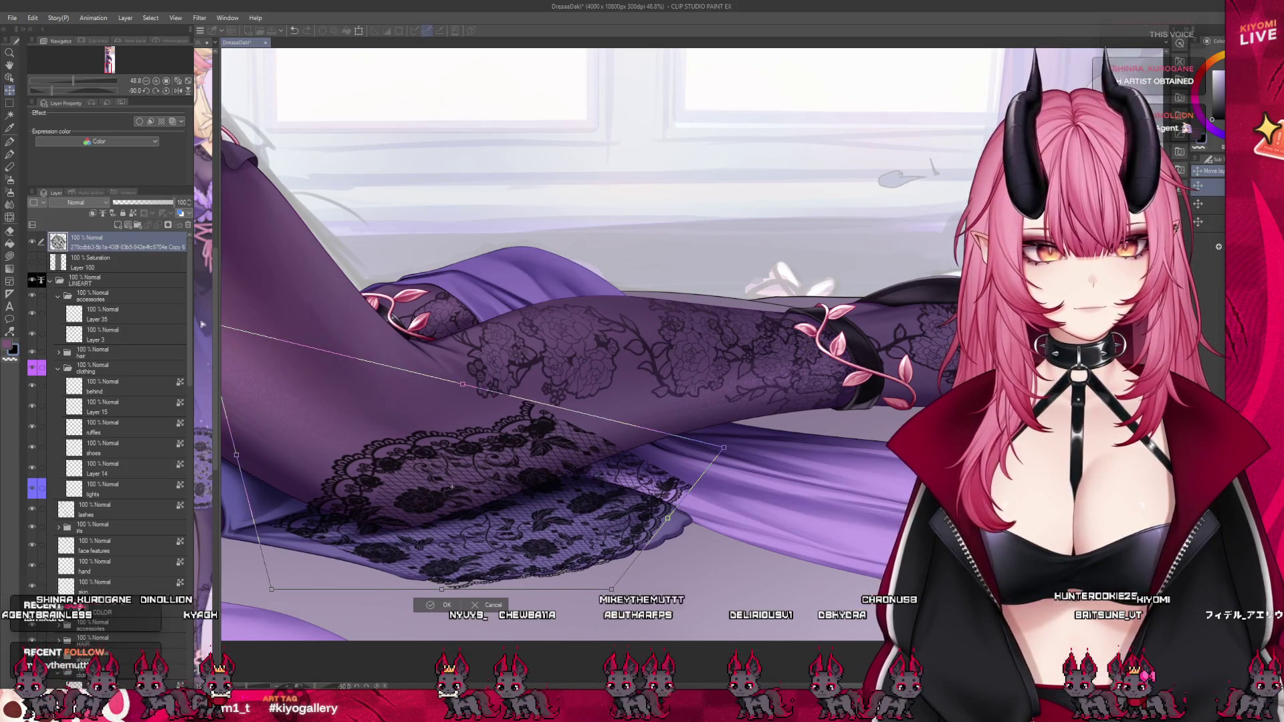
left_click_drag(438, 495, 503, 471)
left_click_drag(267, 299, 231, 302)
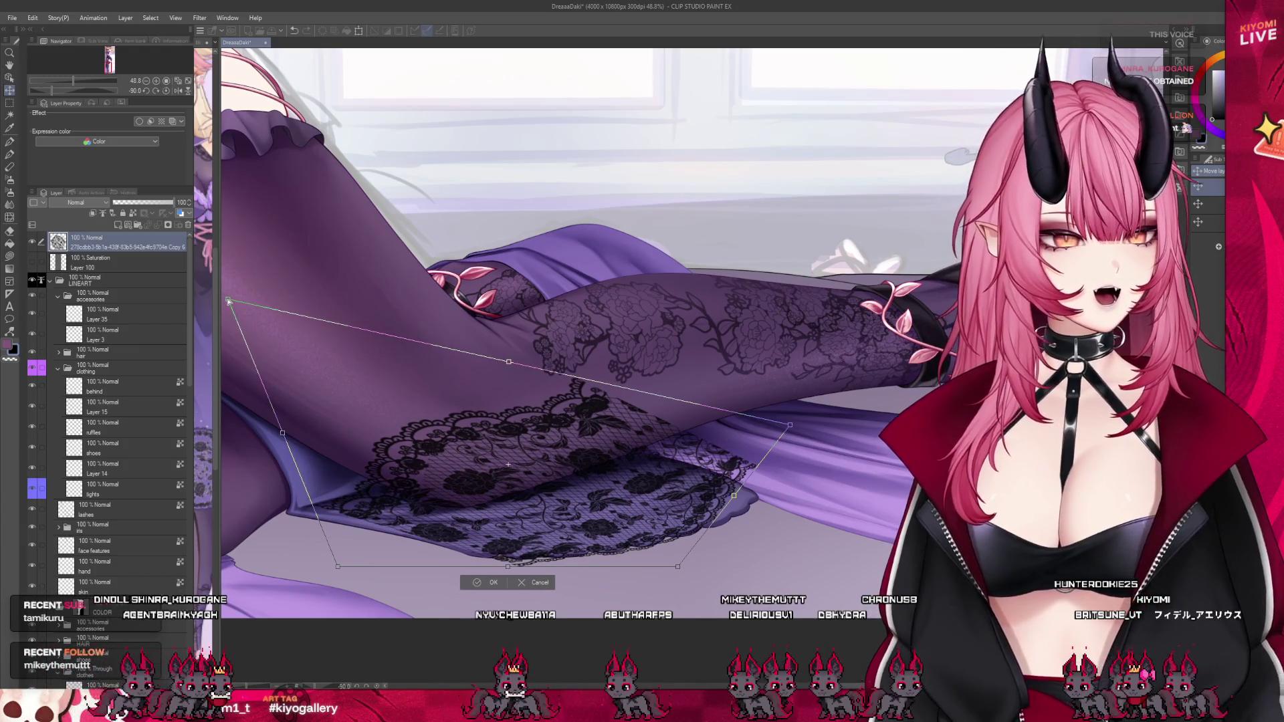
left_click_drag(784, 419, 794, 436)
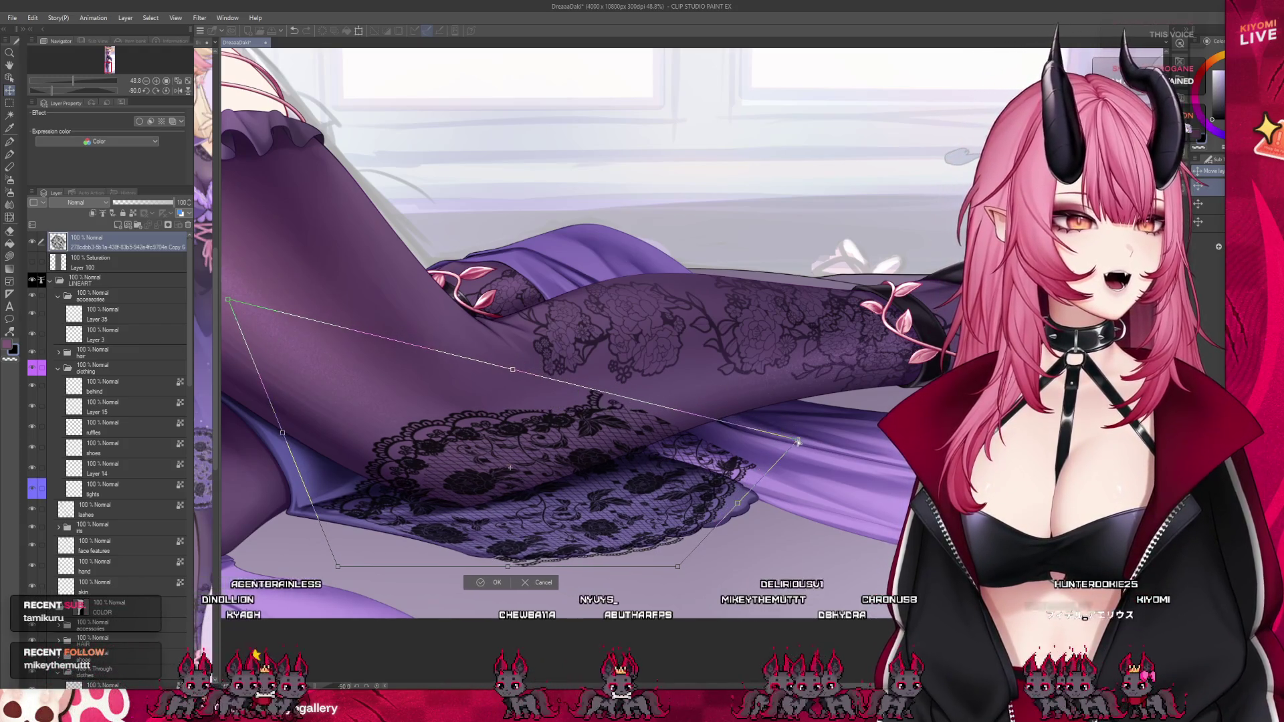
left_click_drag(678, 567, 663, 559)
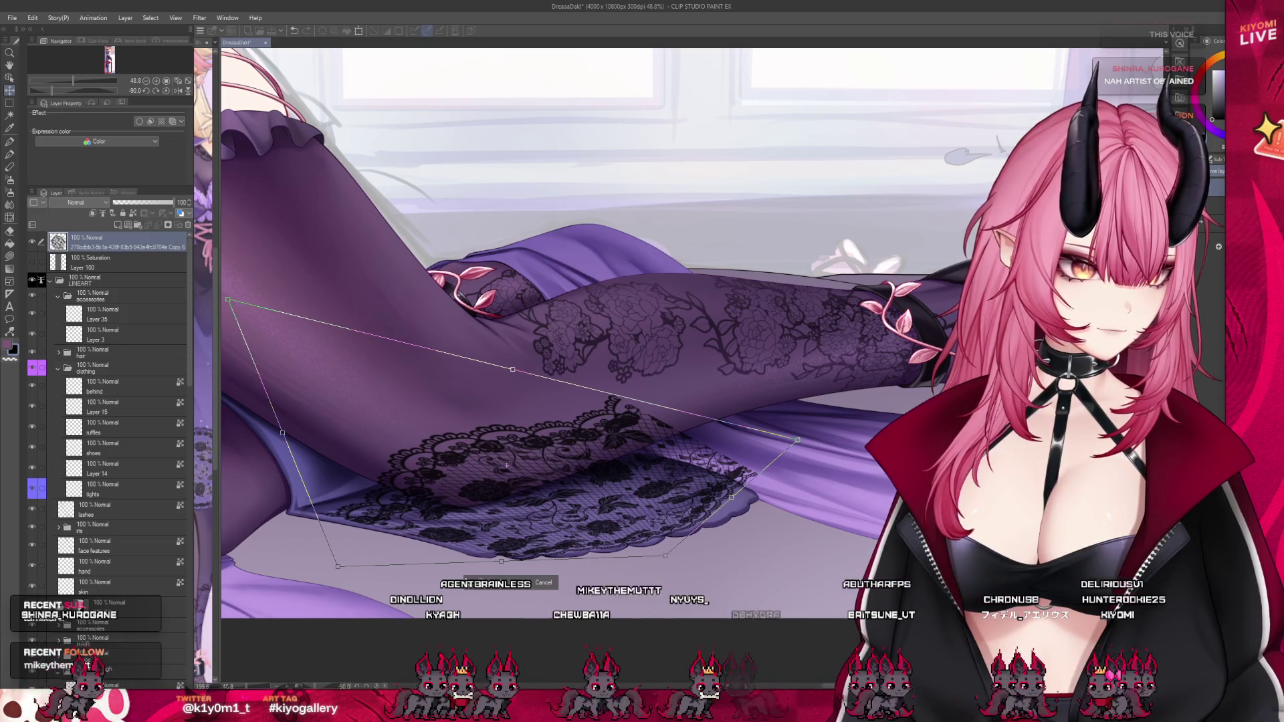
key("Return")
scroll(523, 482, "down", 2)
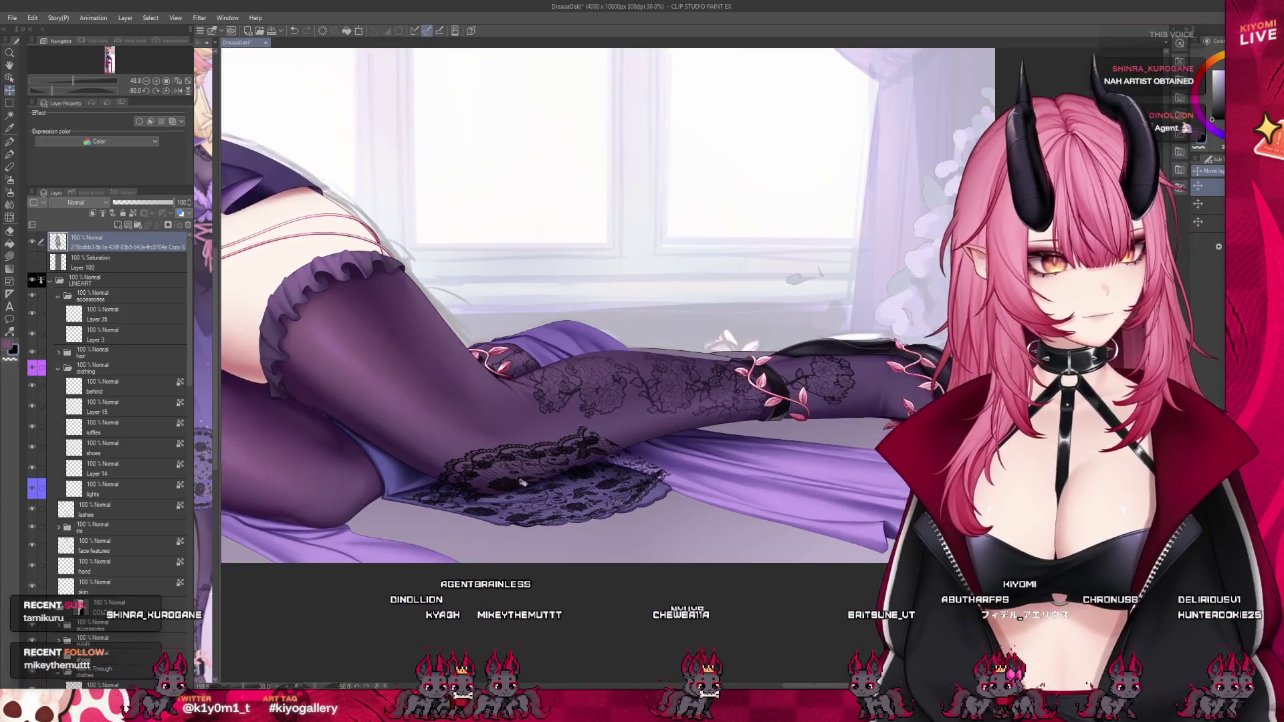
Undo the last two lace edits and move the lace down-left onto the leg.
scroll(664, 480, "up", 4)
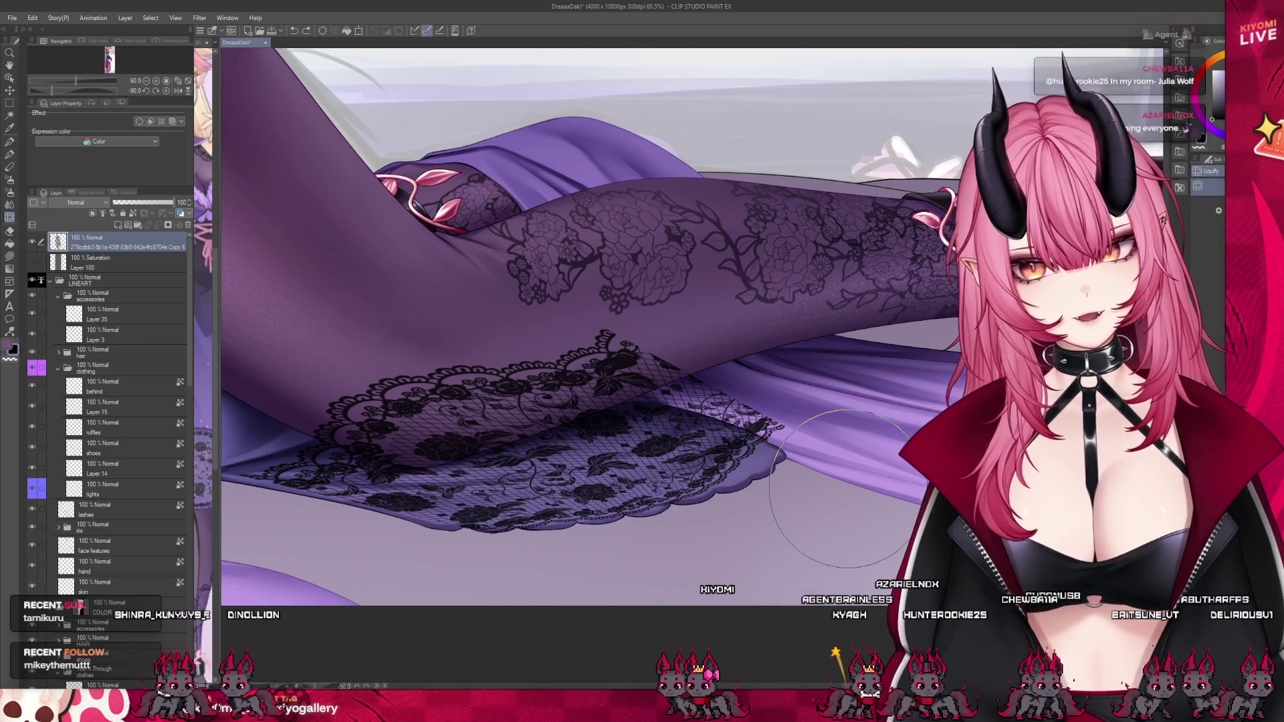
key("ctrl+z")
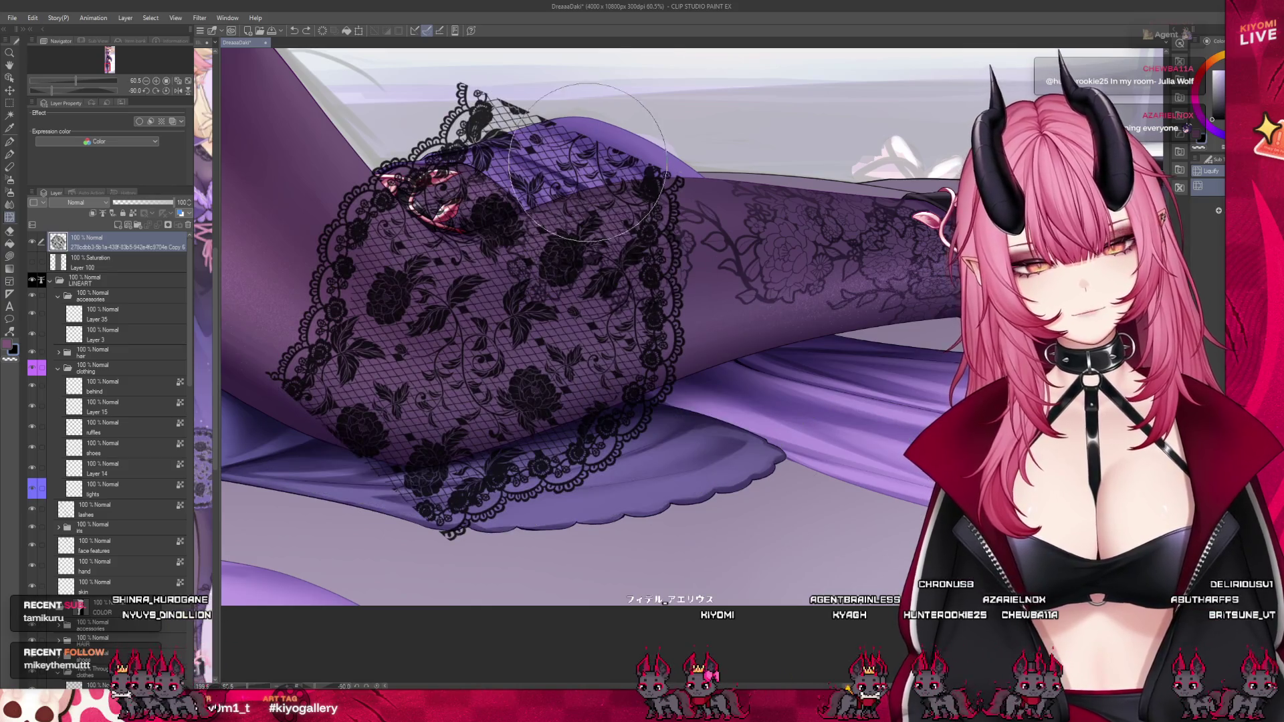
key("ctrl+z")
key("ctrl+z")
scroll(545, 415, "down", 1)
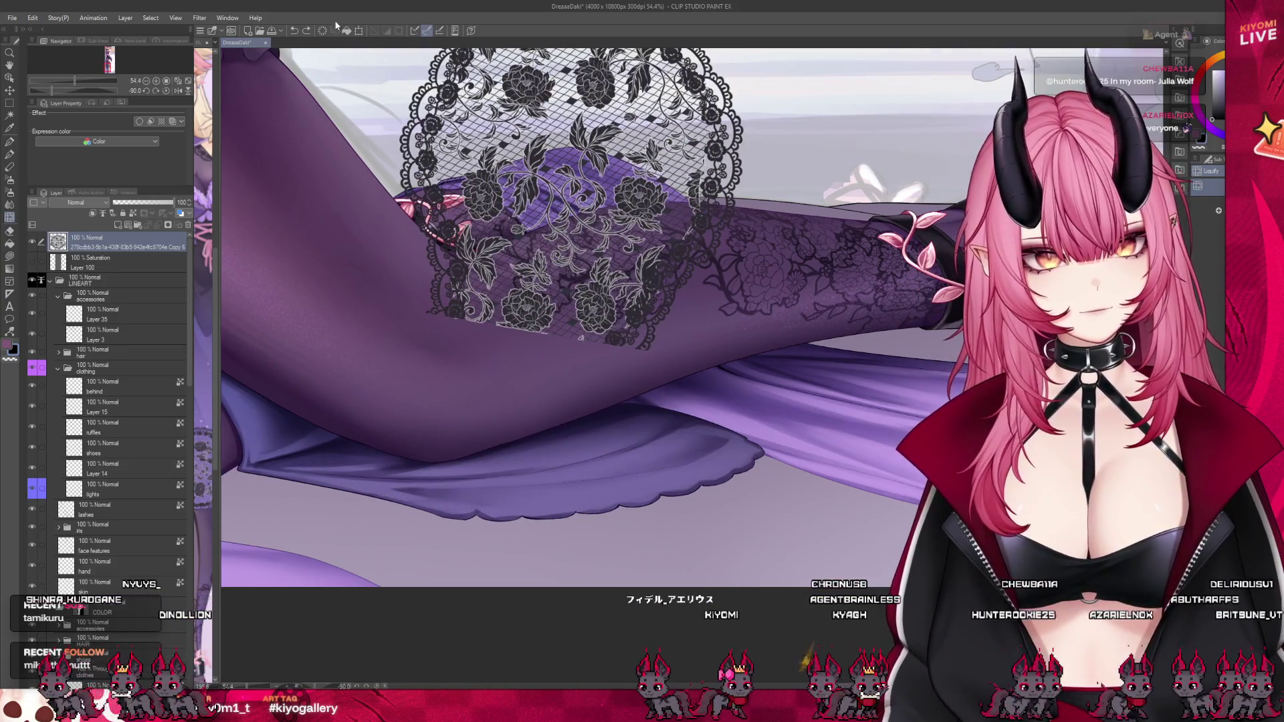
left_click(359, 30)
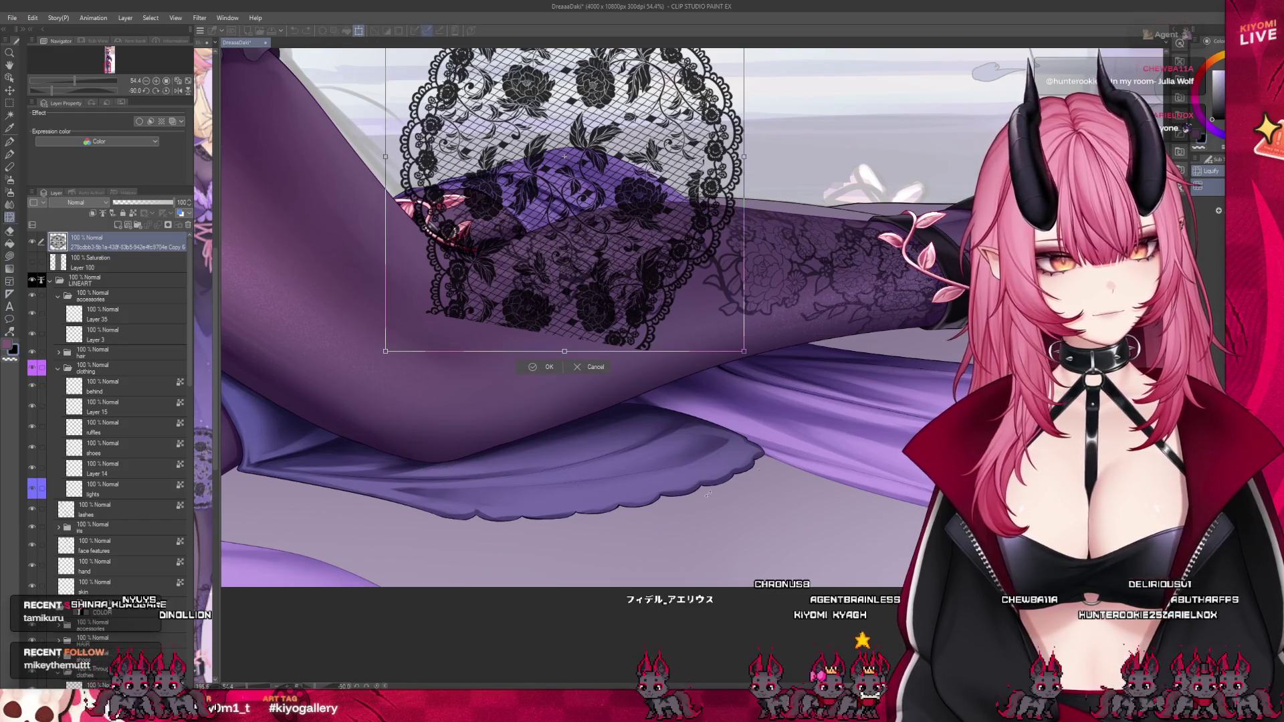
scroll(707, 495, "down", 2)
mouse_move(580, 417)
left_mouse_down()
mouse_move(498, 485)
mouse_move(510, 532)
left_mouse_up()
left_click(509, 545)
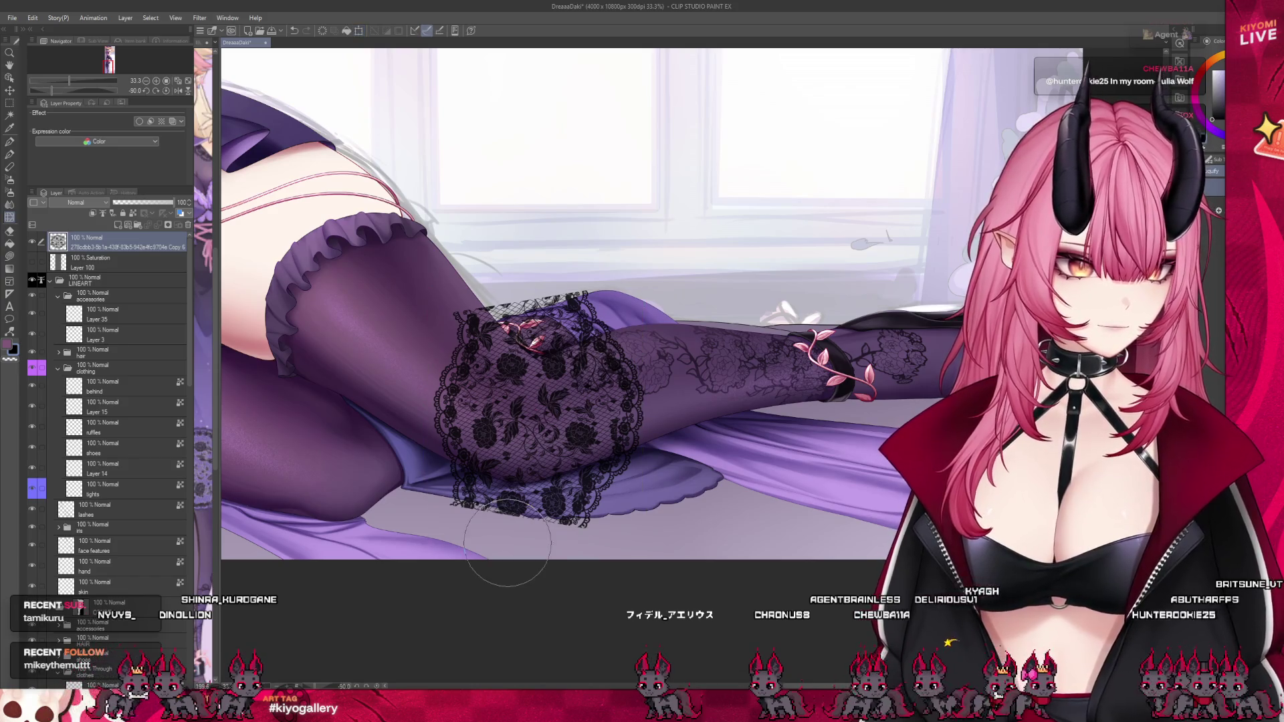
Free-transform the lace's corners into a wider, flattened patch along the skirt beneath the thigh.
left_click(359, 31)
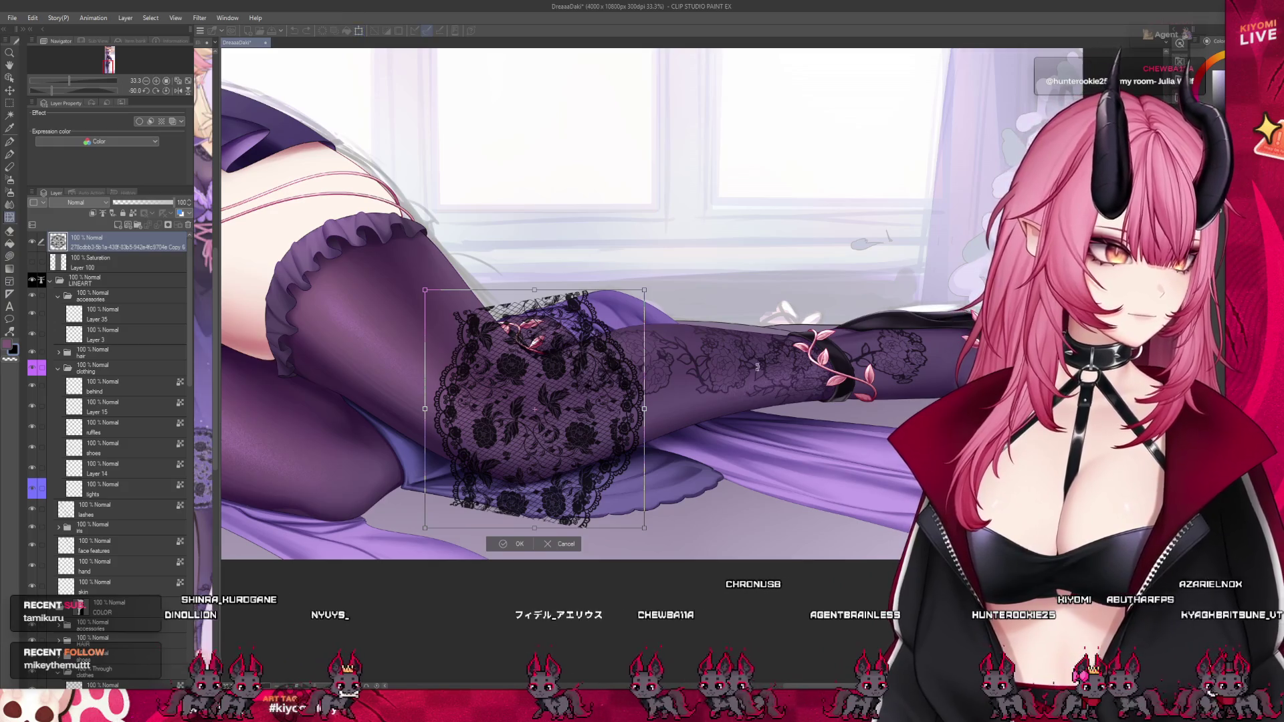
mouse_move(645, 292)
left_mouse_down()
mouse_move(729, 468)
mouse_move(653, 420)
left_mouse_up()
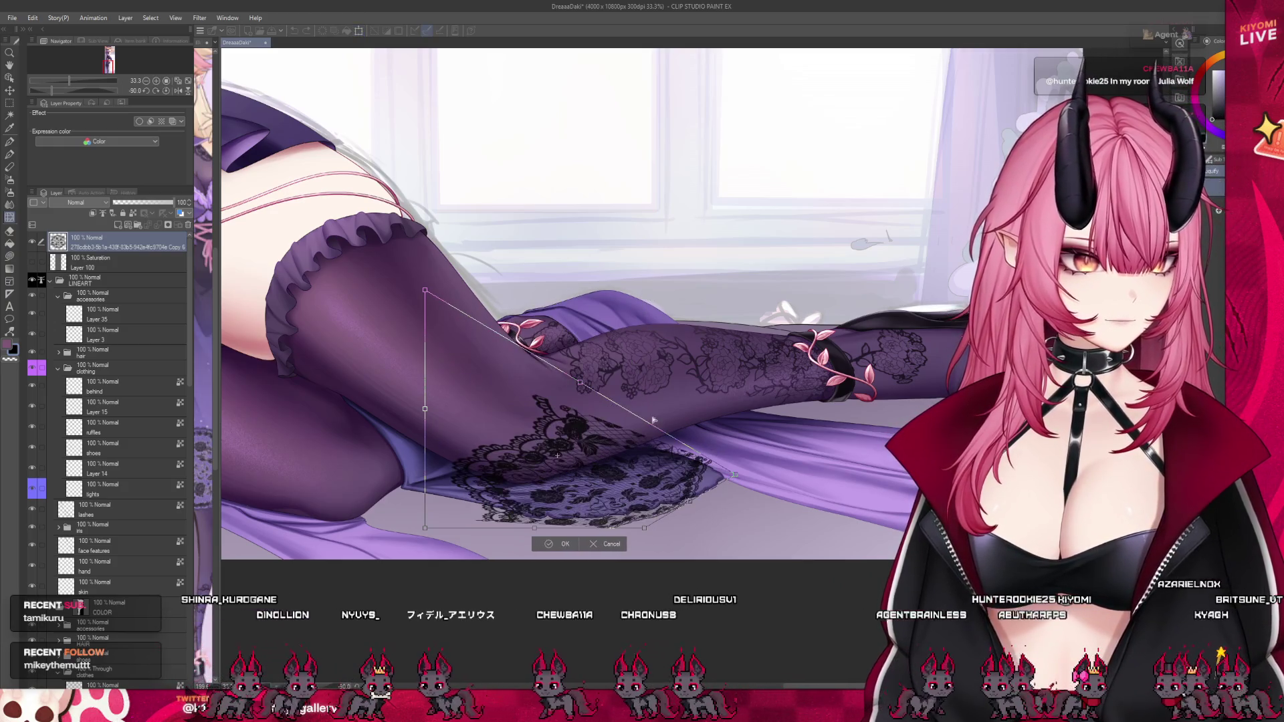
mouse_move(426, 292)
left_mouse_down()
mouse_move(495, 362)
mouse_move(594, 416)
left_mouse_up()
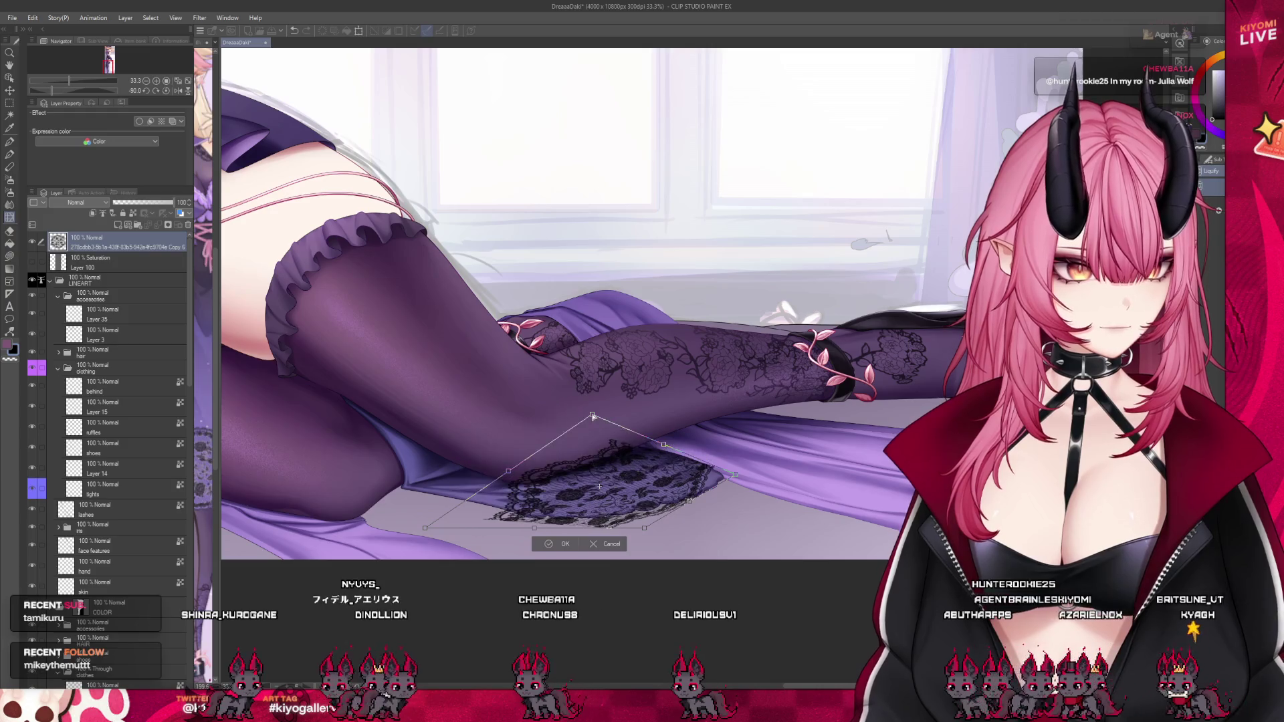
mouse_move(425, 528)
left_mouse_down()
mouse_move(375, 453)
mouse_move(364, 466)
left_mouse_up()
left_click_drag(644, 528, 595, 550)
mouse_move(647, 509)
left_mouse_down()
mouse_move(659, 501)
mouse_move(636, 507)
mouse_move(654, 494)
mouse_move(620, 491)
left_mouse_up()
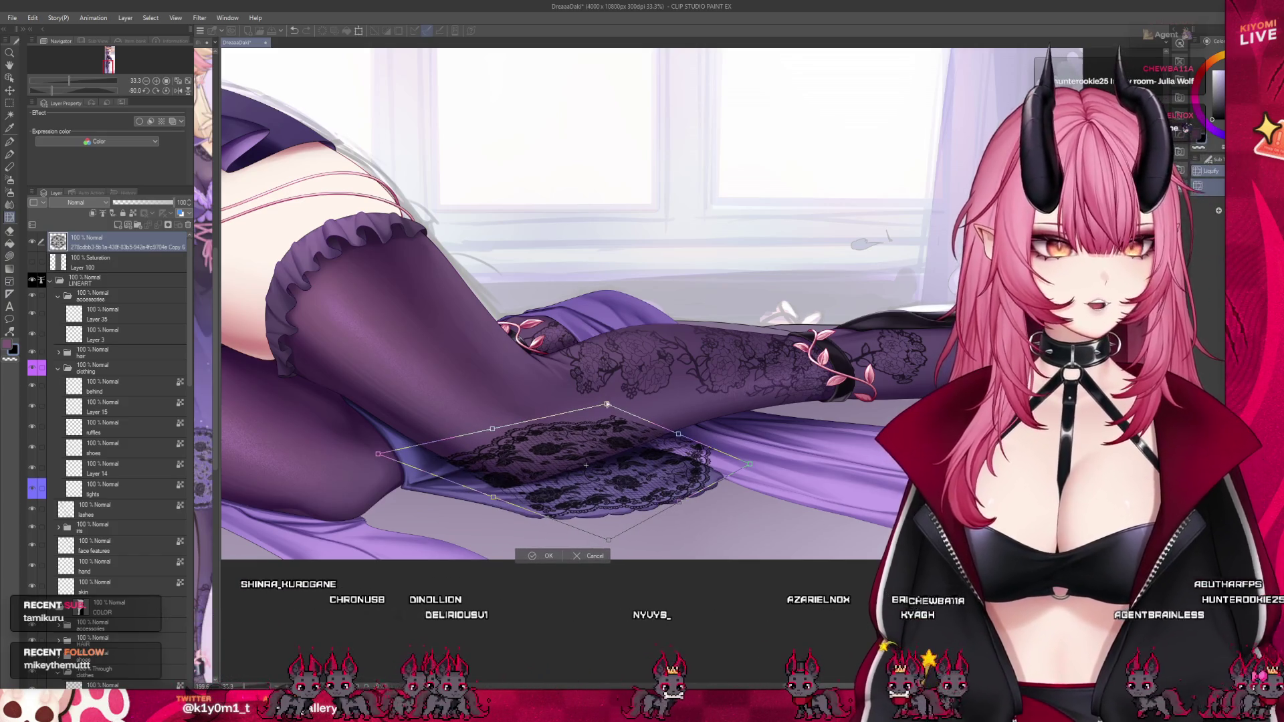
mouse_move(378, 455)
left_mouse_down()
mouse_move(366, 493)
mouse_move(362, 483)
left_mouse_up()
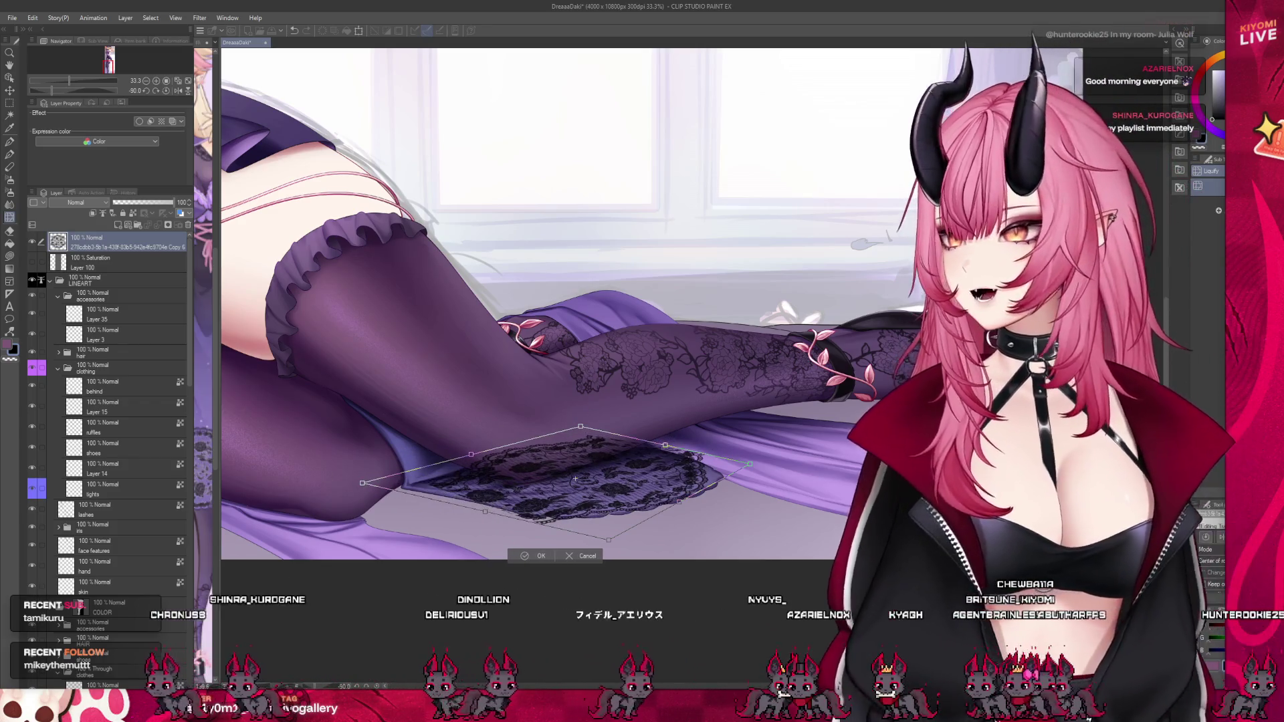
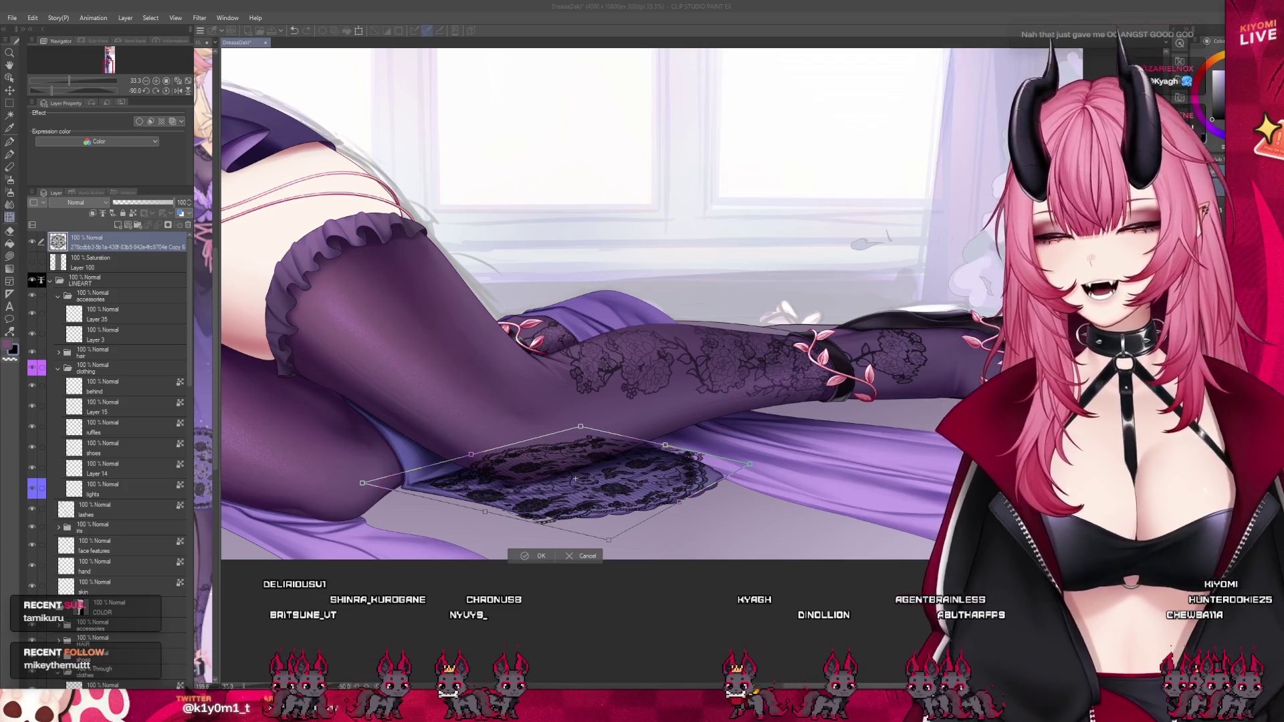
Nudge the lace panel slightly up-right, skew its upper-left edge downward, and commit the transform.
scroll(425, 448, "up", 1)
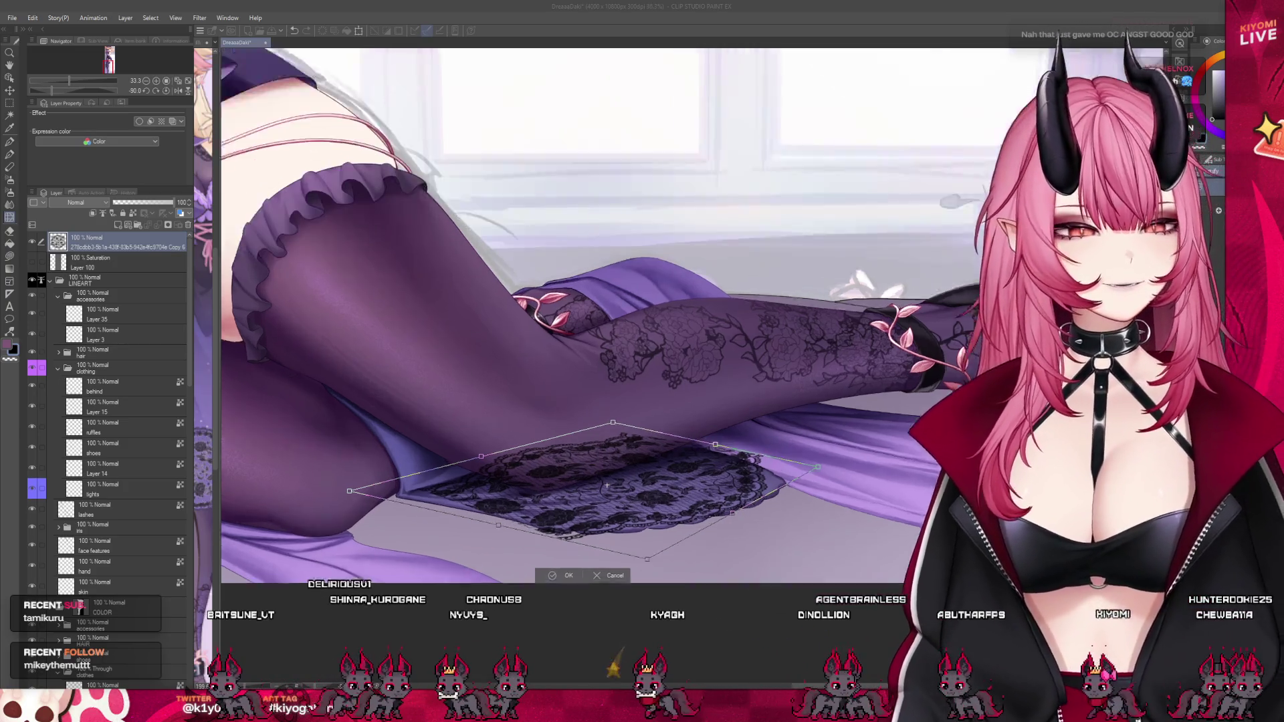
scroll(525, 466, "up", 1)
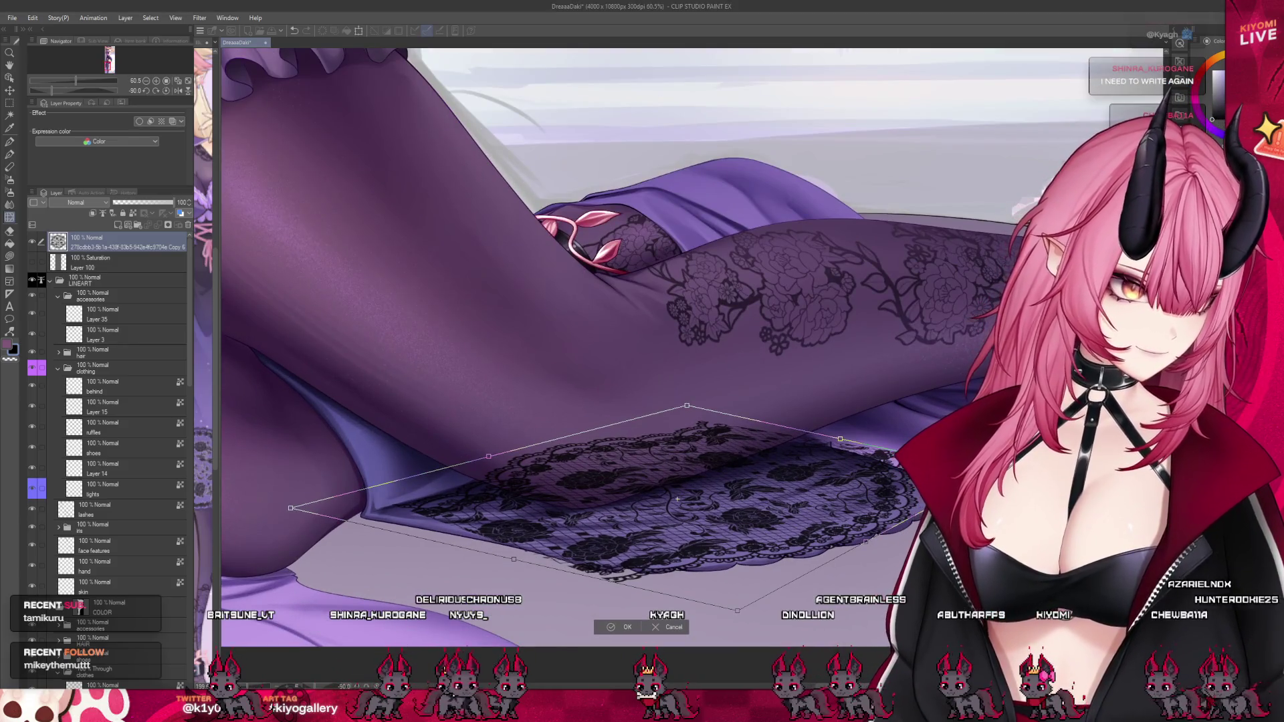
left_click_drag(765, 523, 770, 519)
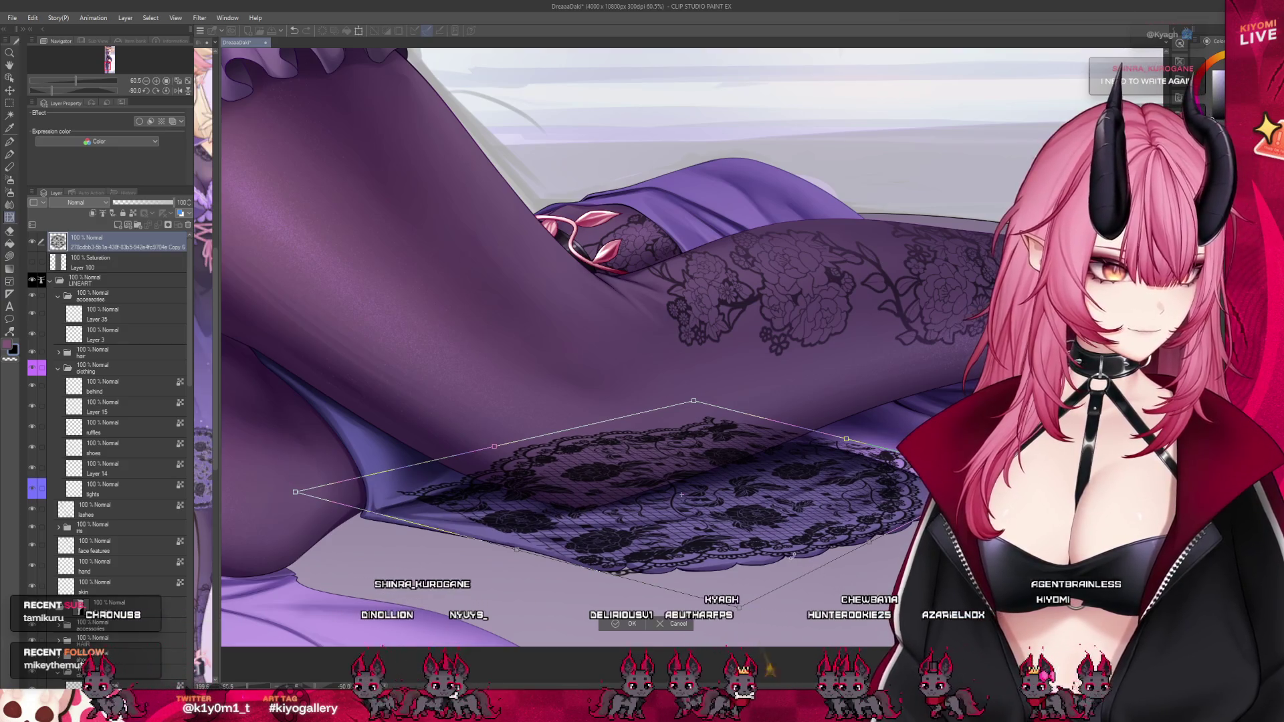
left_click_drag(791, 558, 783, 554)
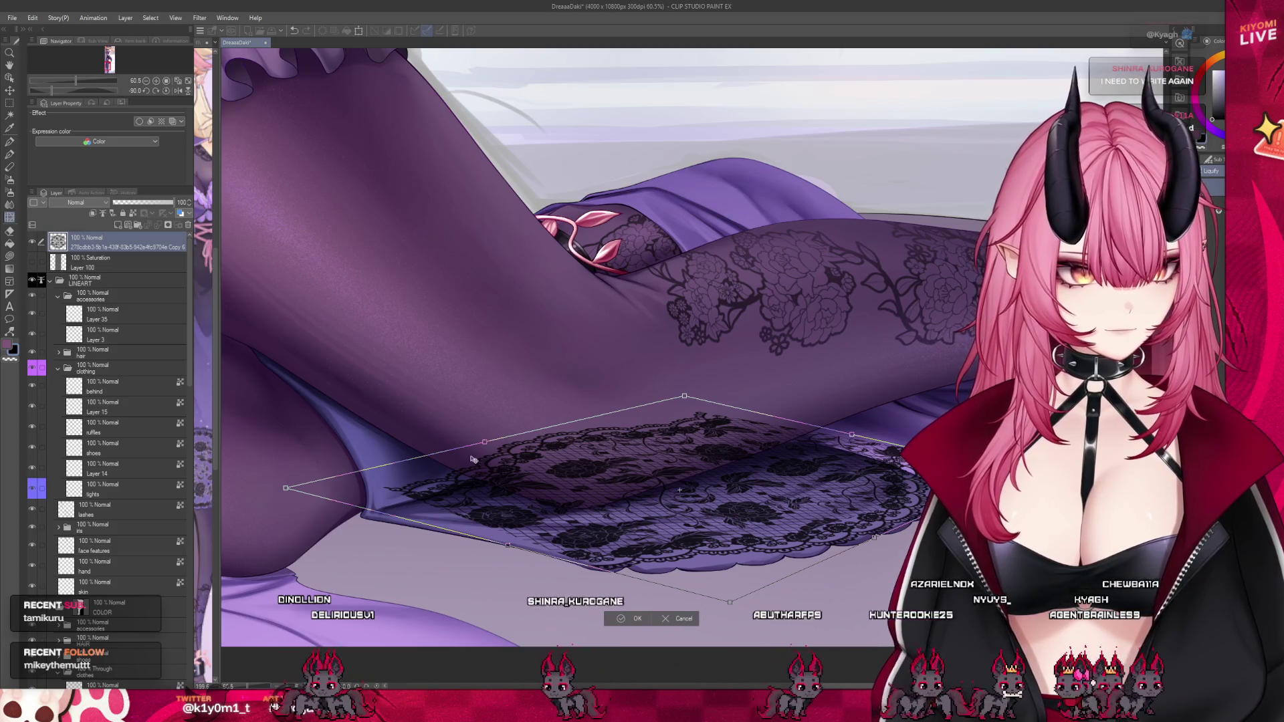
left_click_drag(487, 446, 485, 464)
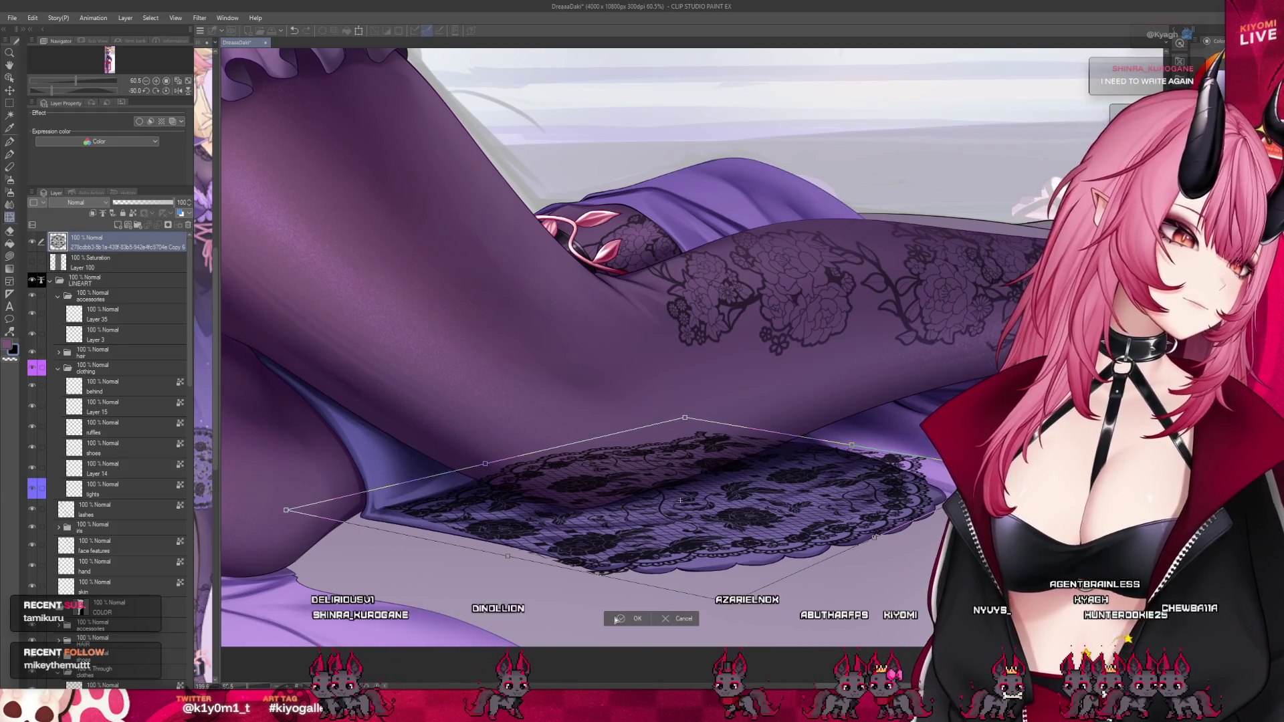
left_click(637, 618)
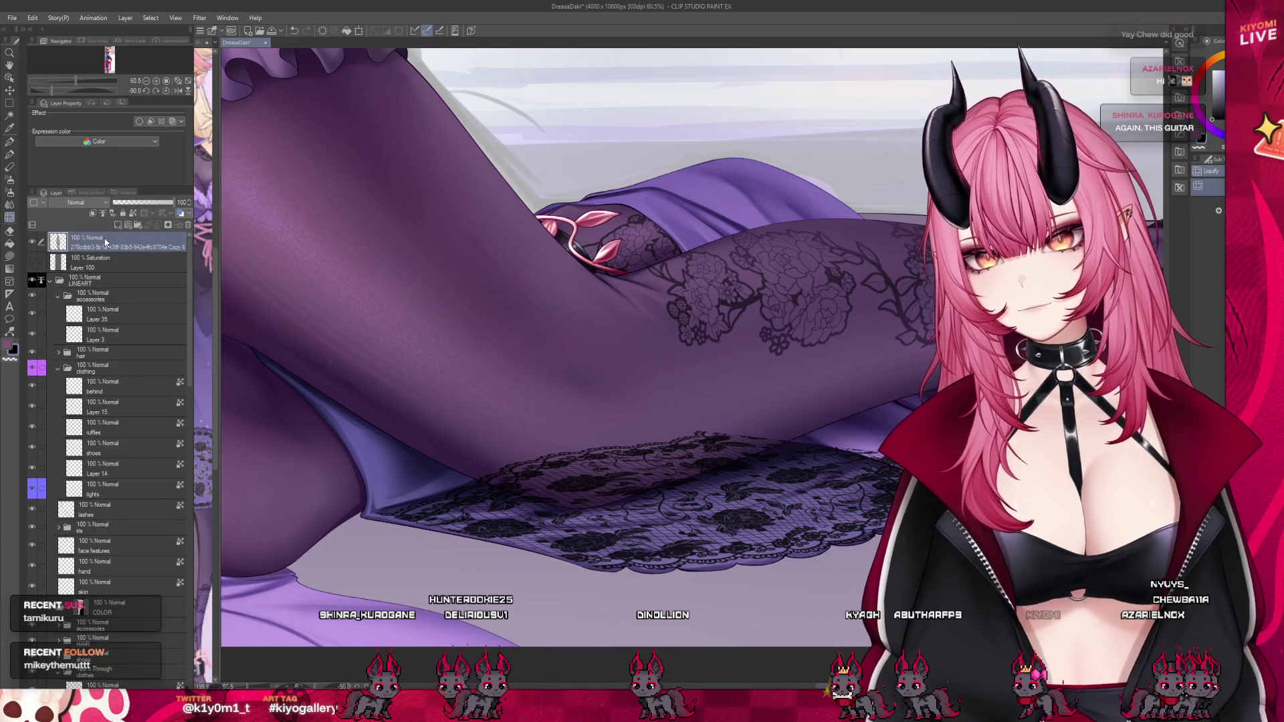
Move the lace copy layer down the Layer panel to just below Layer 63, above the dress.
left_click_drag(127, 601, 127, 599)
scroll(148, 505, "down", 7)
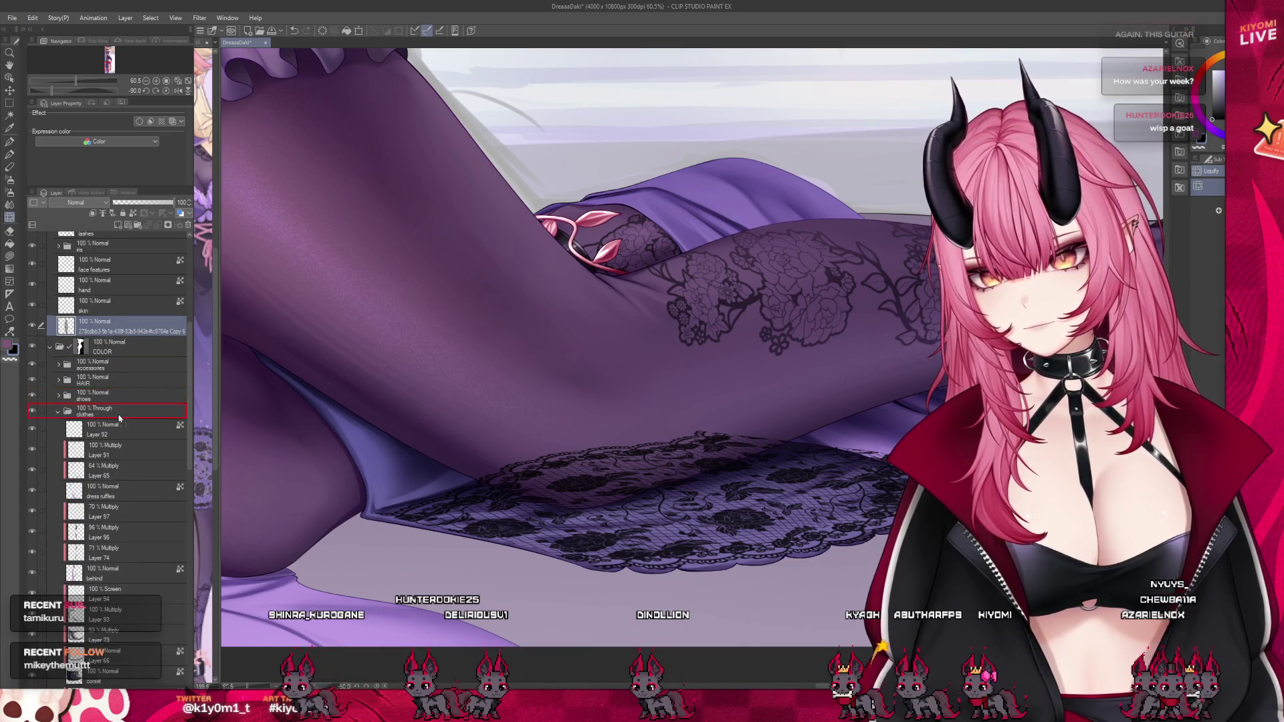
left_click_drag(119, 462, 127, 685)
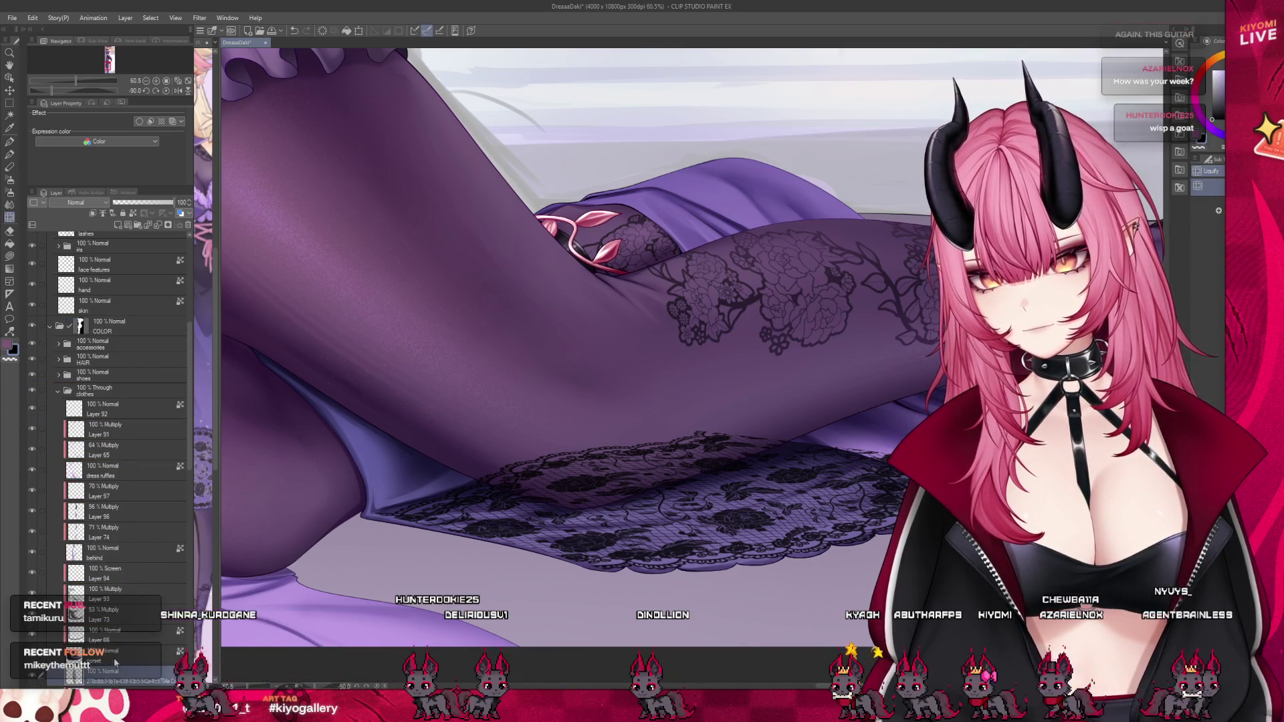
scroll(128, 570, "down", 5)
scroll(131, 565, "down", 5)
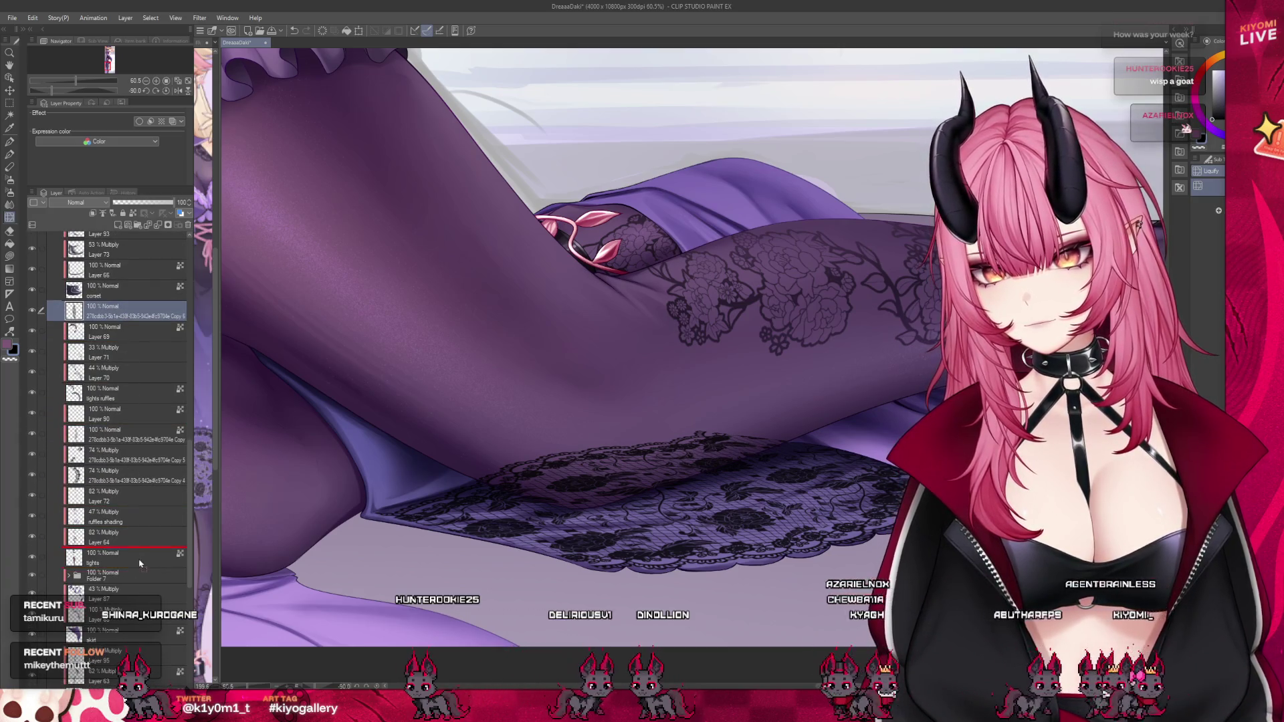
left_click_drag(135, 569, 135, 566)
scroll(139, 558, "down", 4)
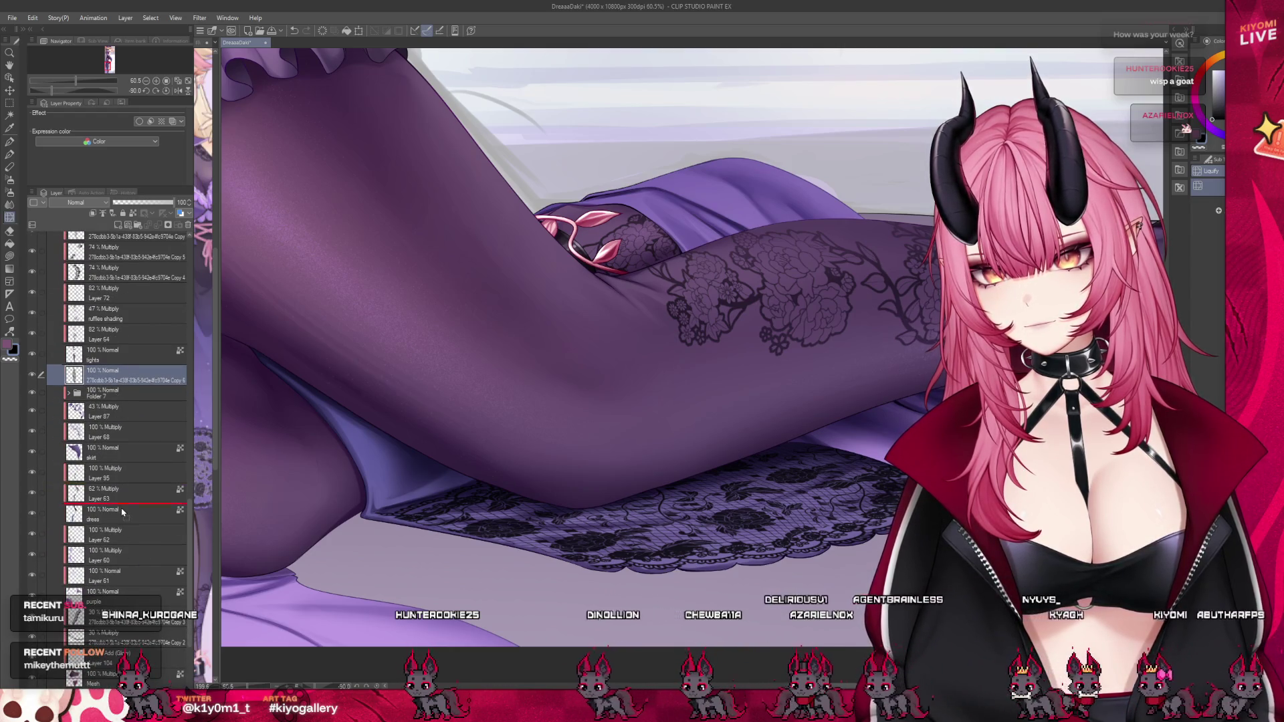
left_click_drag(127, 490, 124, 502)
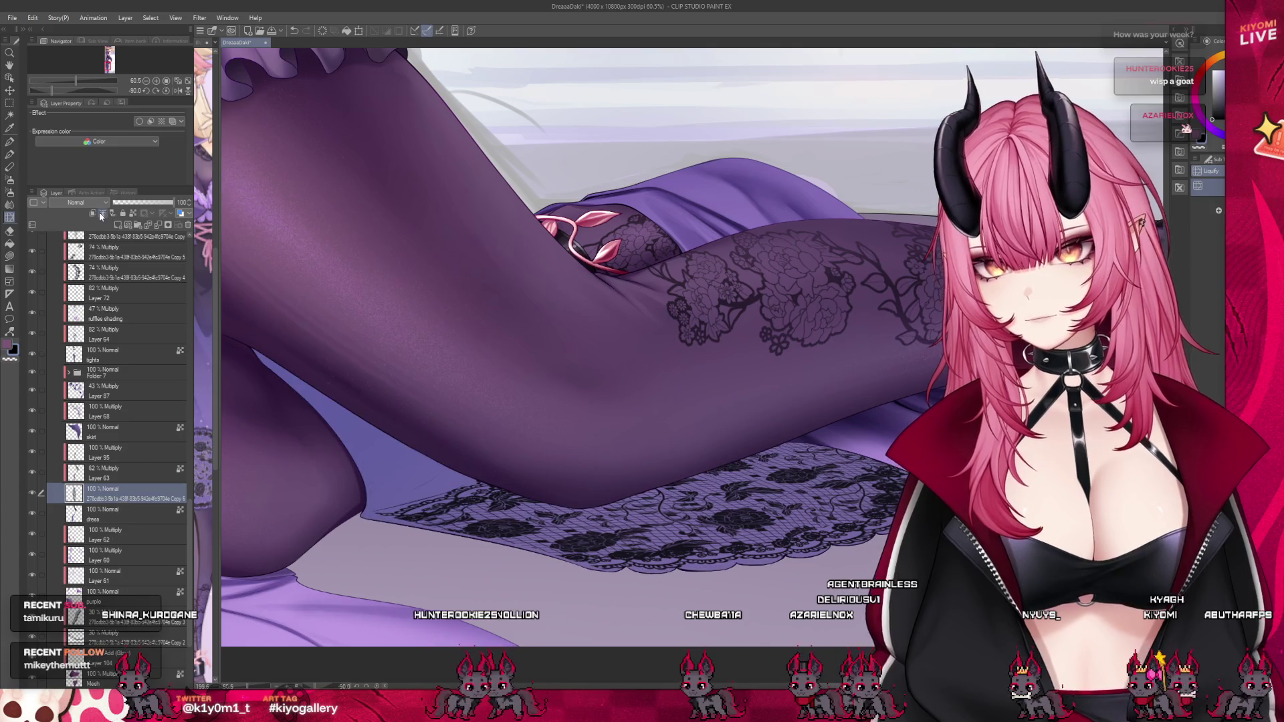
scroll(692, 500, "down", 6)
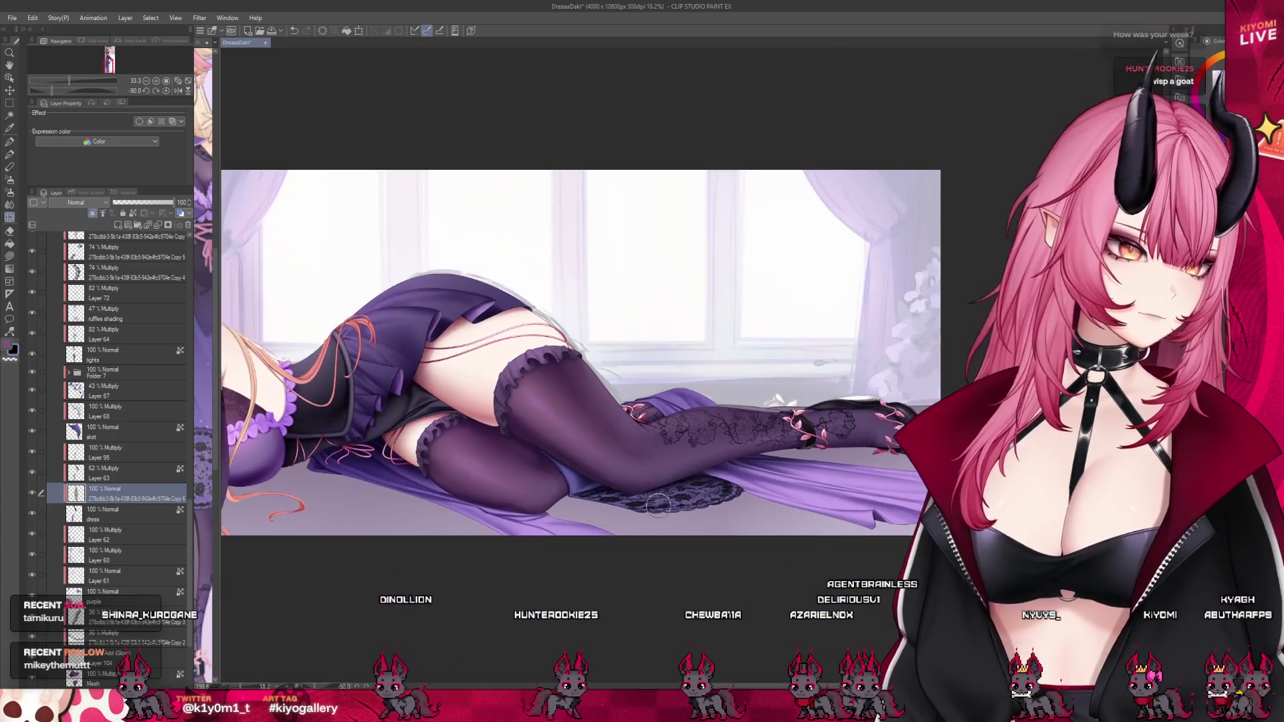
scroll(693, 501, "up", 3)
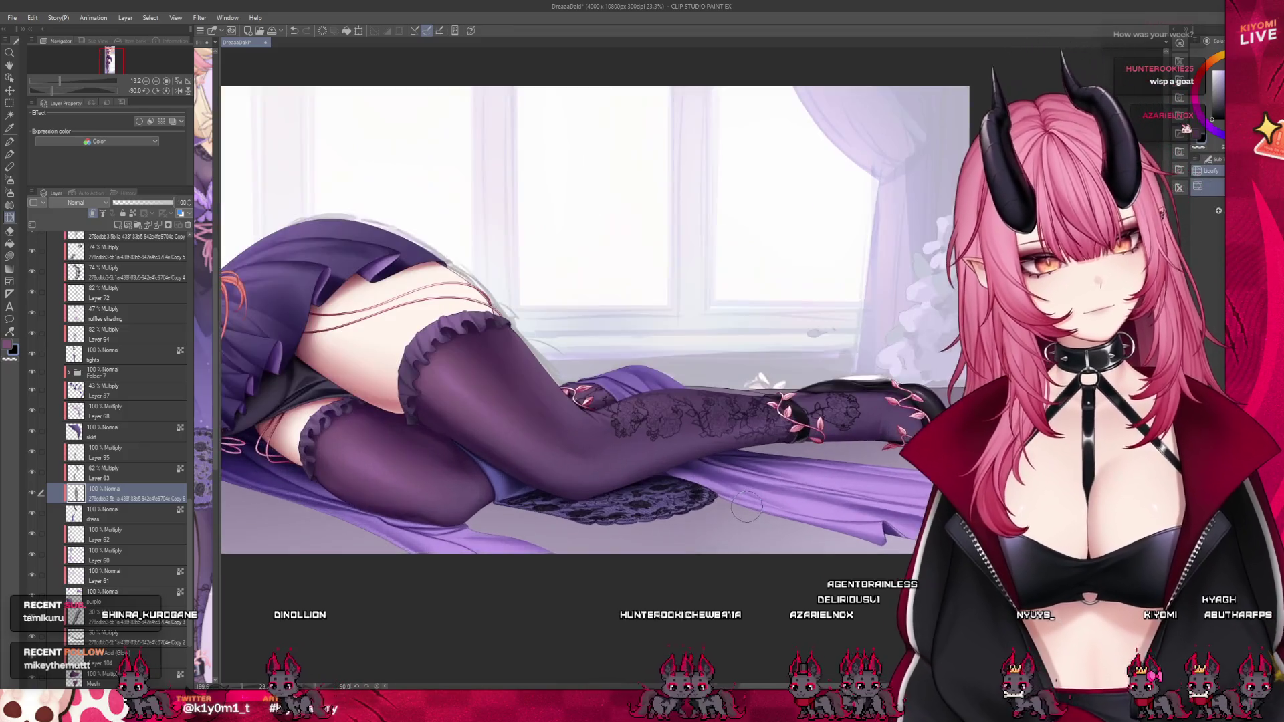
scroll(522, 518, "up", 1)
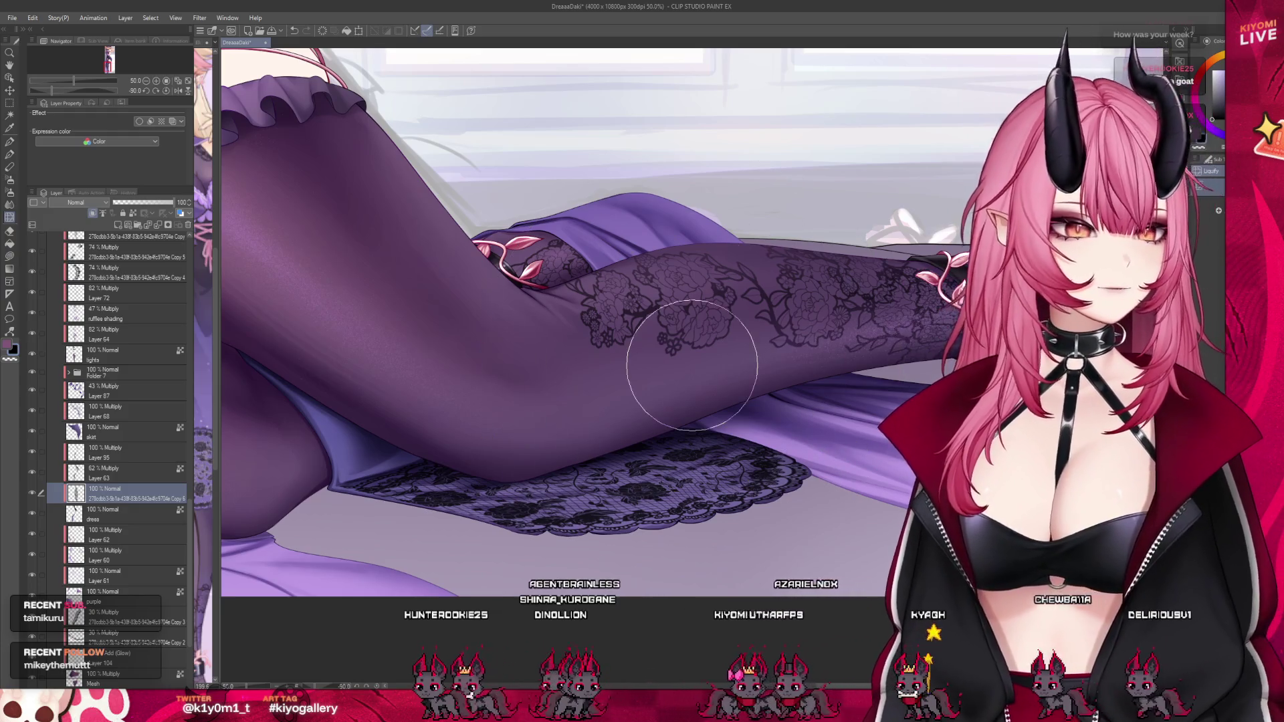
Resize the brush with the bracket keys, ending smaller for touching up the lace edge.
key("bracketright")
key("bracketright")
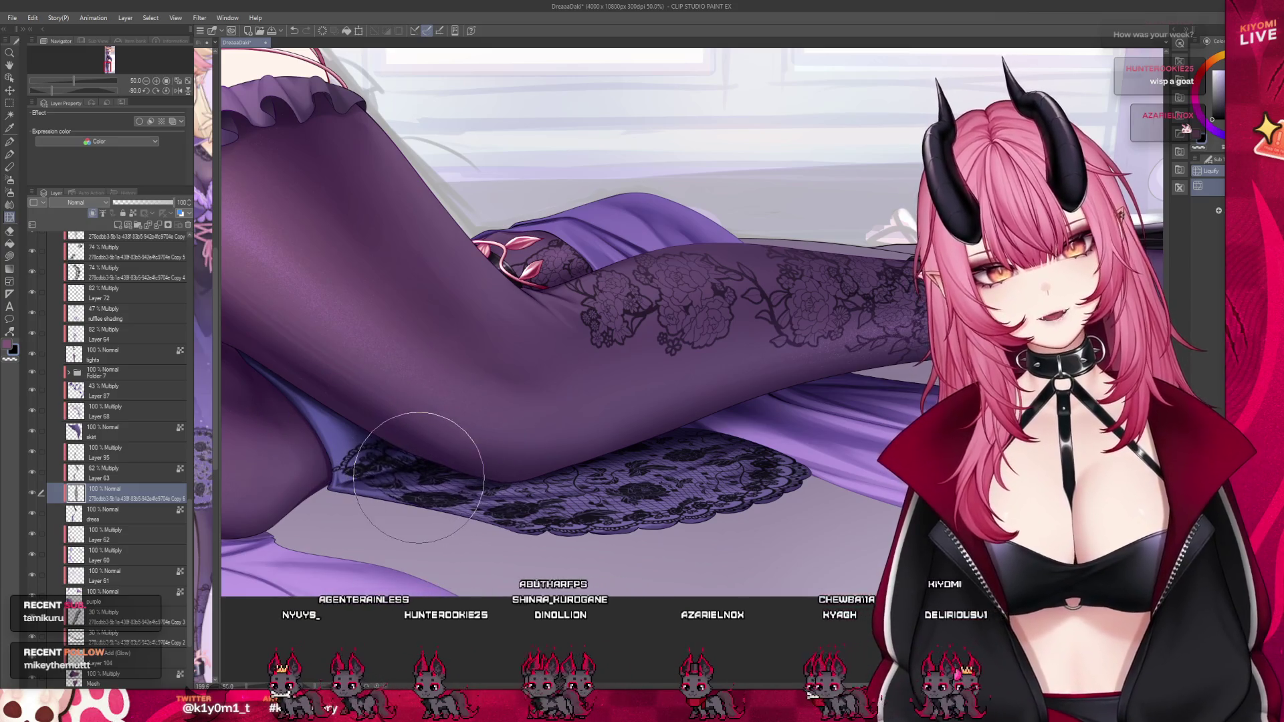
key("bracketleft")
key("bracketleft")
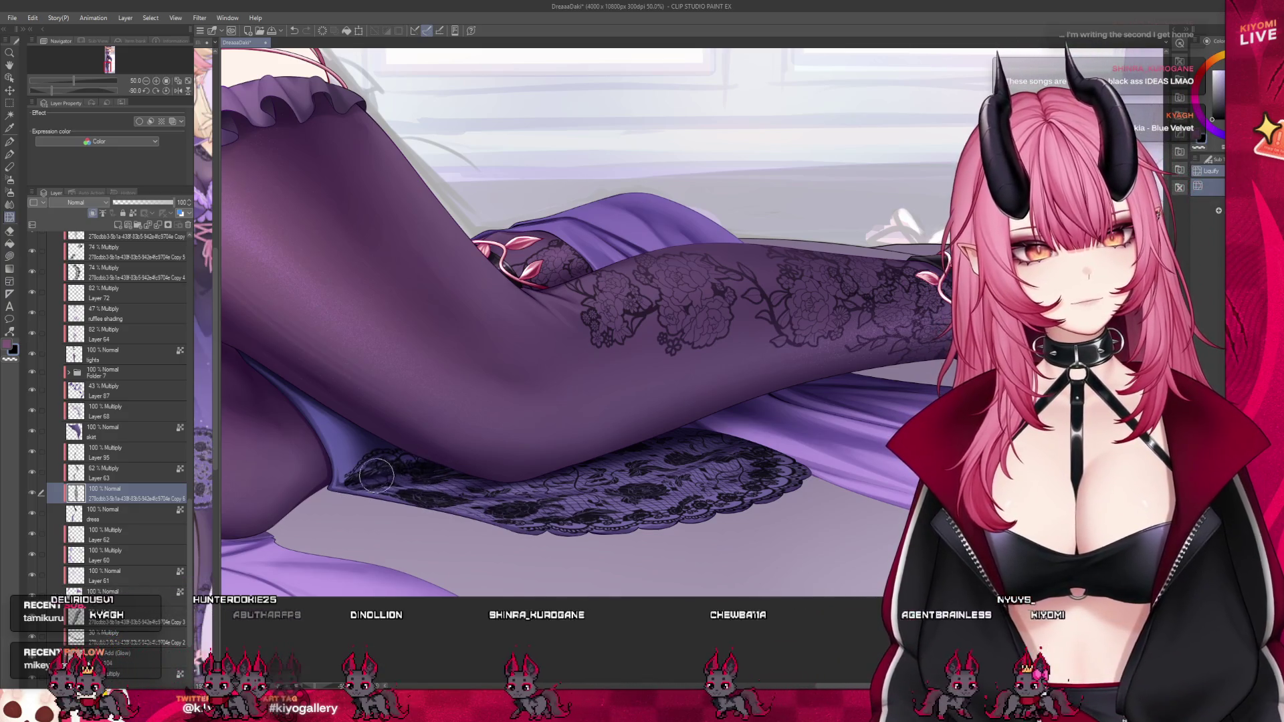
scroll(666, 521, "down", 5)
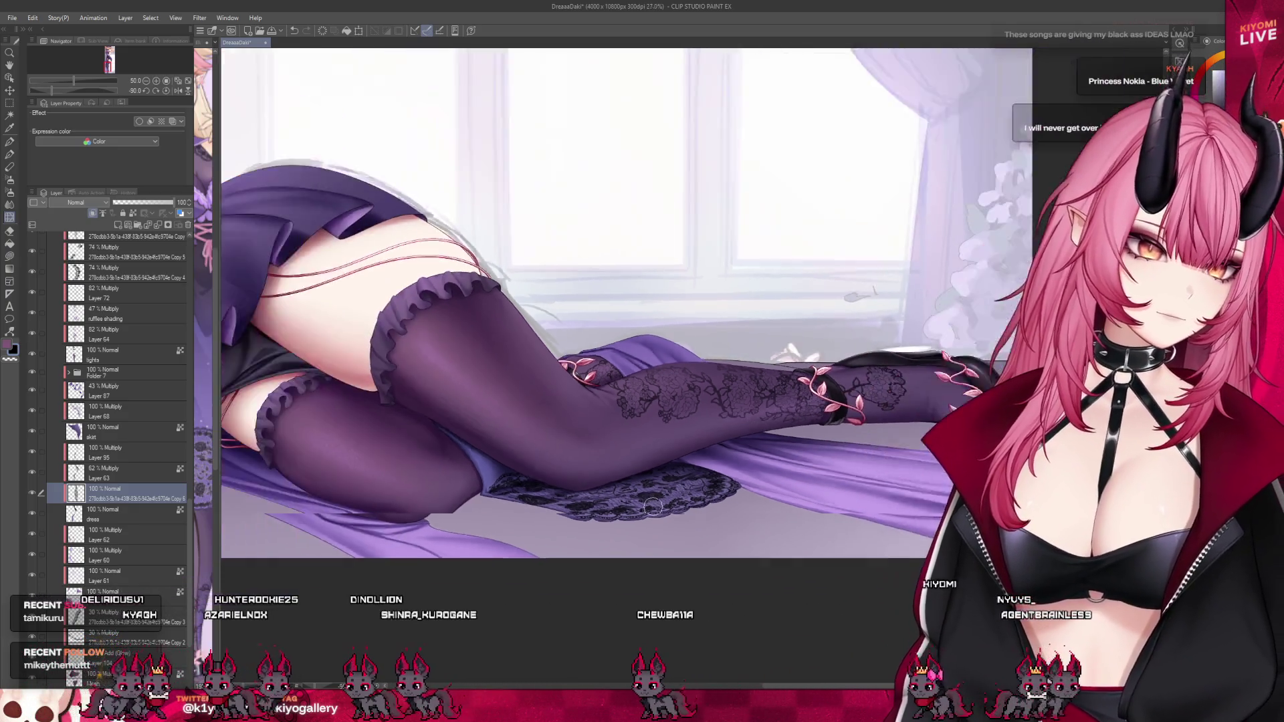
Set the lace layer's blend mode to Multiply and its opacity to 61%.
scroll(666, 521, "up", 2)
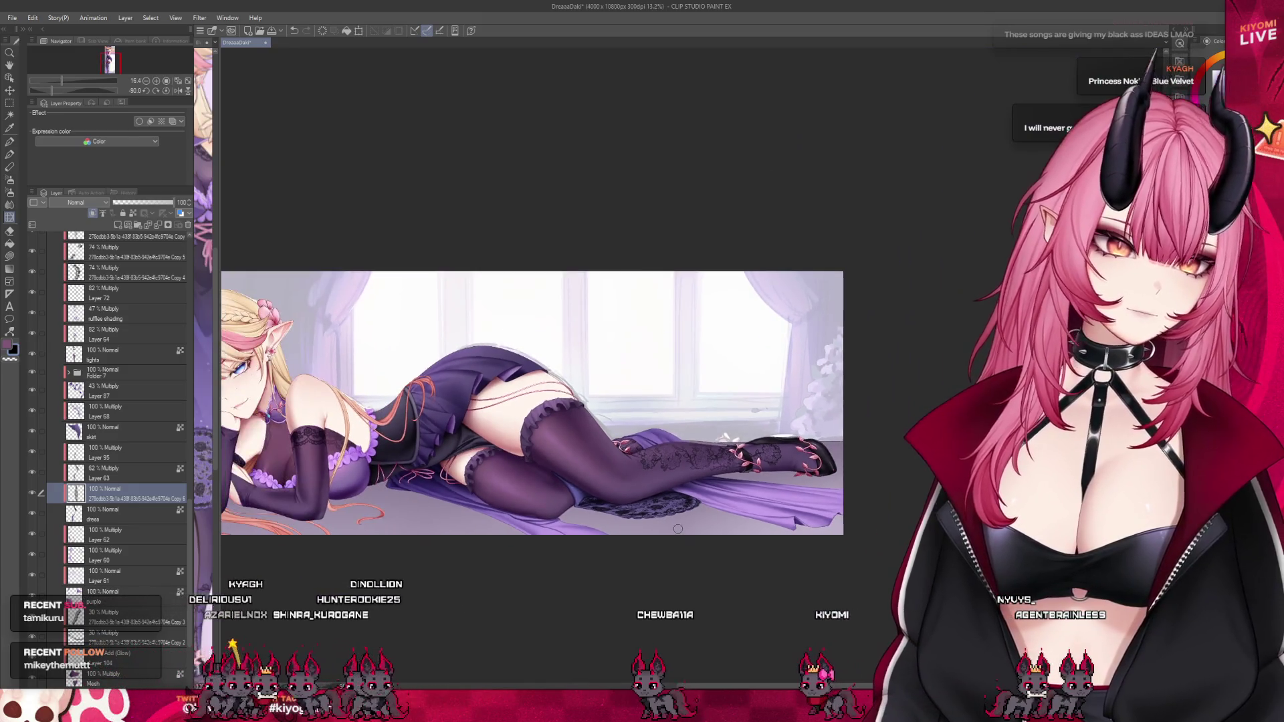
scroll(725, 496, "up", 2)
left_click(75, 202)
left_click(76, 226)
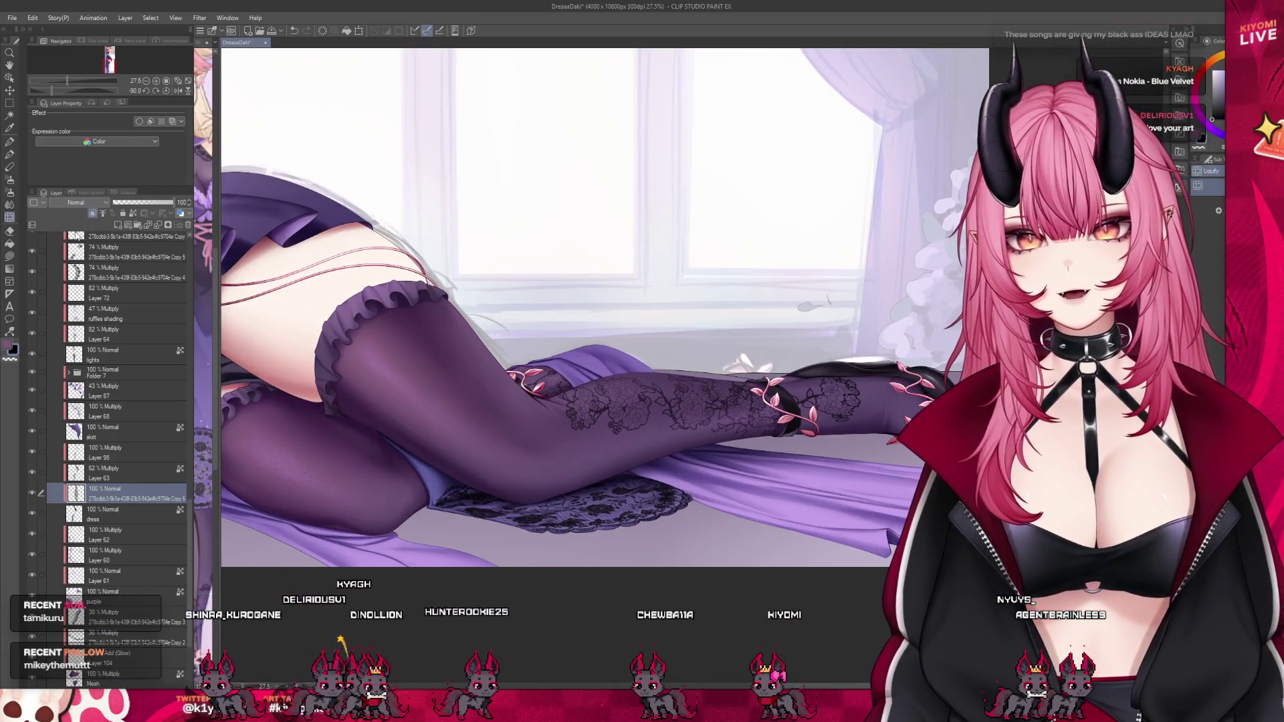
left_click_drag(181, 203, 151, 203)
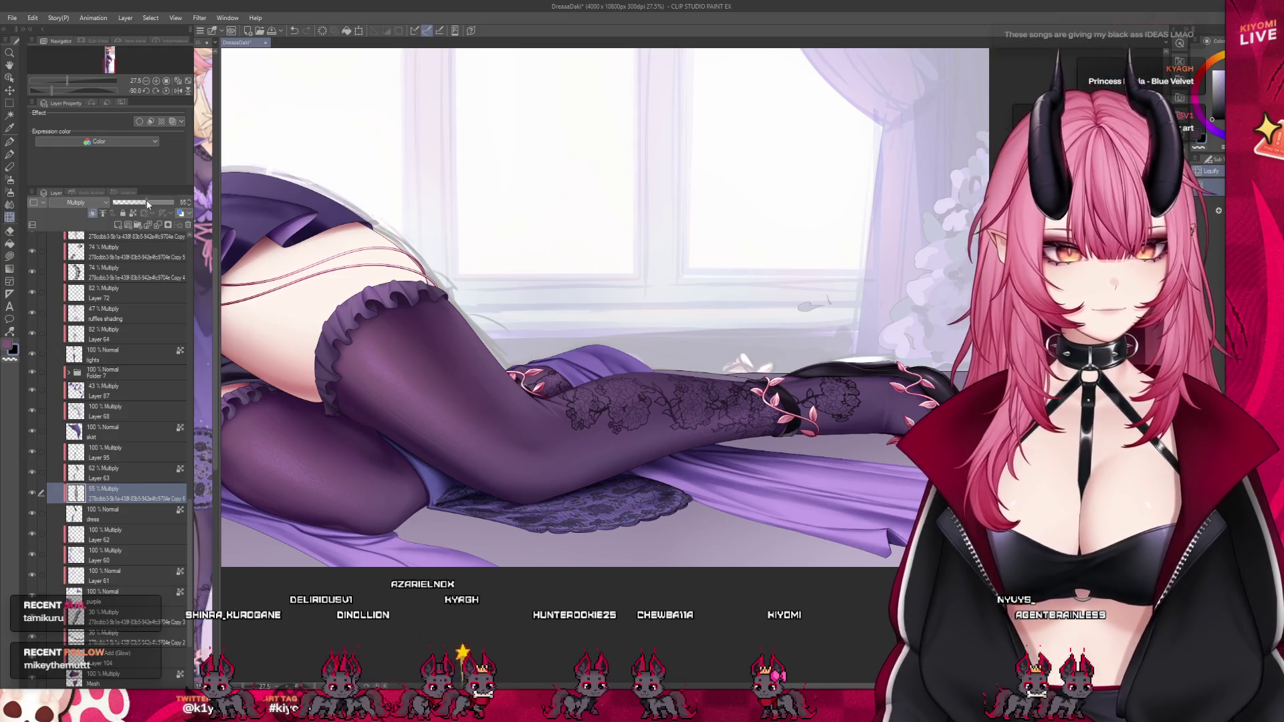
scroll(660, 401, "down", 5)
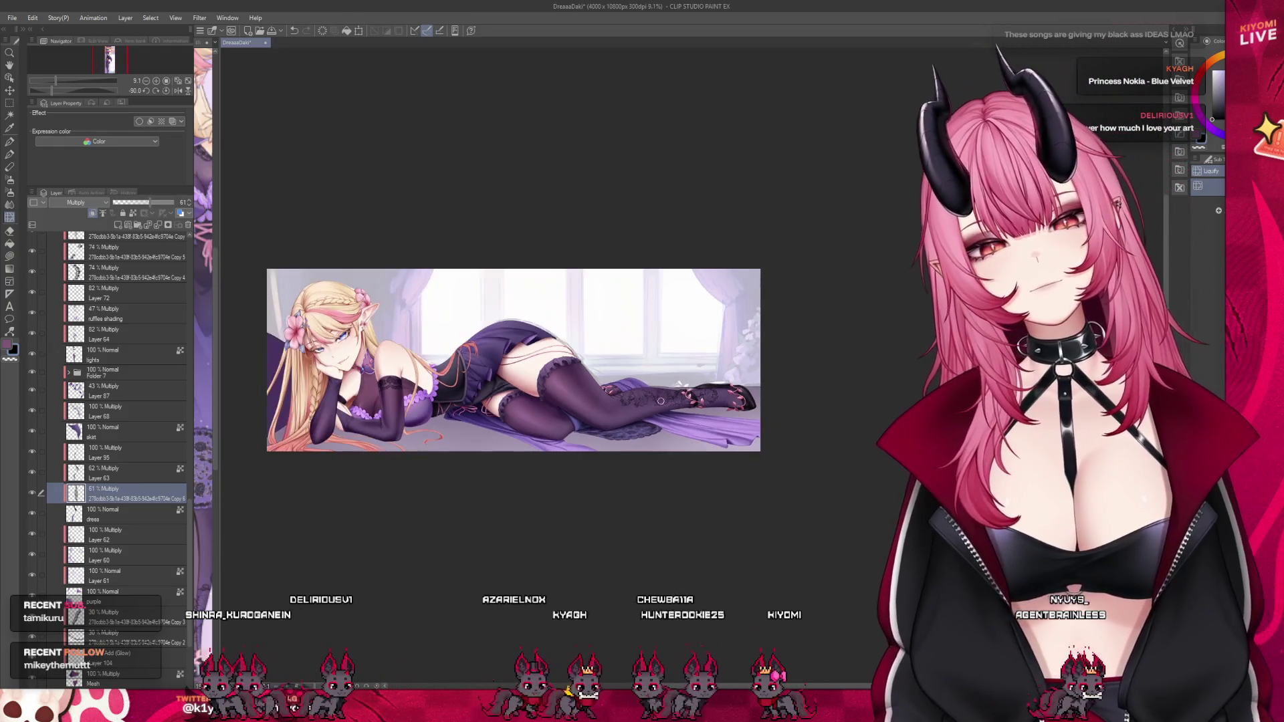
scroll(661, 401, "up", 3)
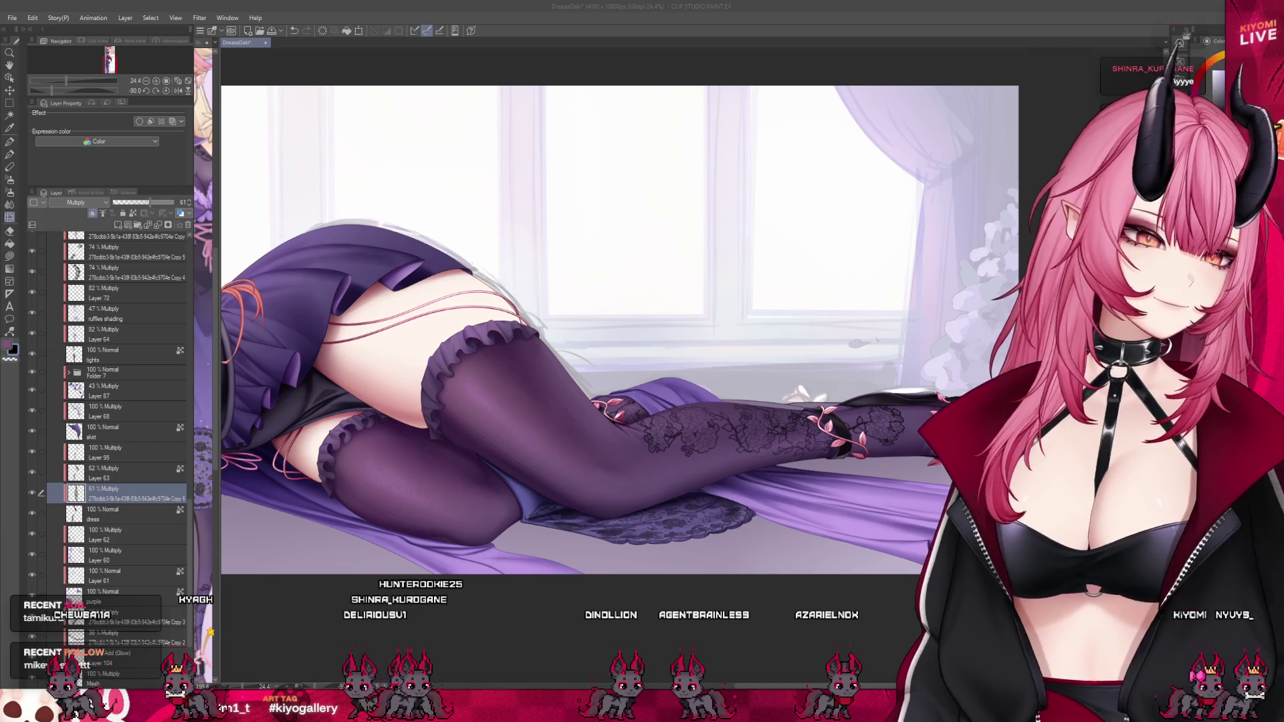
Frame the illustration, select Layer 97, and create a new layer above it.
key("ctrl+minus")
key("ctrl+minus")
key("ctrl+plus")
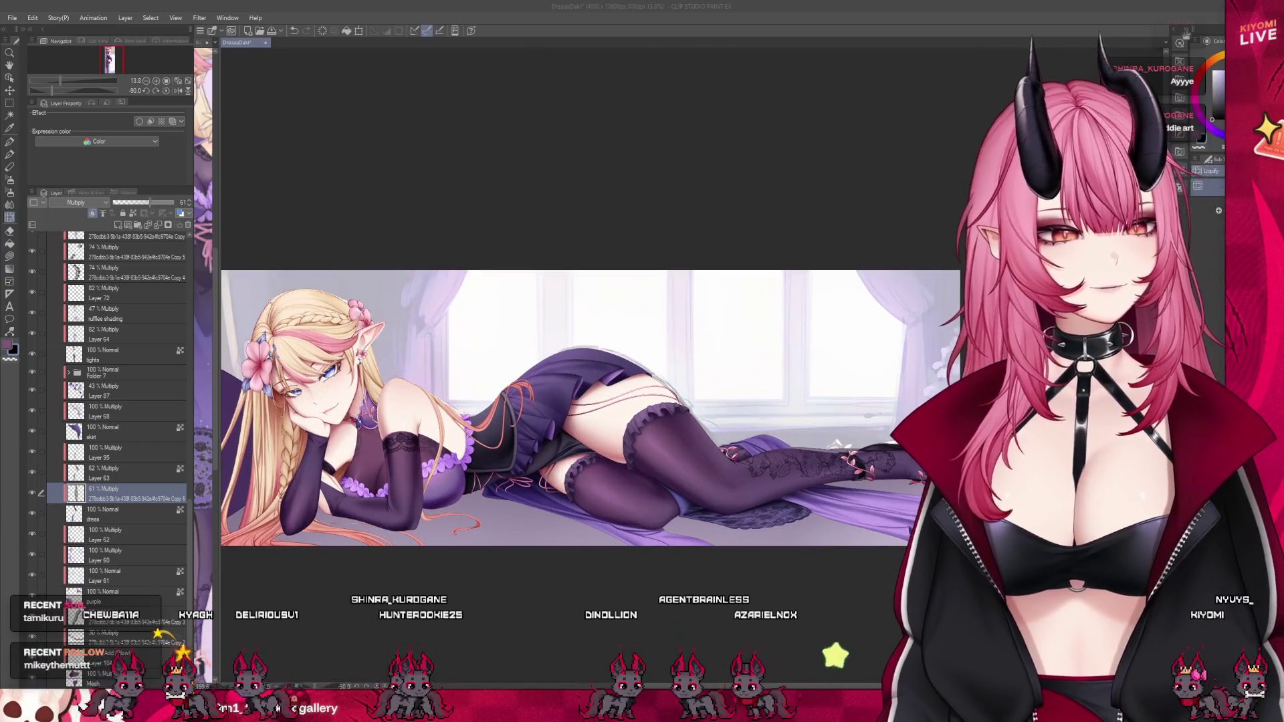
key("ctrl+plus")
scroll(107, 401, "down", 3)
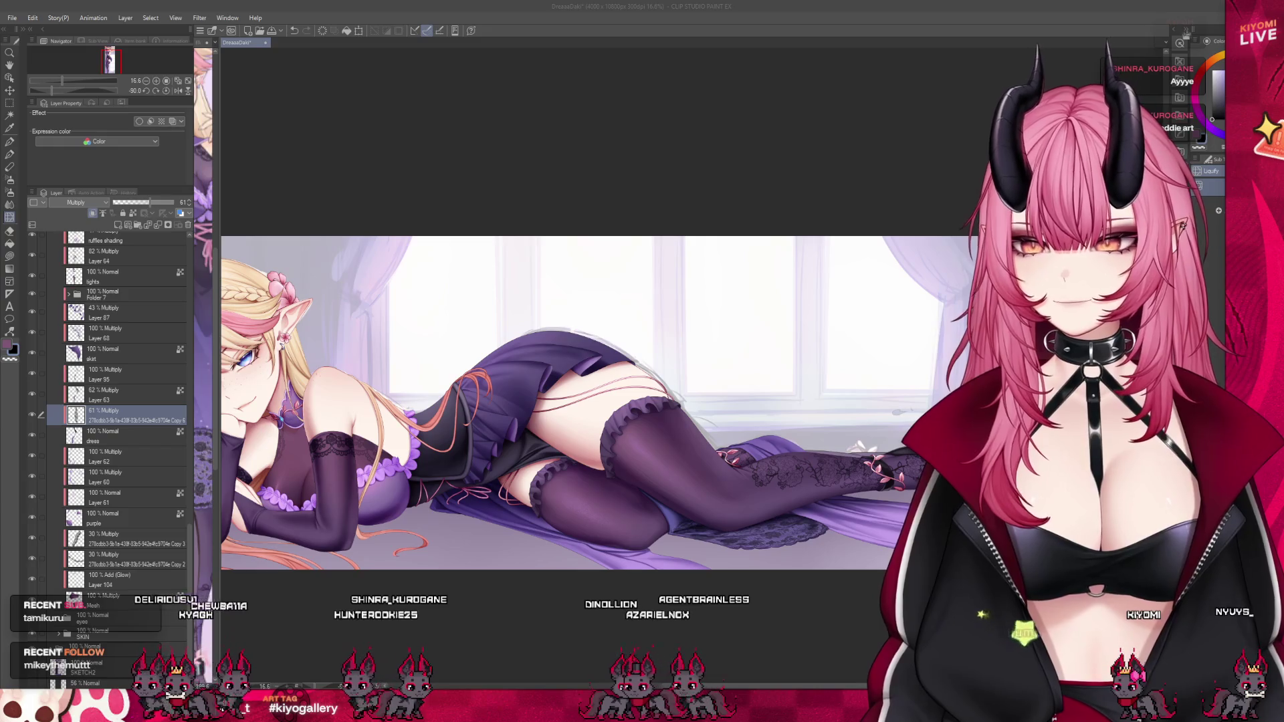
scroll(107, 401, "up", 6)
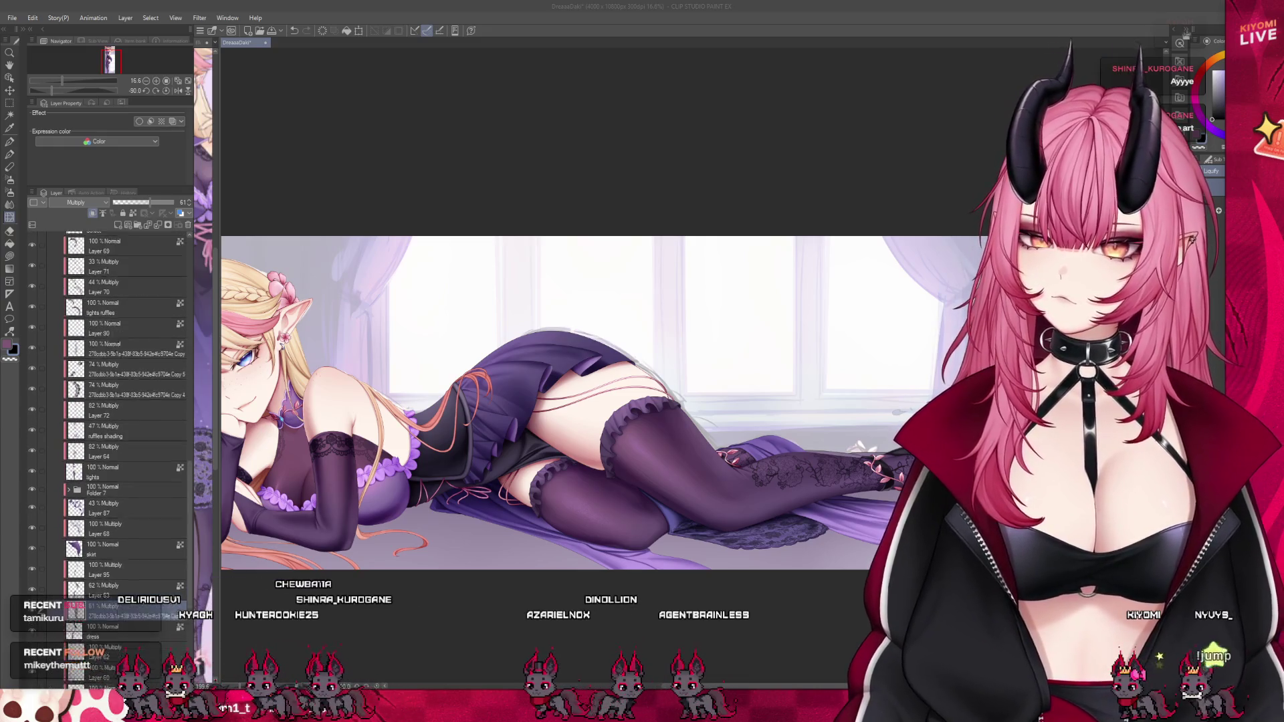
scroll(107, 401, "up", 7)
left_click(47, 345)
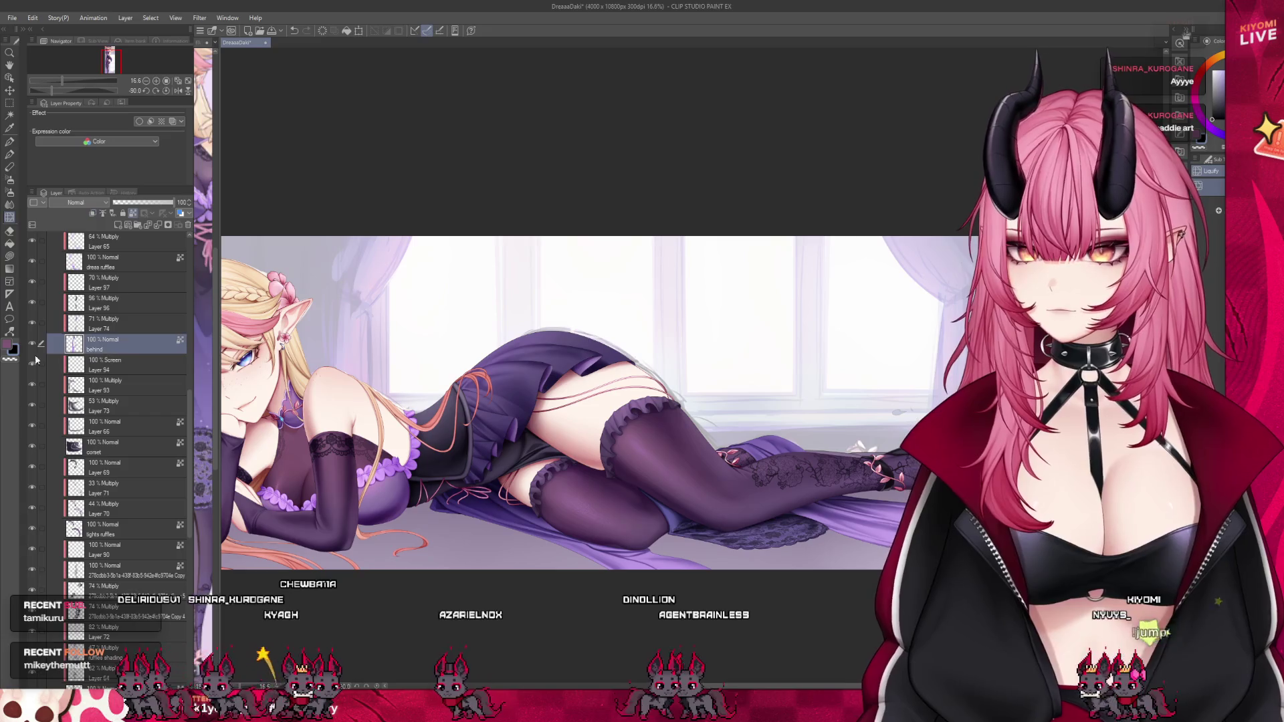
scroll(100, 361, "up", 2)
left_click(109, 361)
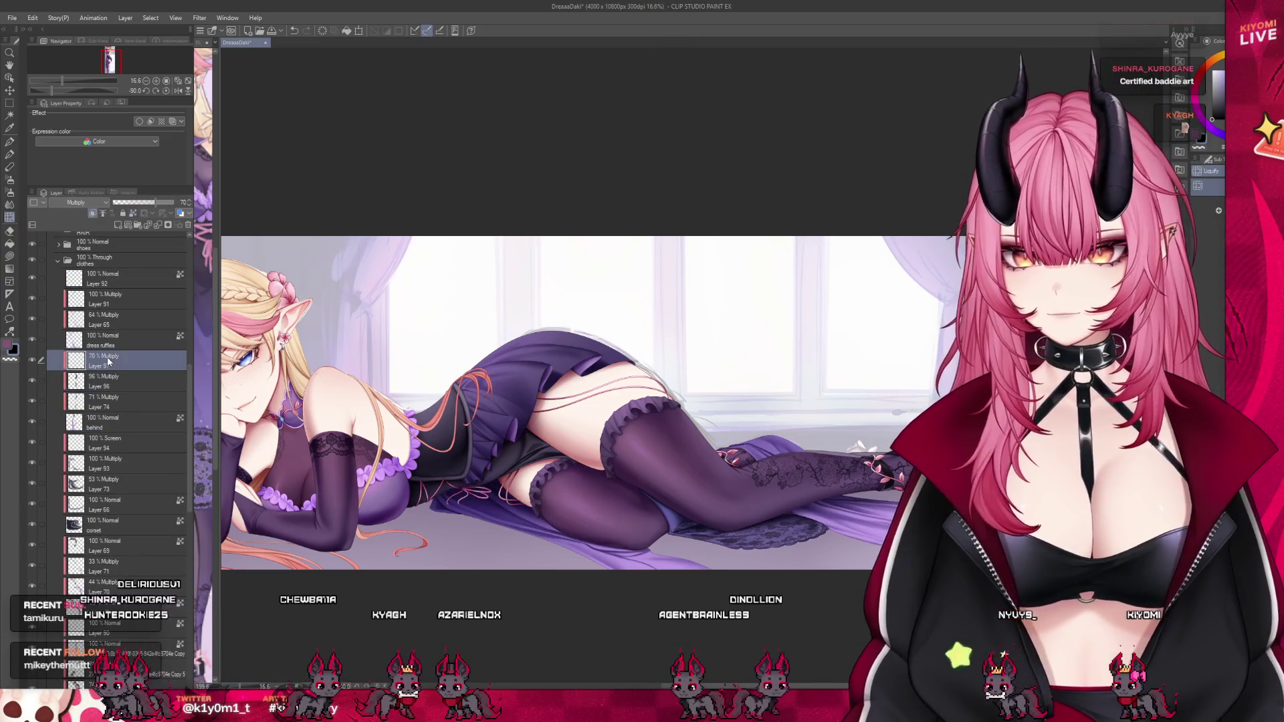
key("ctrl+shift+n")
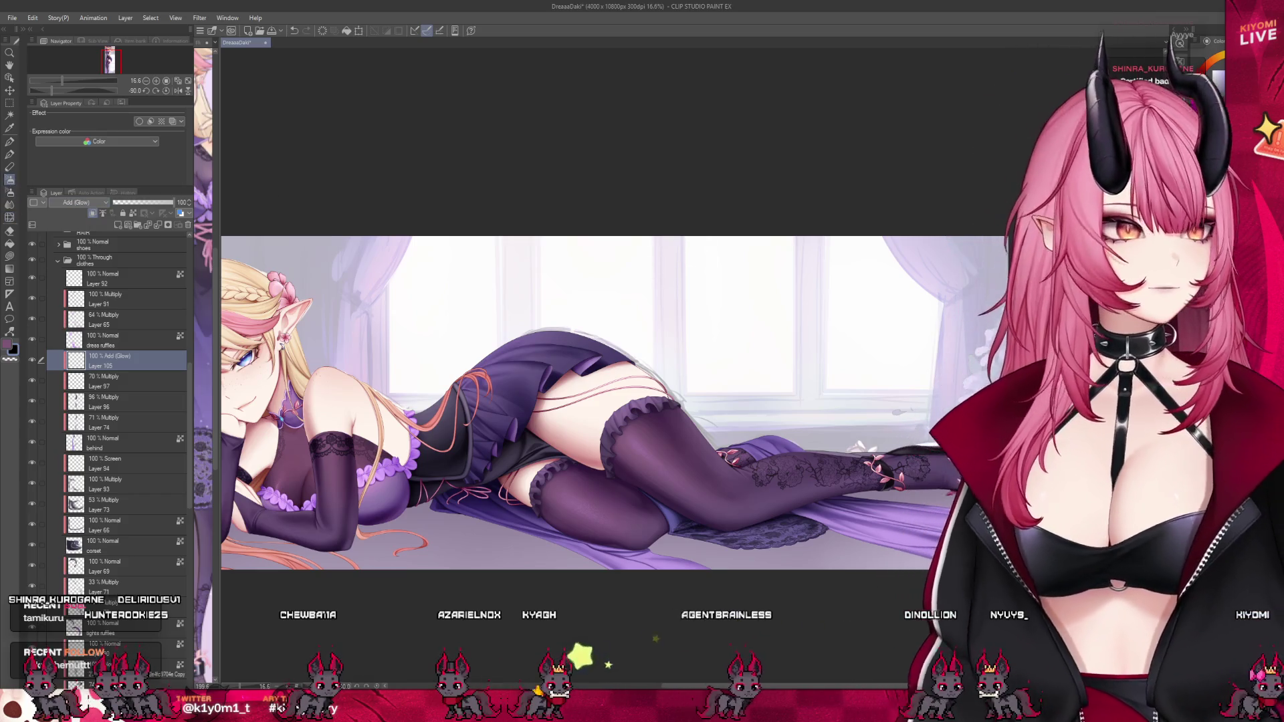
Brush glitter glow across the lower purple fabric, out to its right end near the shoes.
scroll(662, 555, "up", 3)
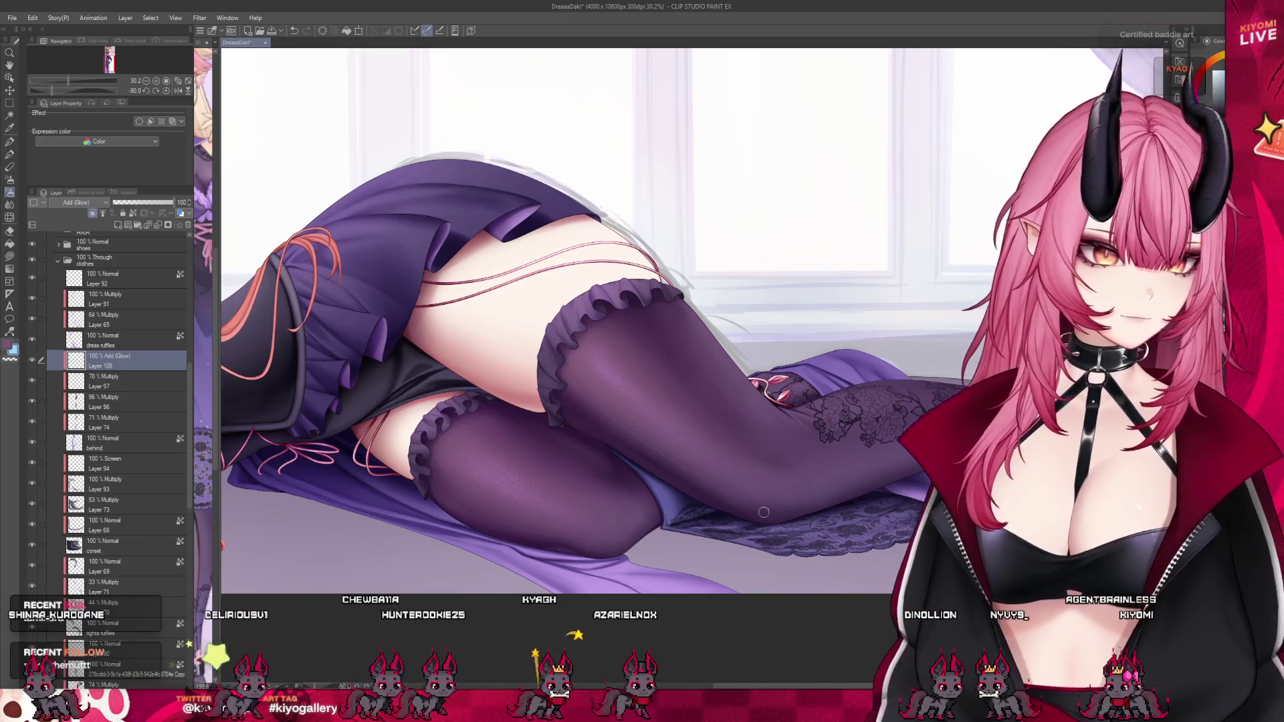
mouse_move(347, 508)
left_mouse_down()
mouse_move(709, 625)
mouse_move(569, 575)
mouse_move(702, 582)
left_mouse_up()
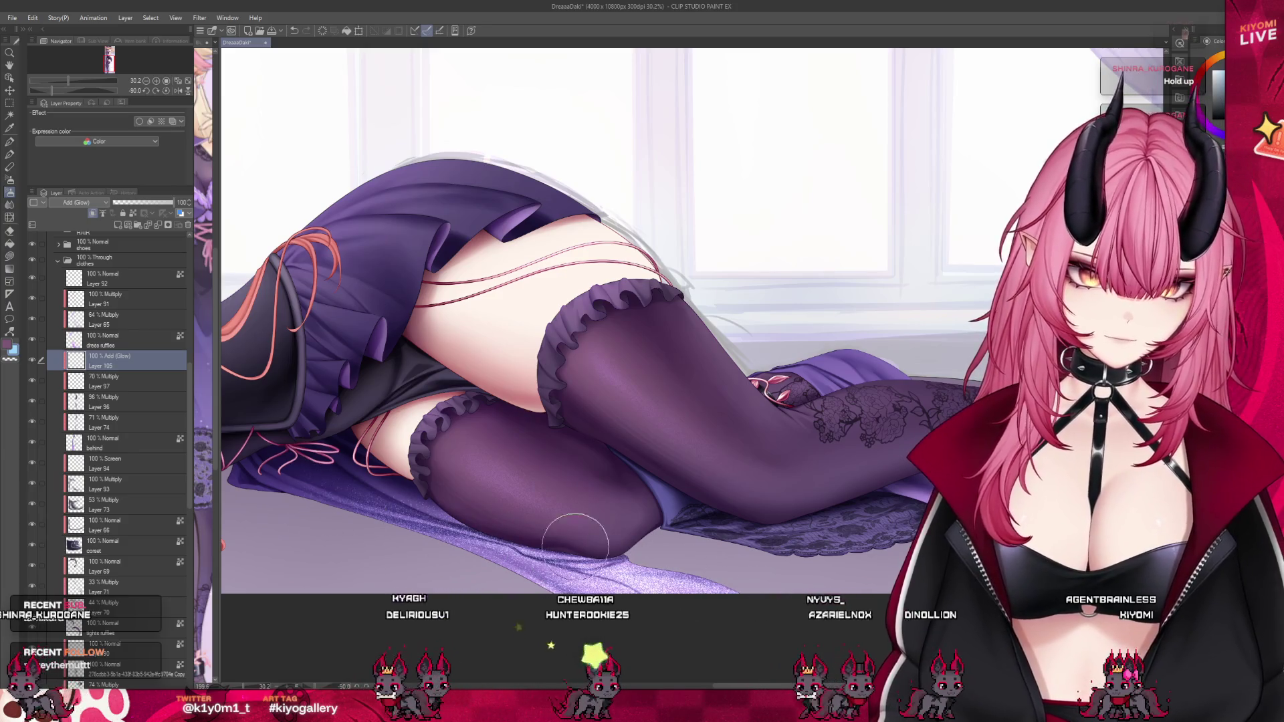
scroll(669, 402, "down", 5)
scroll(741, 483, "up", 4)
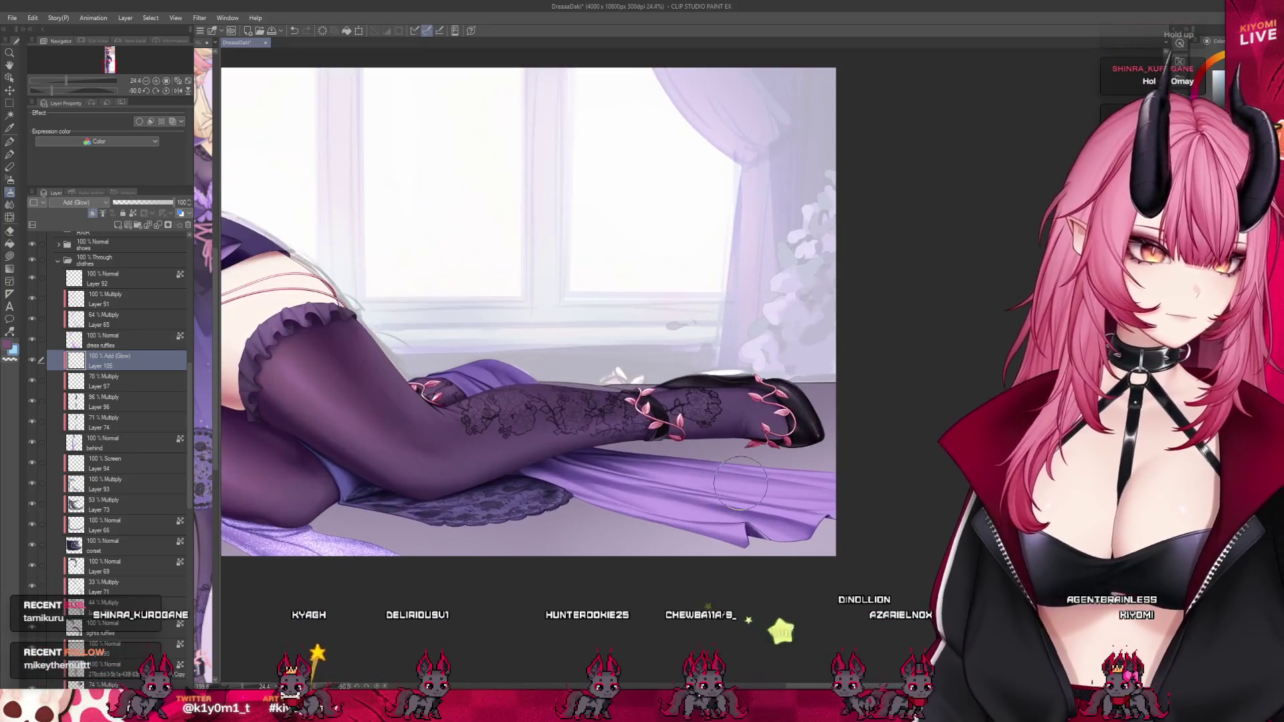
left_click_drag(948, 511, 508, 478)
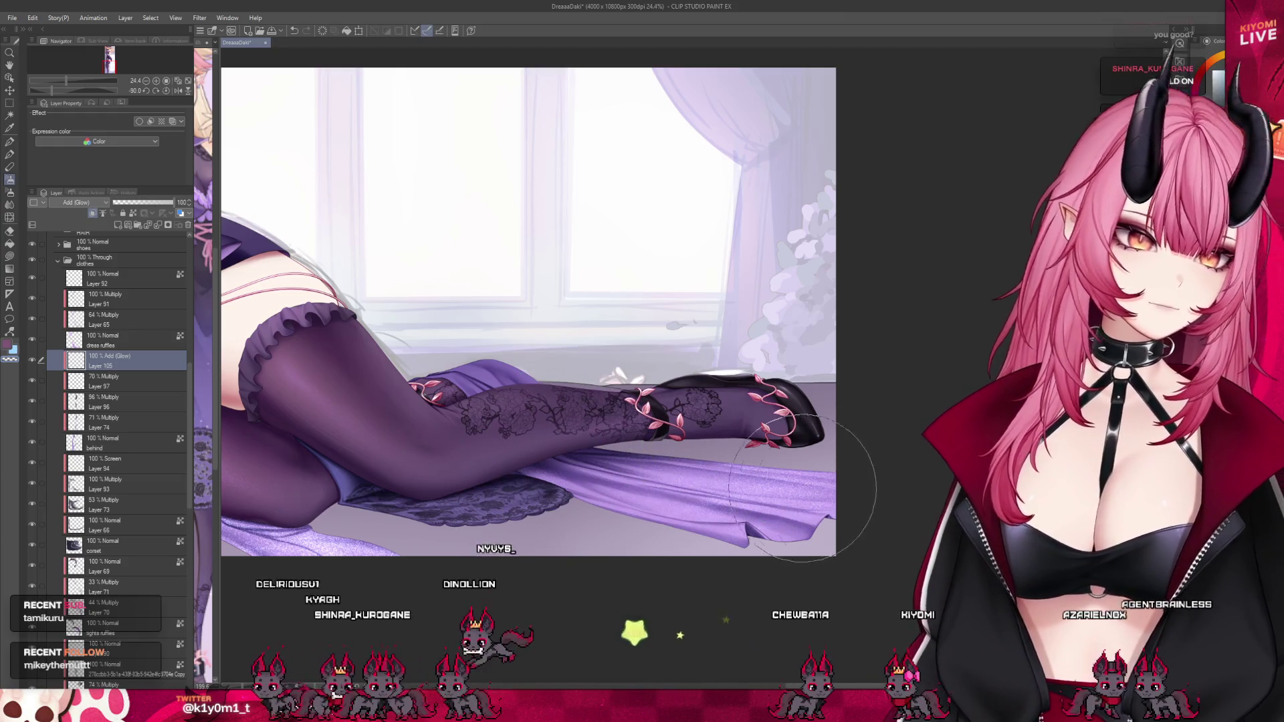
Zoom in and out to check the glow, then switch to a different brush.
scroll(802, 488, "down", 2)
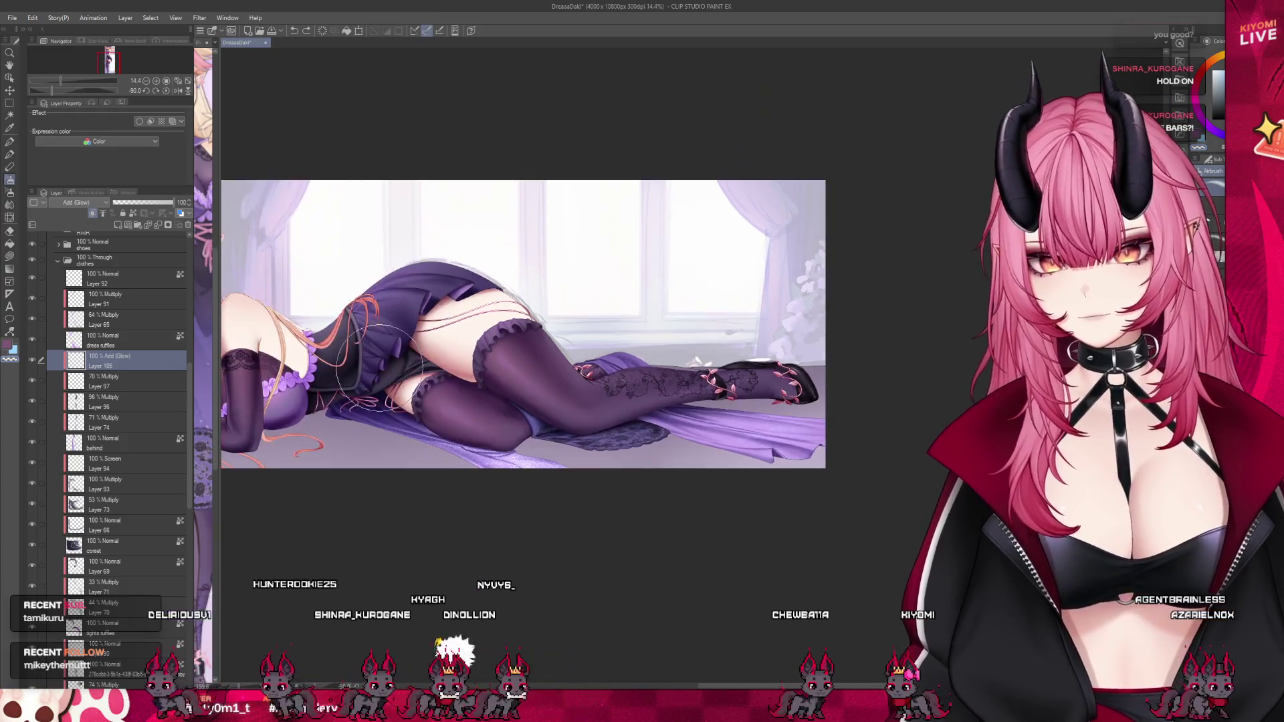
scroll(378, 368, "up", 2)
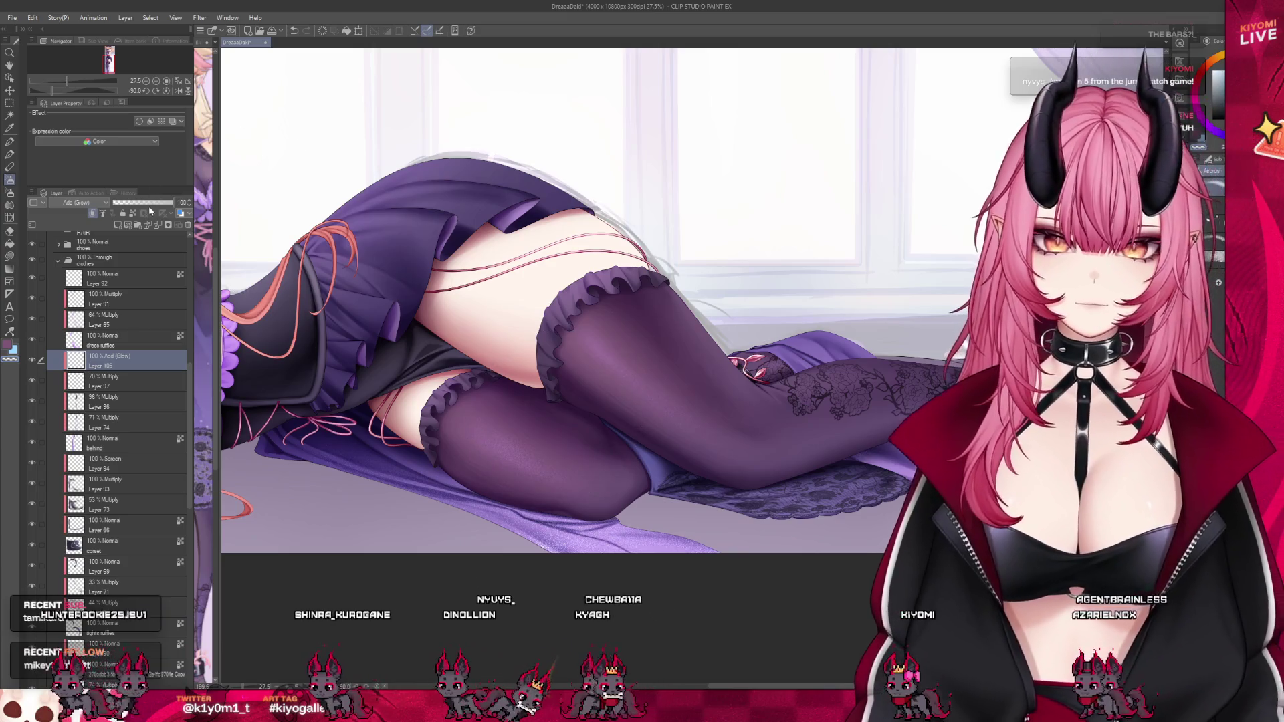
scroll(449, 514, "down", 2)
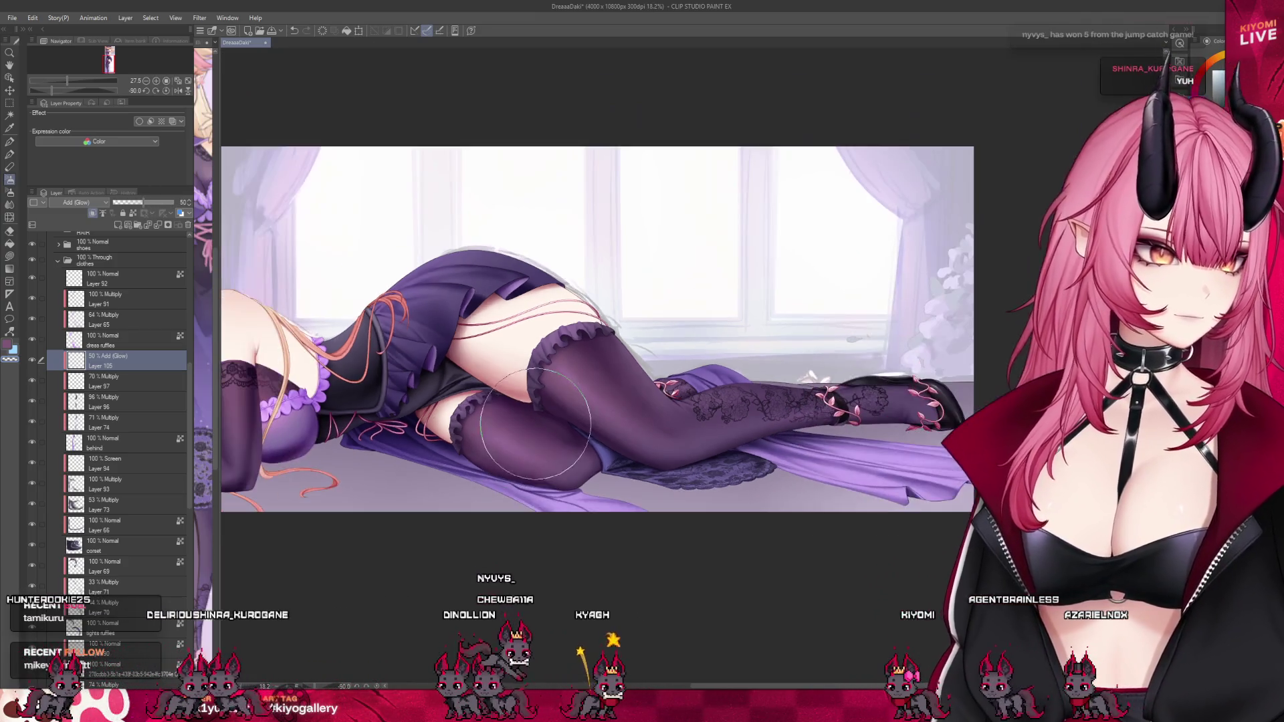
scroll(449, 514, "up", 3)
scroll(449, 514, "up", 1)
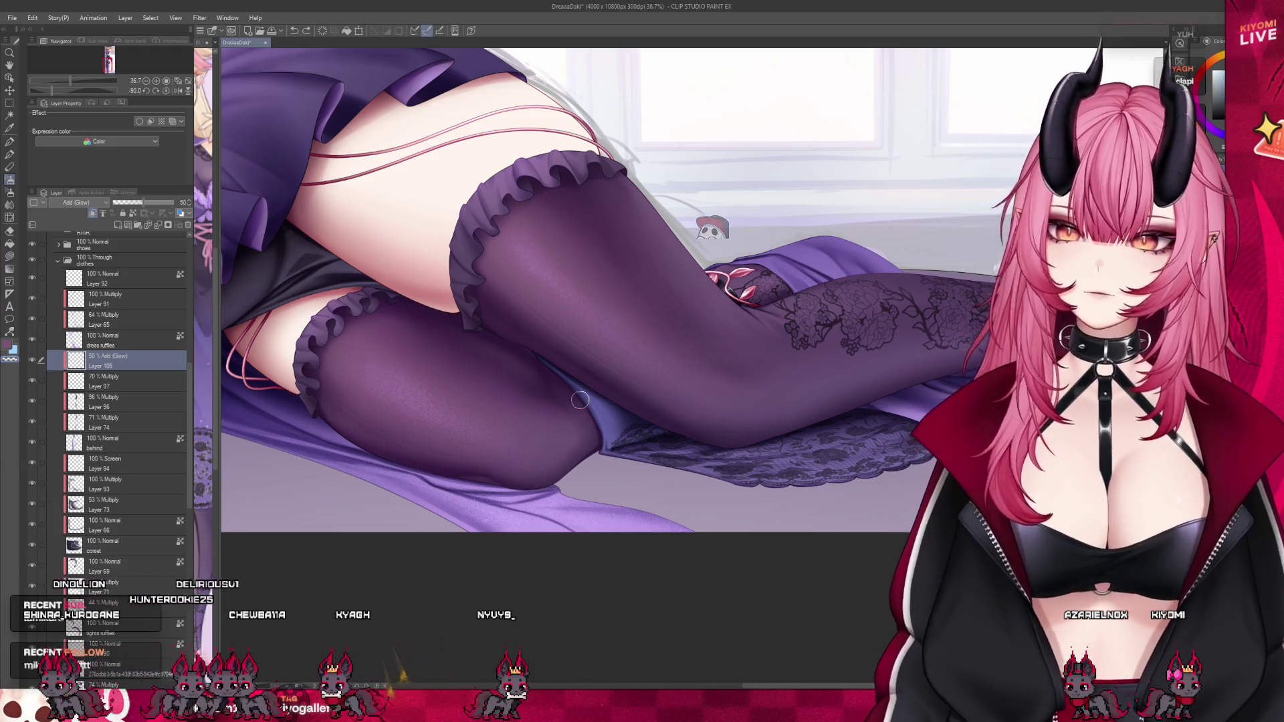
scroll(485, 372, "down", 4)
scroll(486, 371, "up", 3)
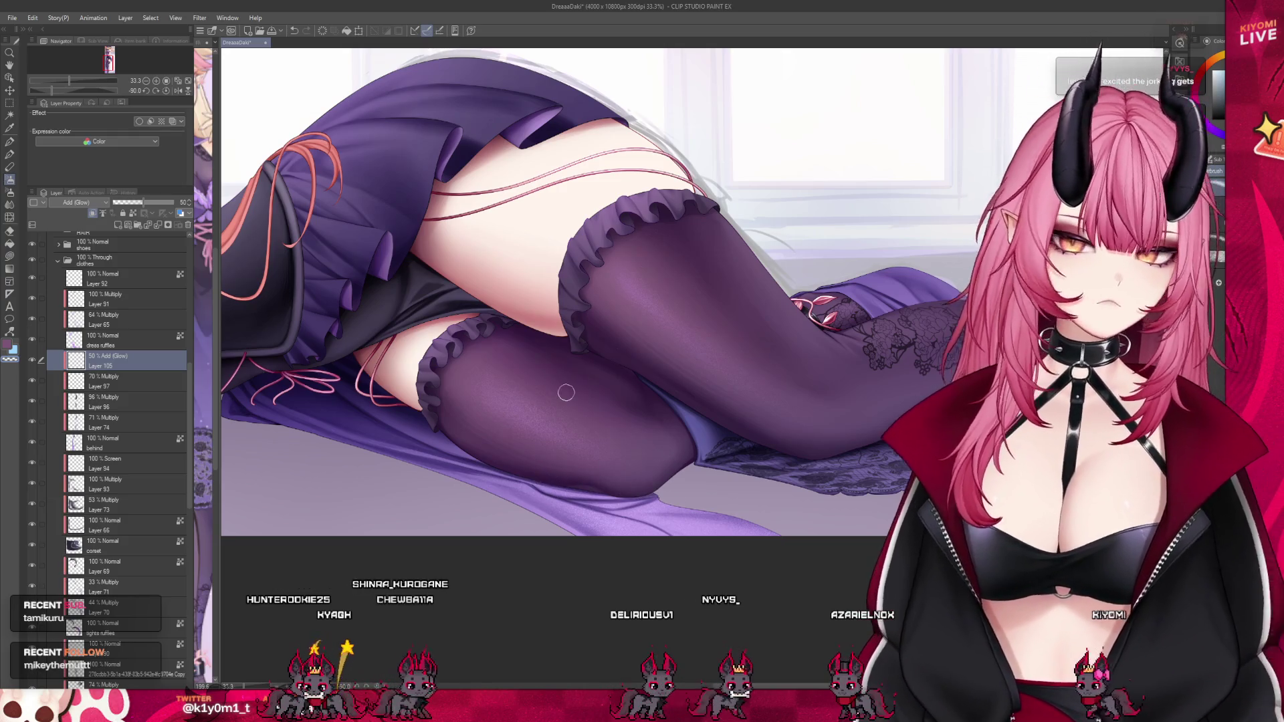
scroll(676, 466, "down", 4)
scroll(892, 399, "up", 2)
scroll(892, 399, "up", 2)
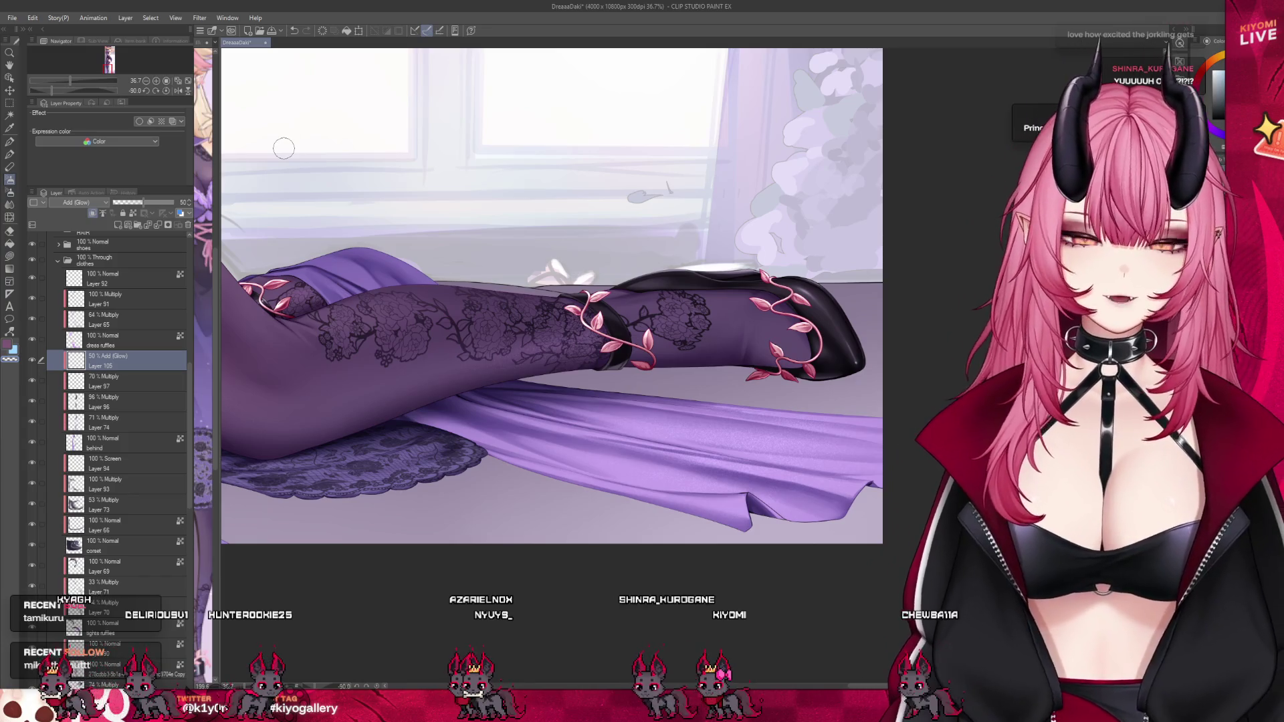
key("b")
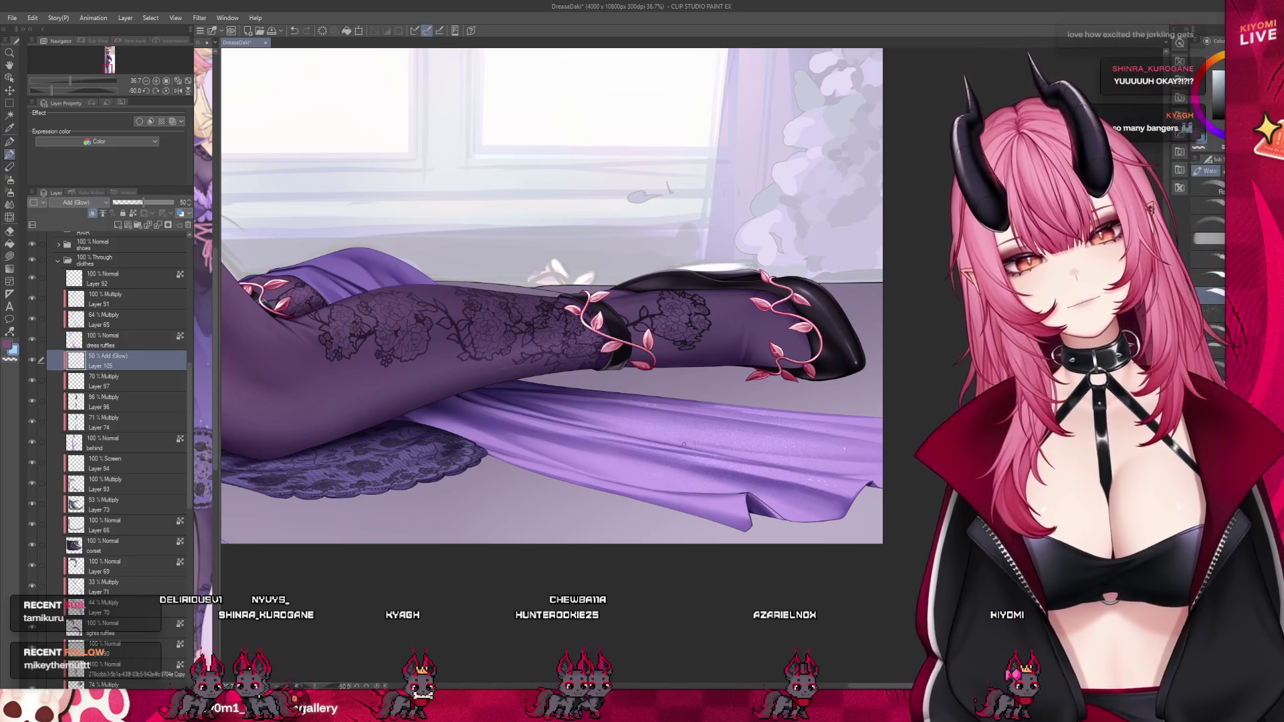
scroll(734, 415, "down", 1)
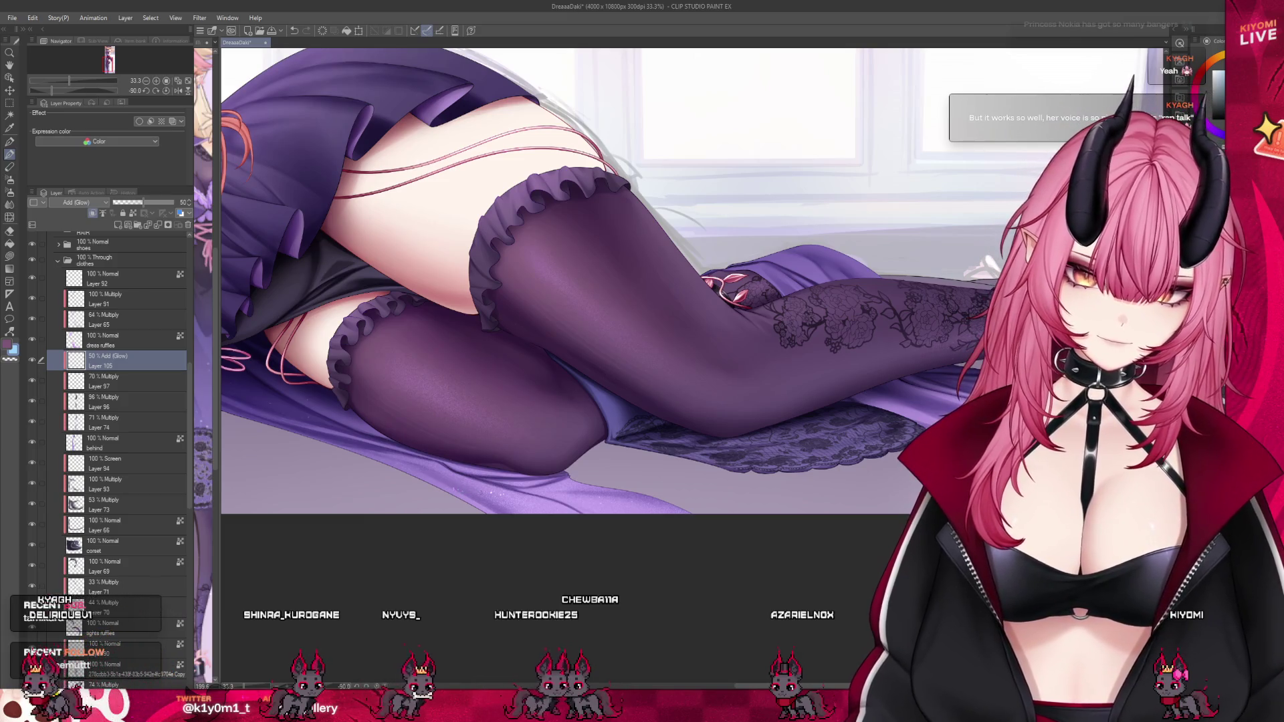
scroll(572, 482, "up", 3)
scroll(573, 482, "up", 1)
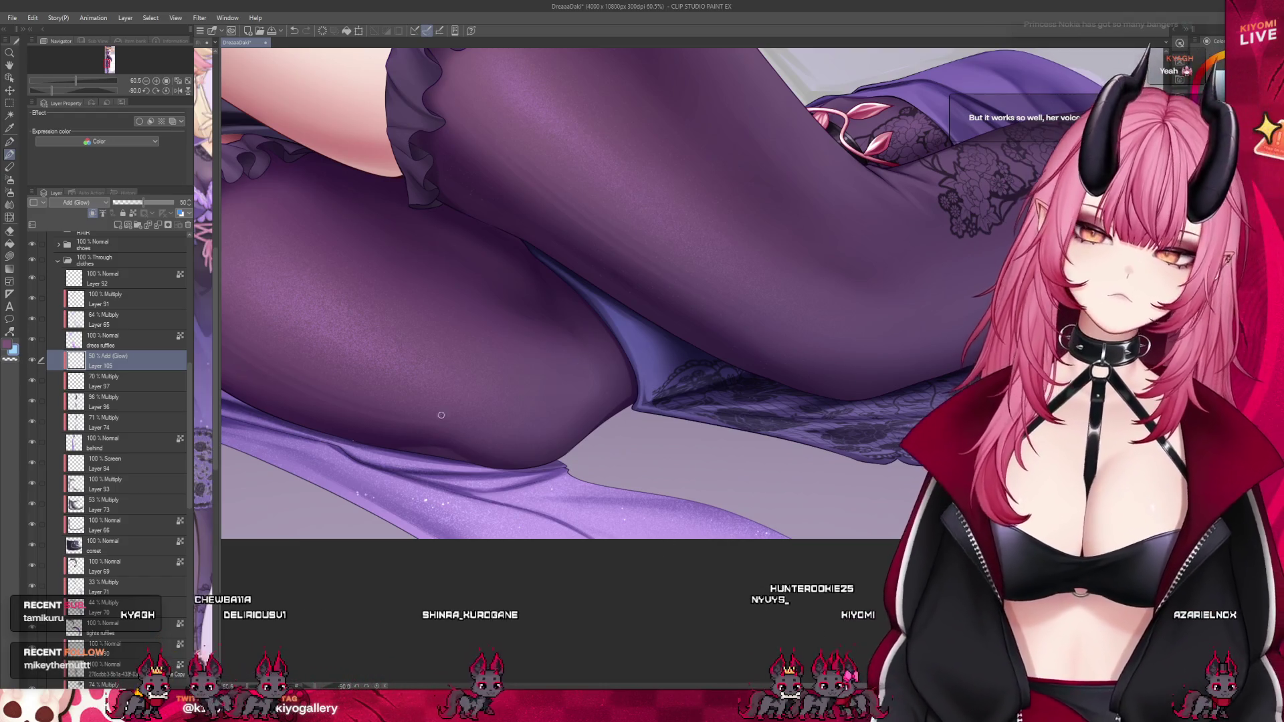
scroll(920, 405, "down", 5)
scroll(920, 405, "up", 5)
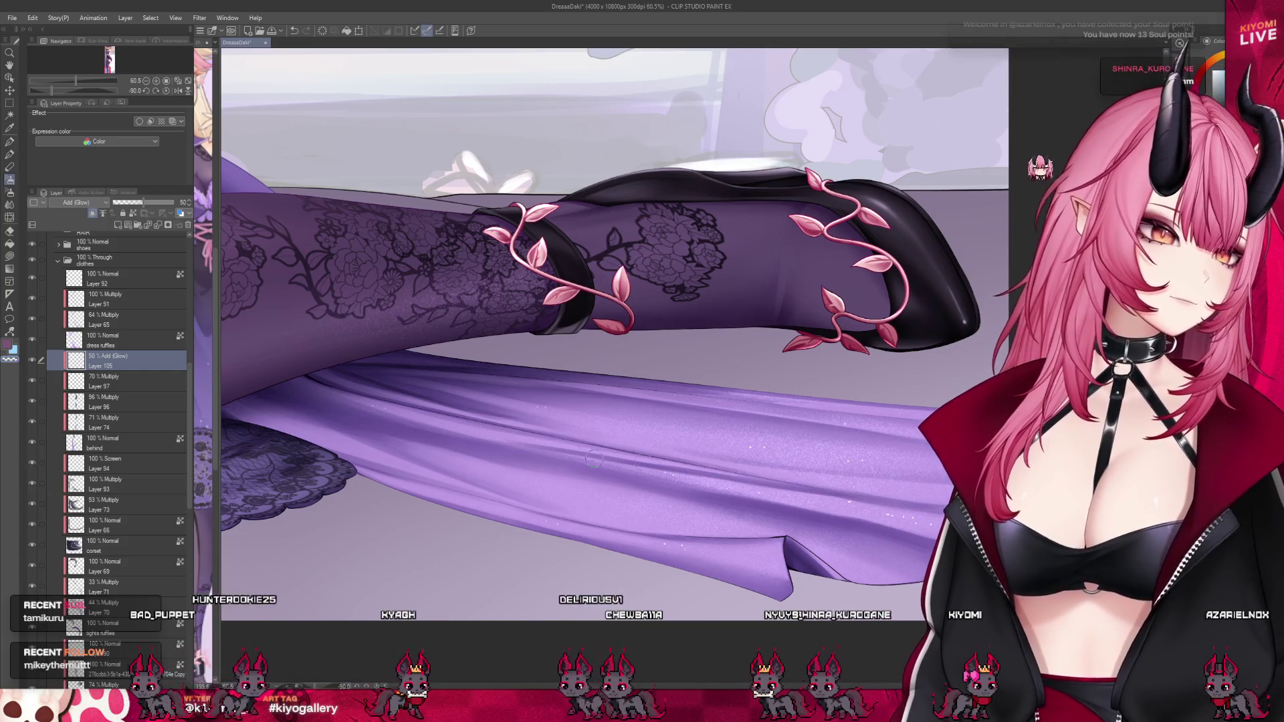
scroll(751, 472, "down", 6)
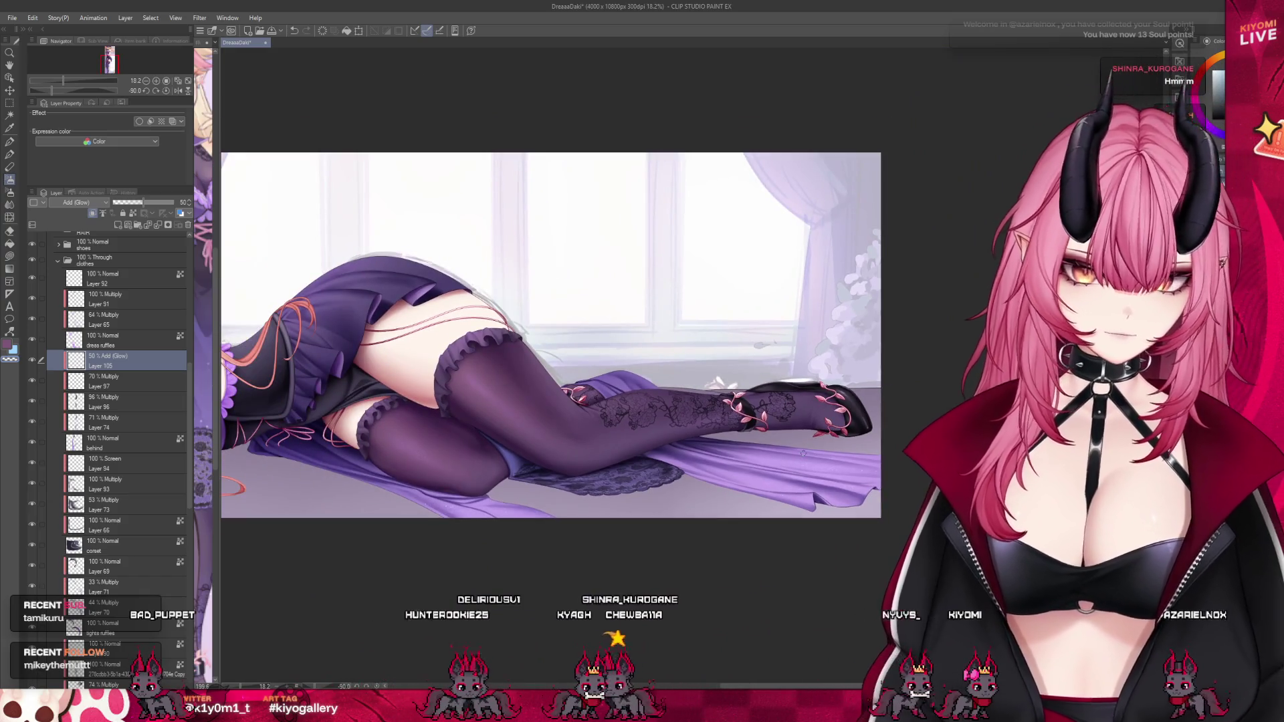
Zoom in with the Navigator, take the Pen, and dot tiny light sparkles on the fabric behind the hip.
left_click_drag(63, 81, 68, 80)
left_click(10, 154)
scroll(462, 281, "up", 2)
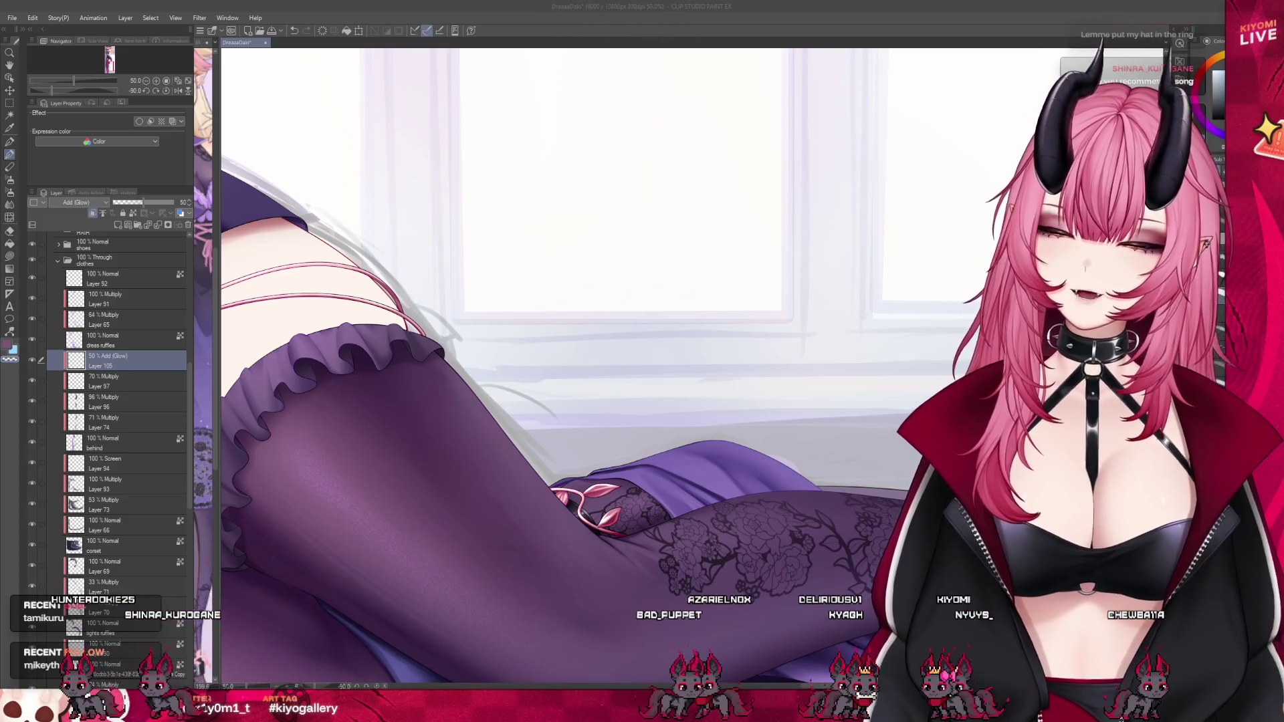
scroll(777, 422, "up", 1)
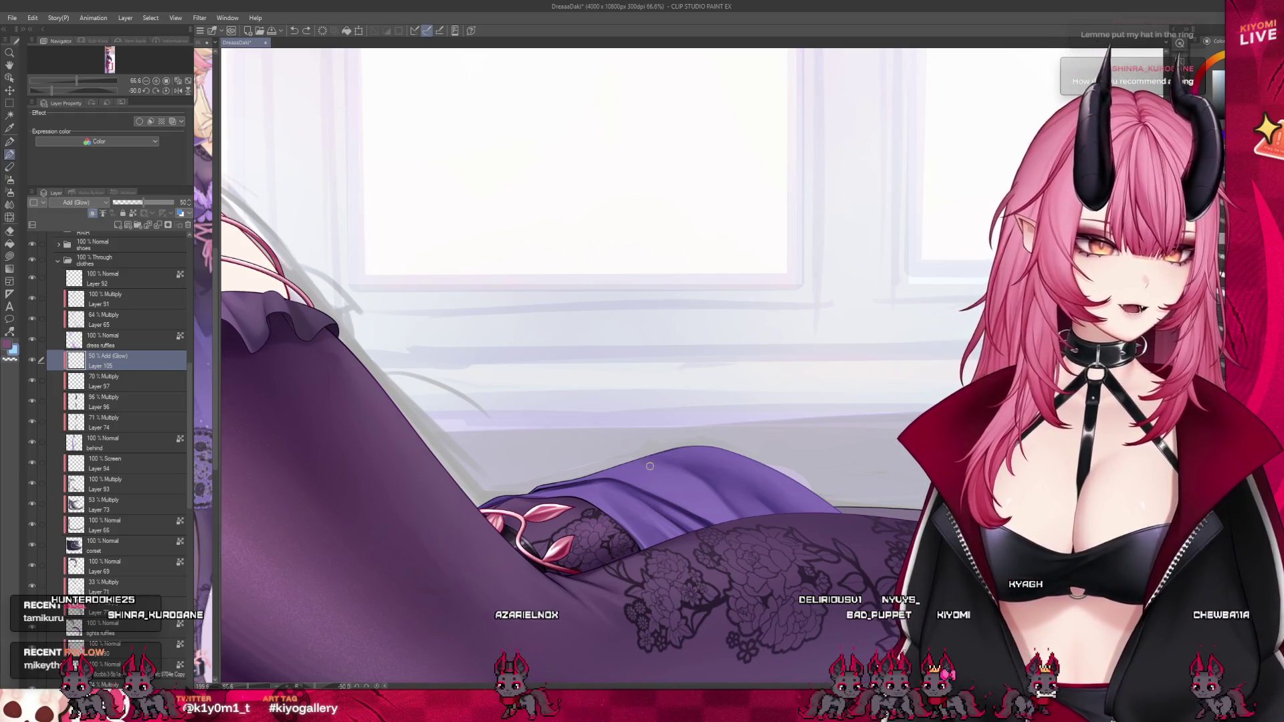
left_click(647, 467)
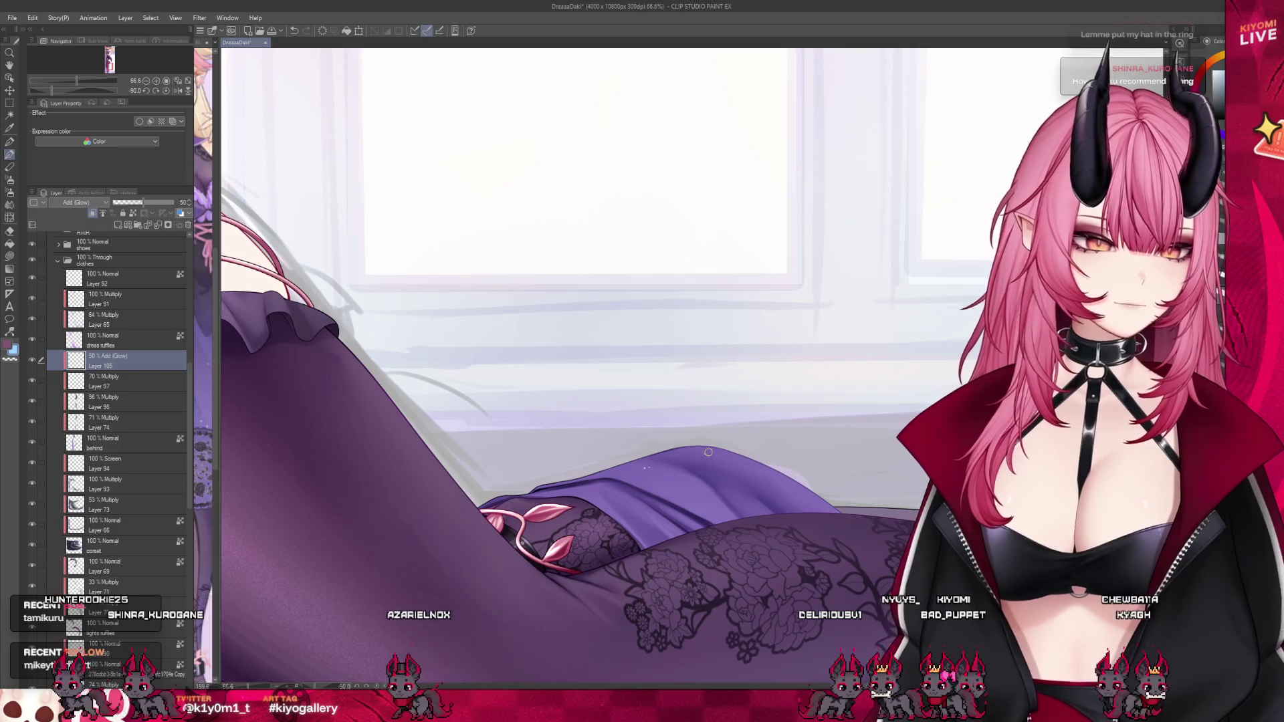
left_click(710, 453)
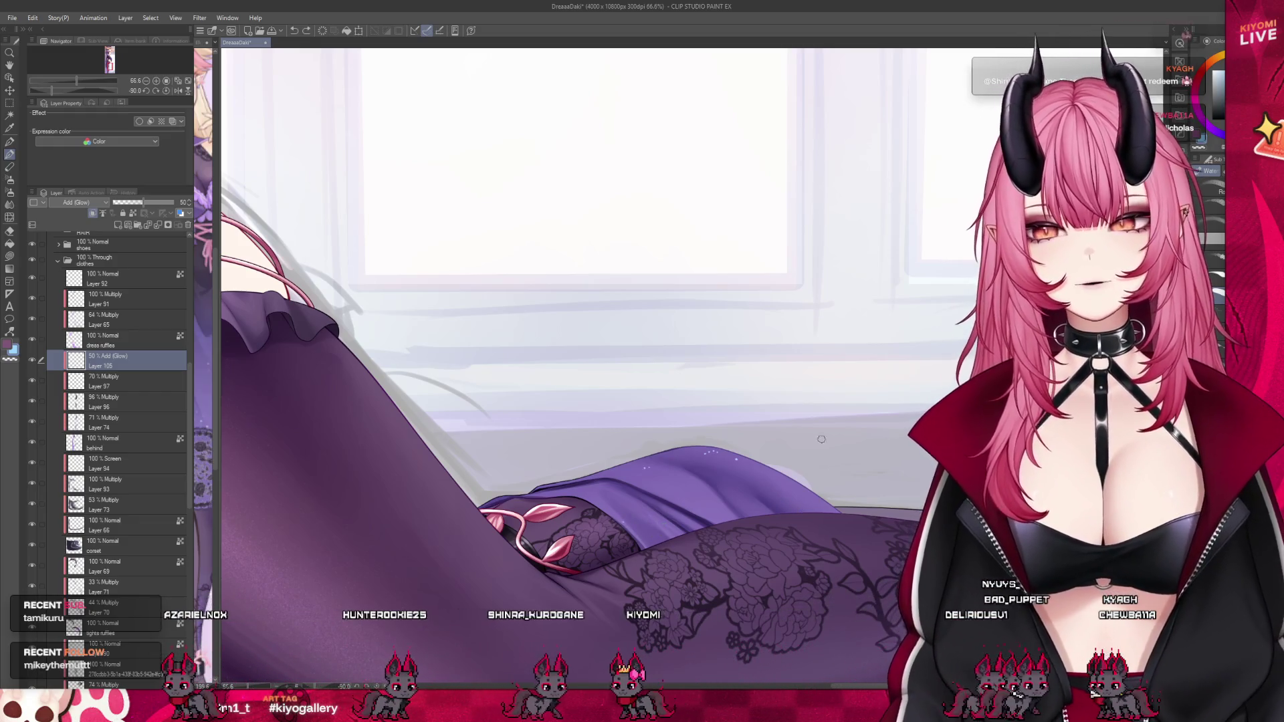
scroll(821, 439, "down", 5)
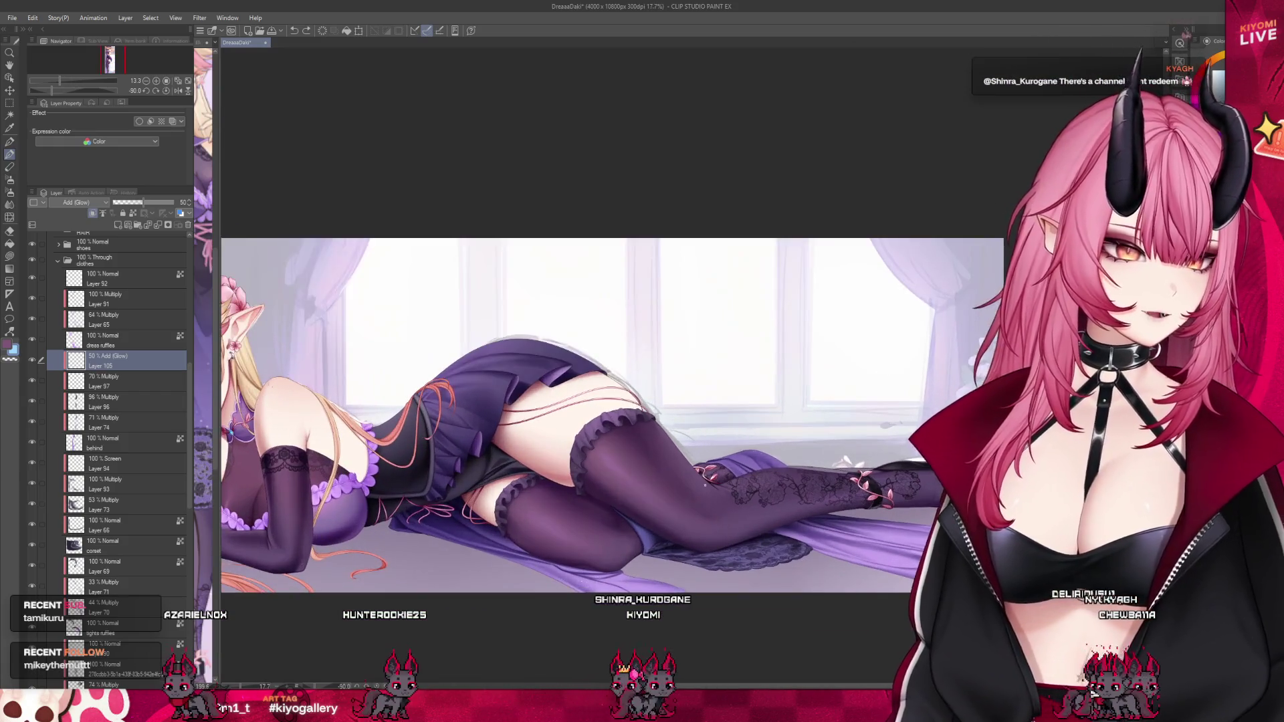
scroll(711, 497, "down", 3)
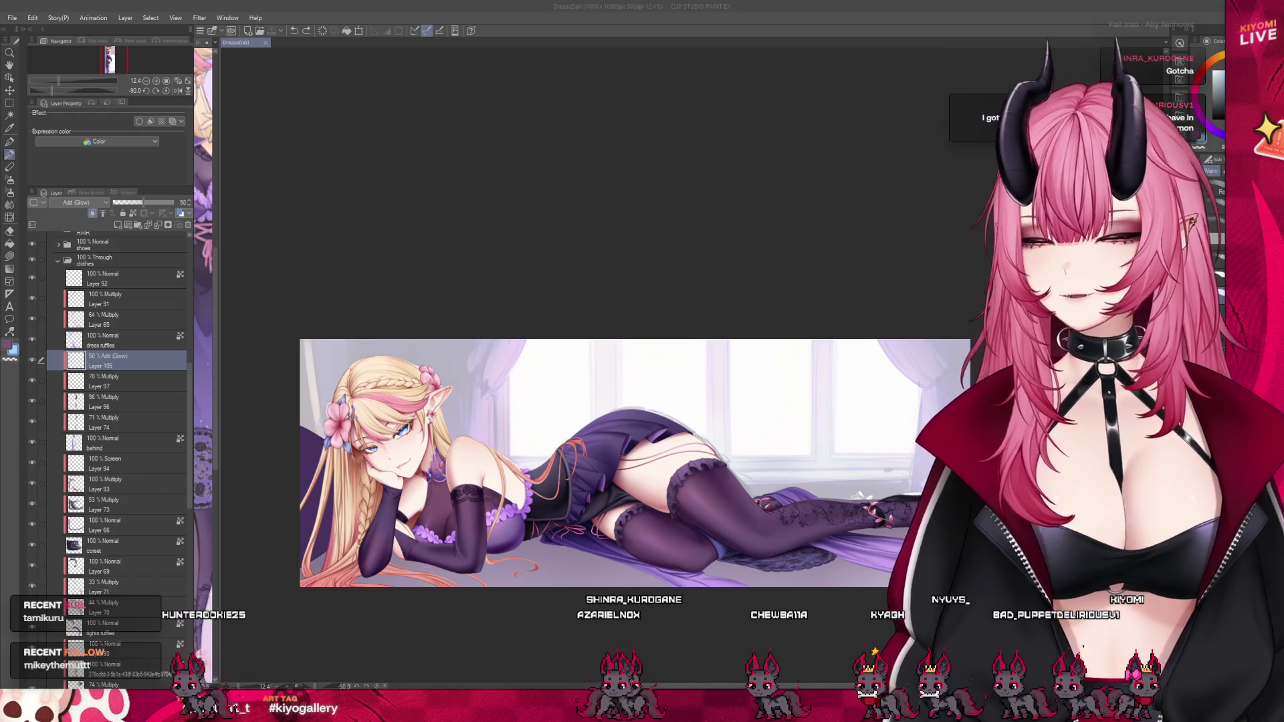
Widen the standing elf reference canvas, then narrow it again to enlarge the main artwork.
scroll(632, 463, "up", 1)
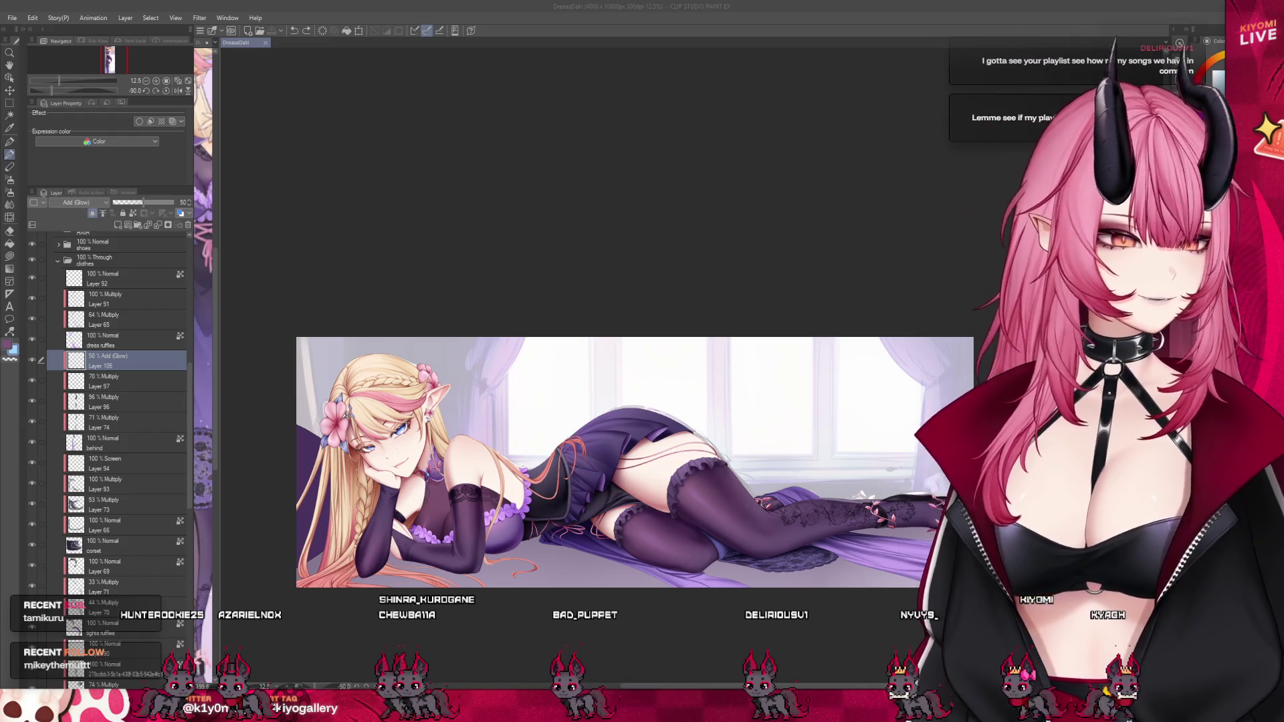
scroll(889, 582, "up", 3)
scroll(943, 532, "down", 3)
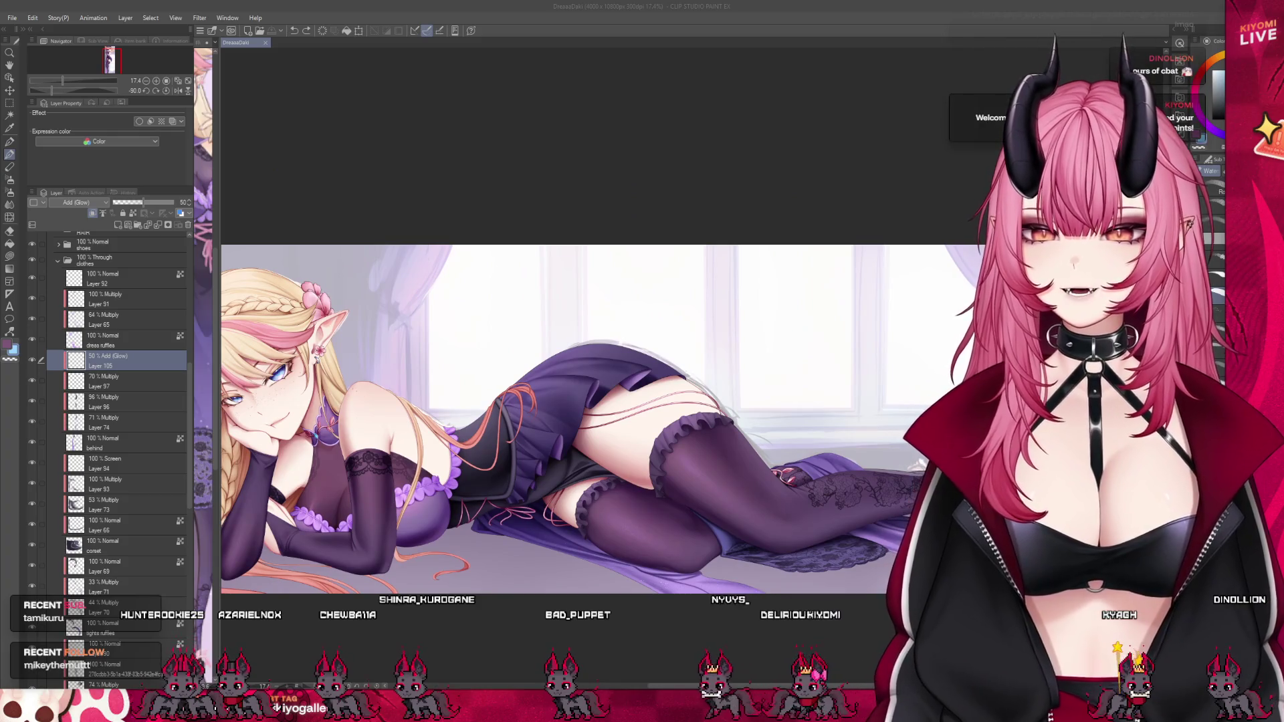
left_click_drag(215, 152, 540, 152)
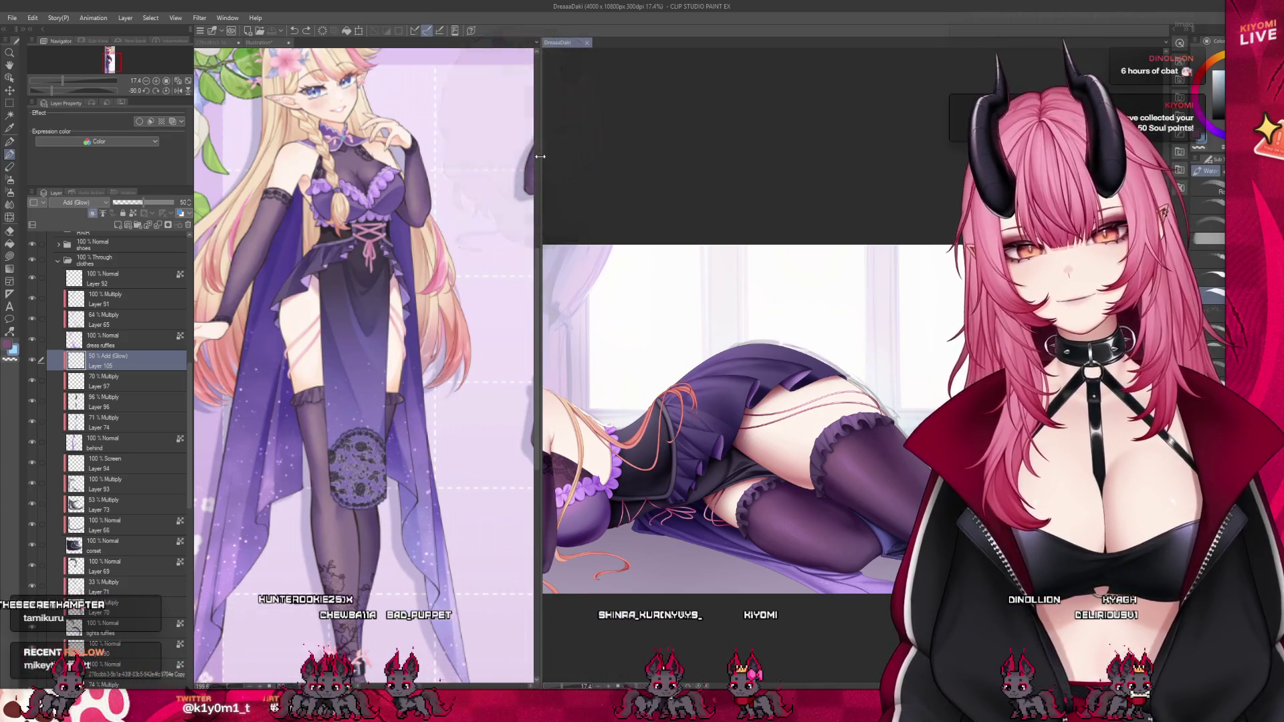
left_click_drag(537, 152, 214, 155)
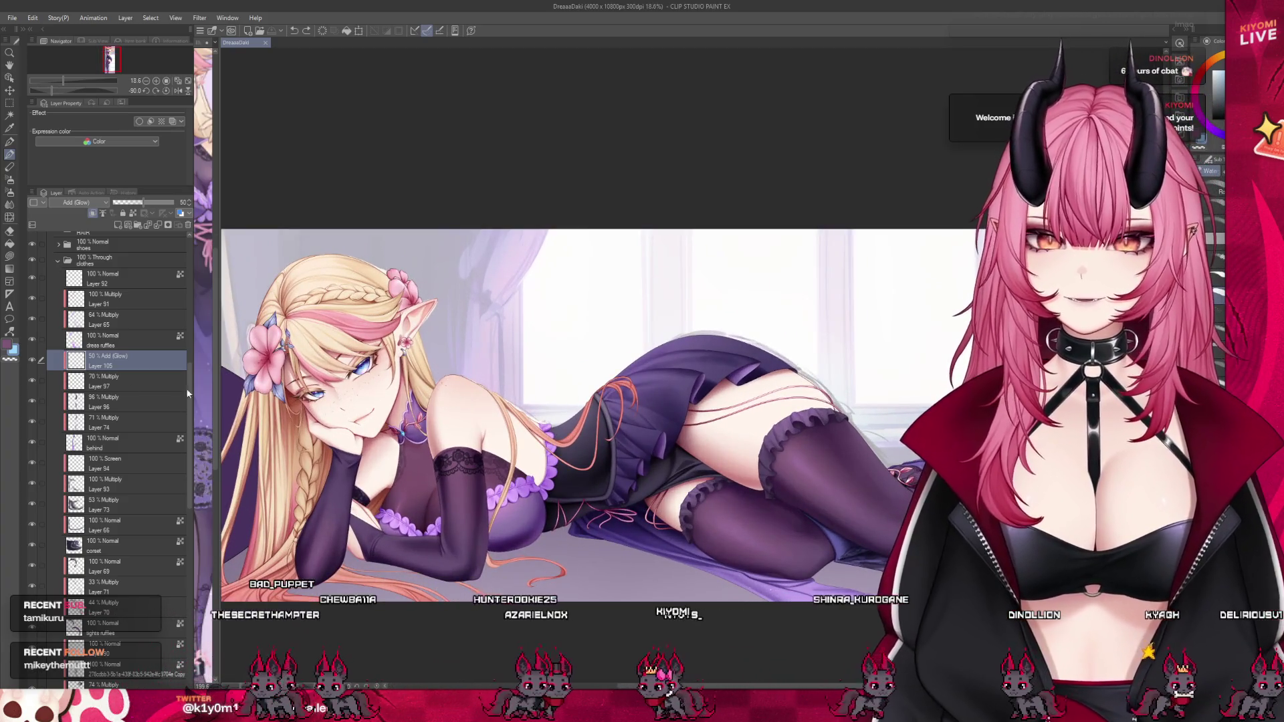
Collapse the clothes folder and select Layer 35 in the accessories folder.
left_click(58, 260)
scroll(59, 315, "up", 5)
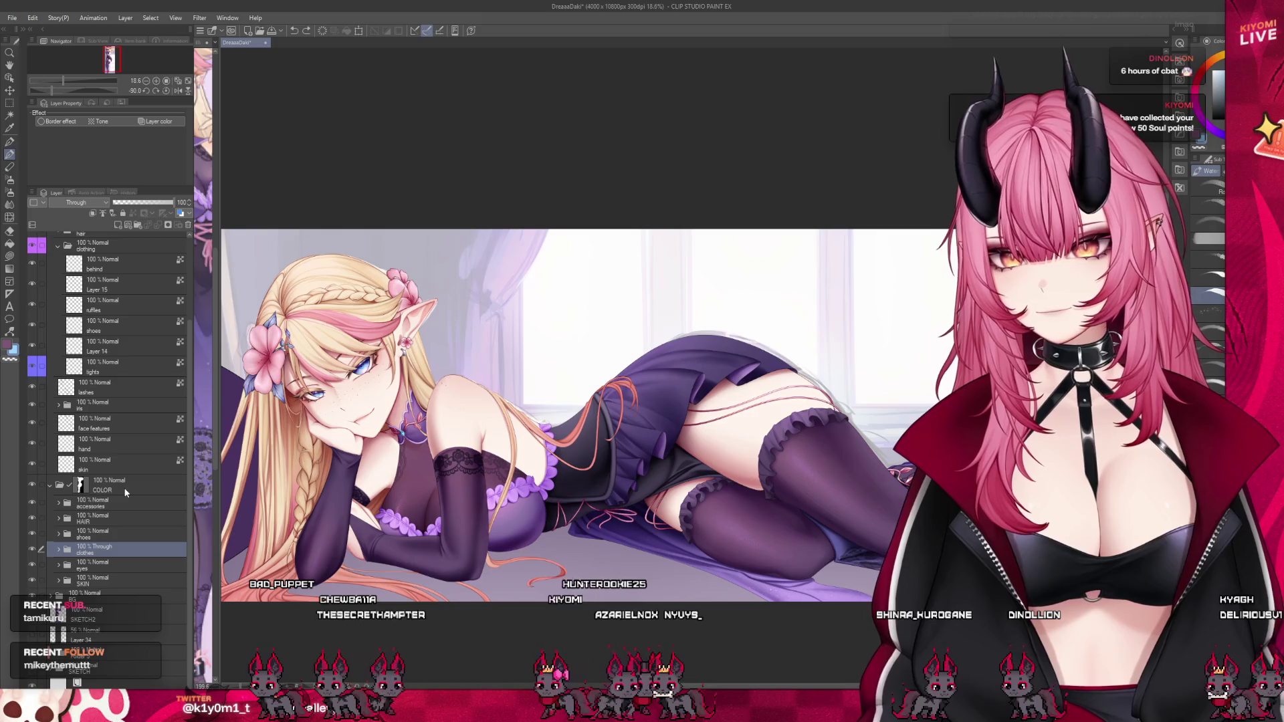
scroll(133, 478, "up", 3)
left_click(66, 301)
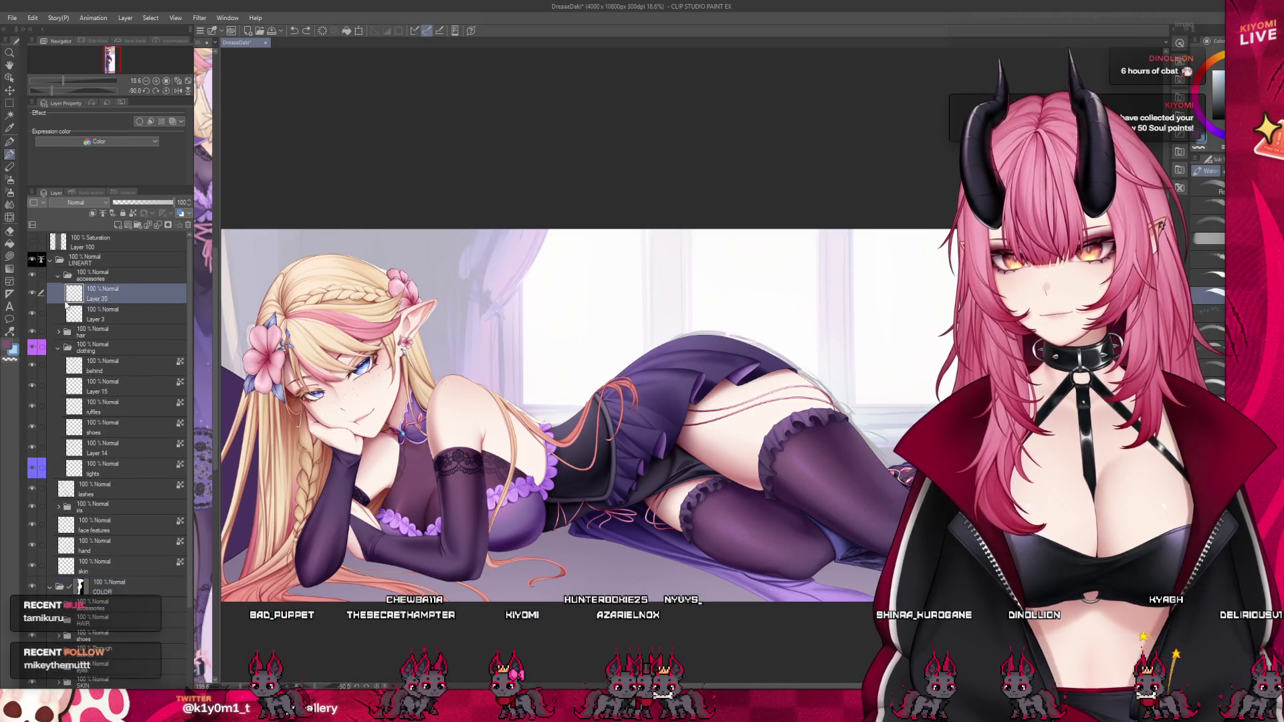
scroll(293, 337, "up", 6)
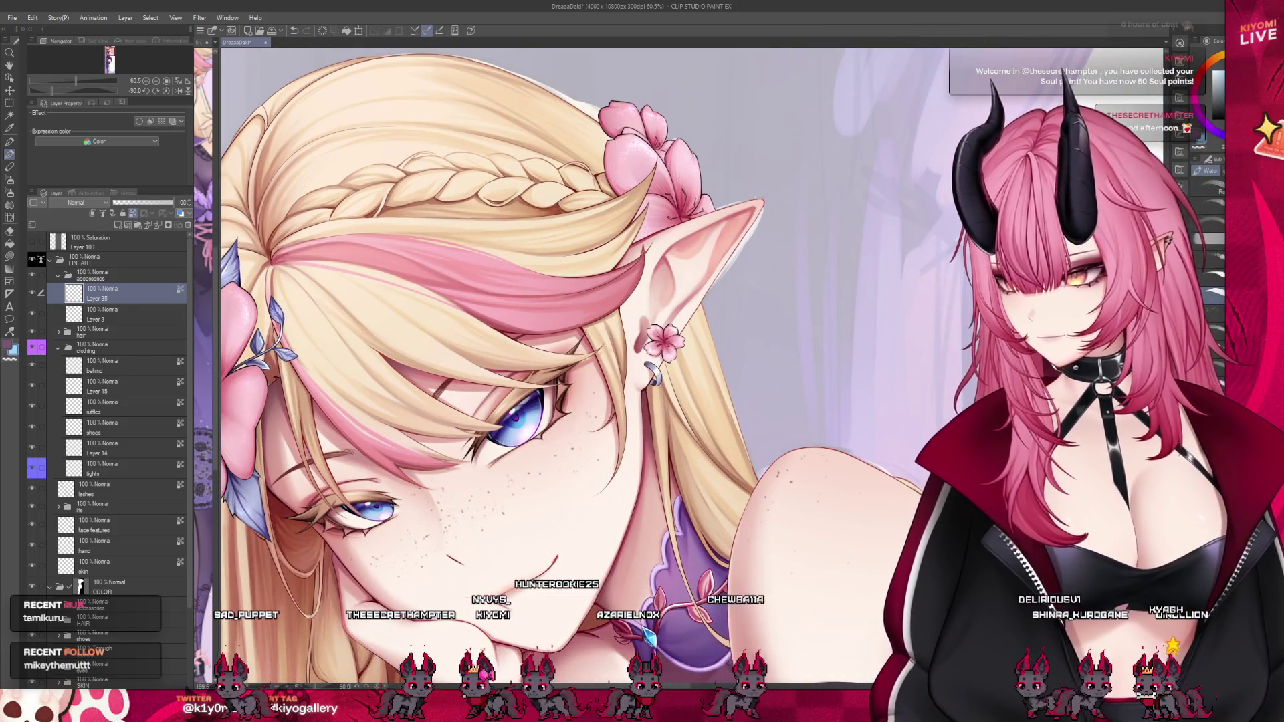
scroll(384, 305, "up", 1)
scroll(384, 305, "down", 1)
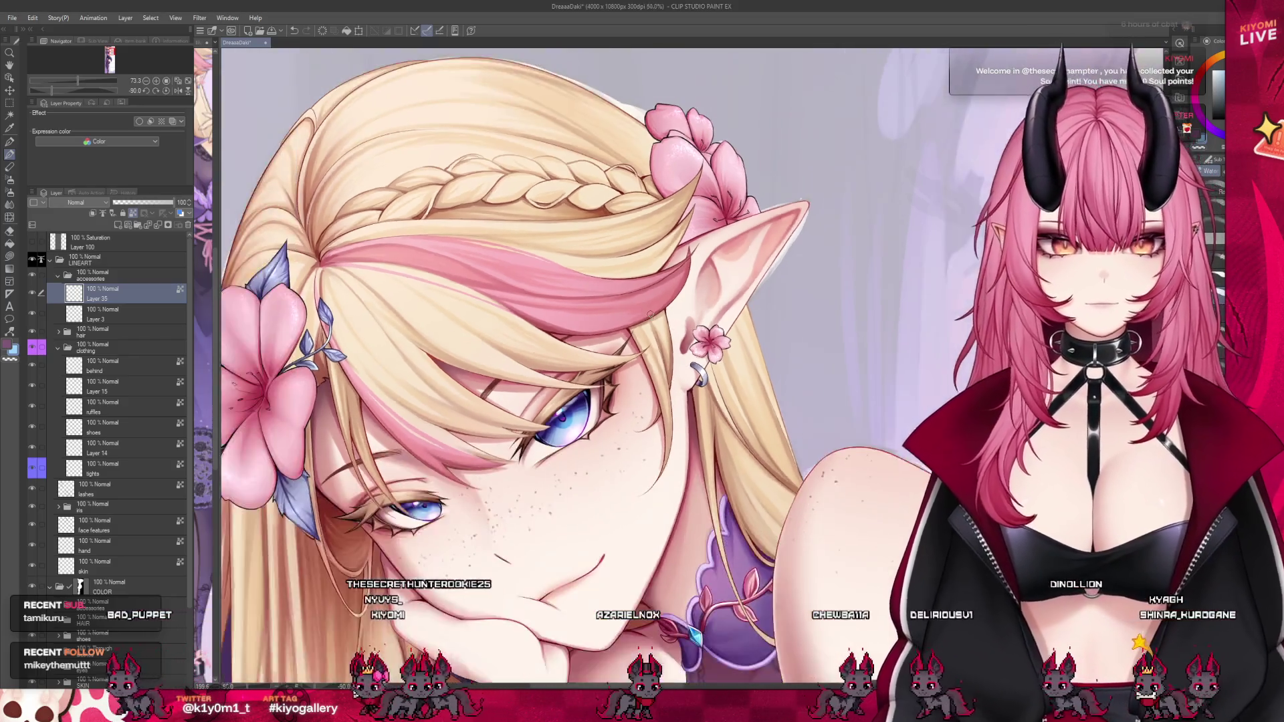
scroll(711, 342, "up", 5)
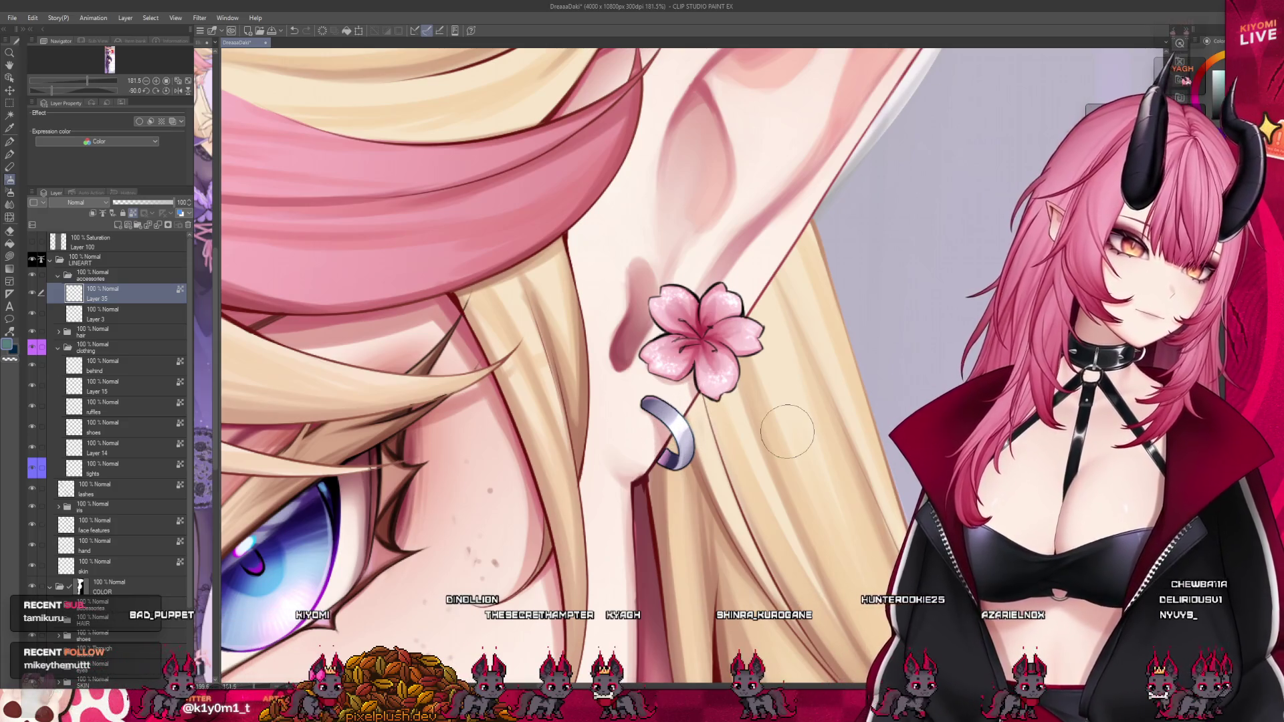
scroll(816, 347, "down", 3)
scroll(465, 355, "up", 4)
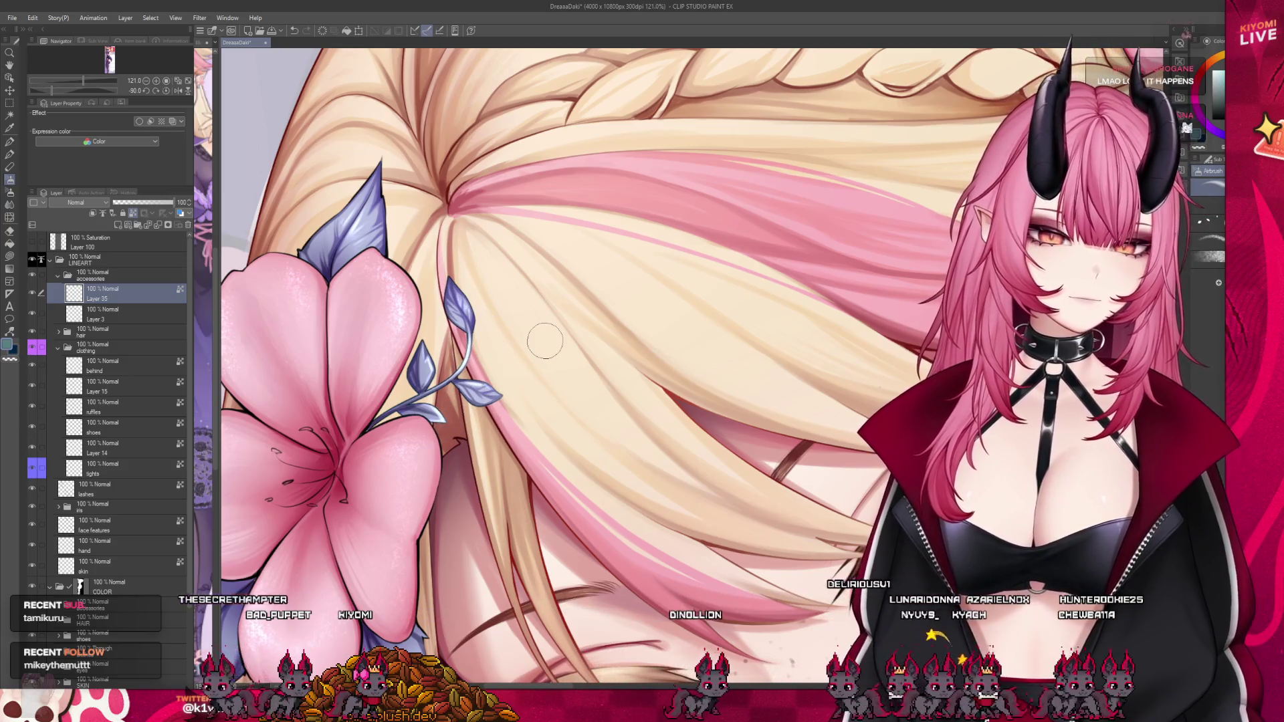
On Layer 3, sample the flower's pink centre and brush a faint light stroke on the upper blue leaf.
scroll(545, 341, "down", 3)
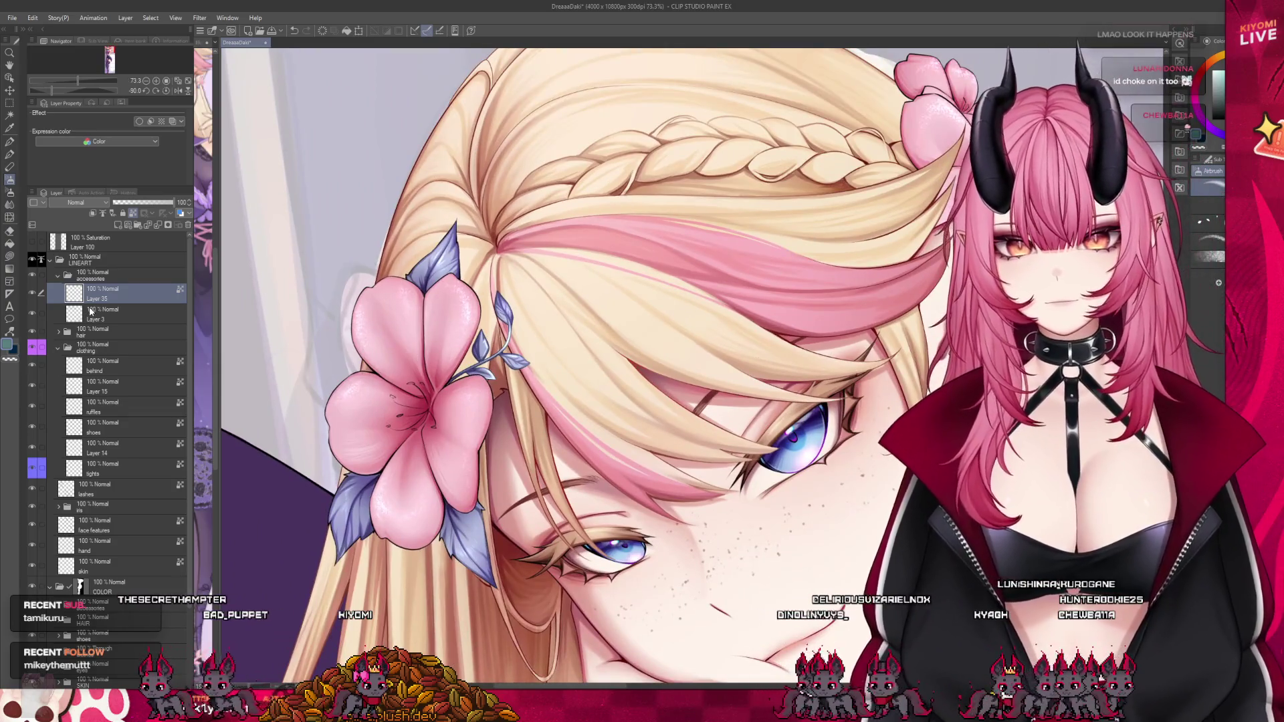
left_click(92, 311)
scroll(481, 245, "up", 3)
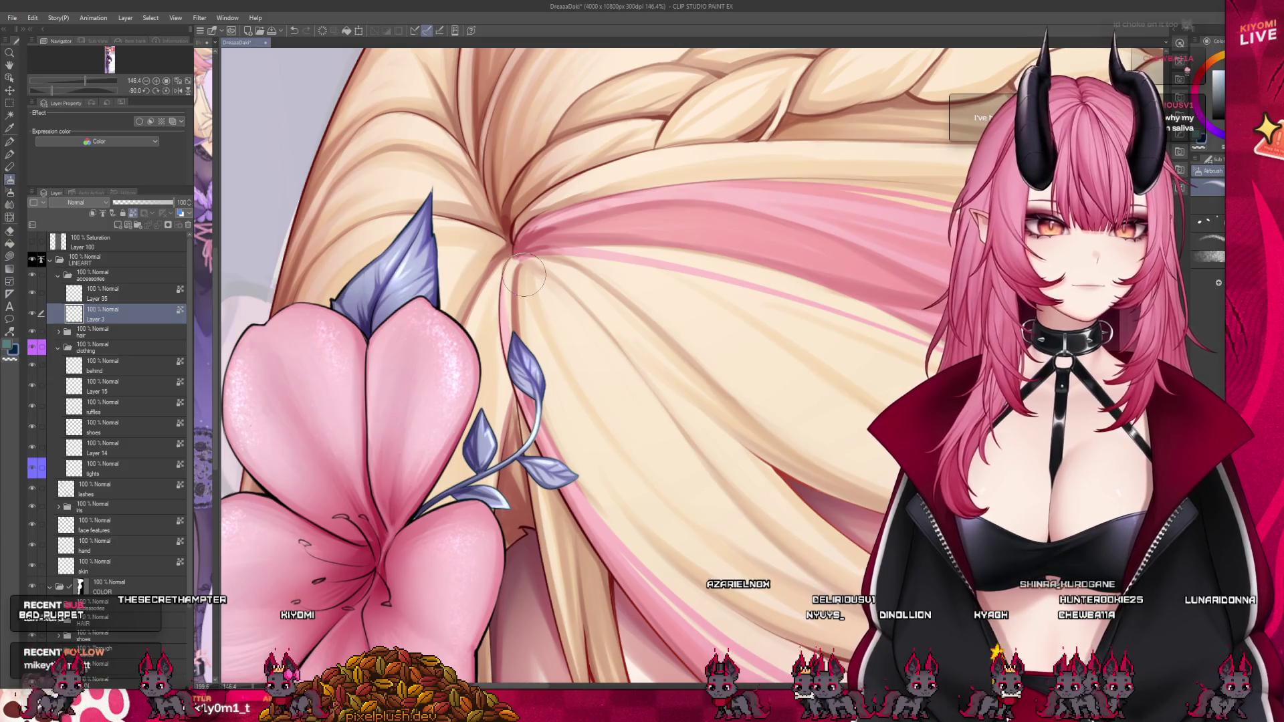
scroll(463, 221, "down", 3)
scroll(481, 334, "down", 2)
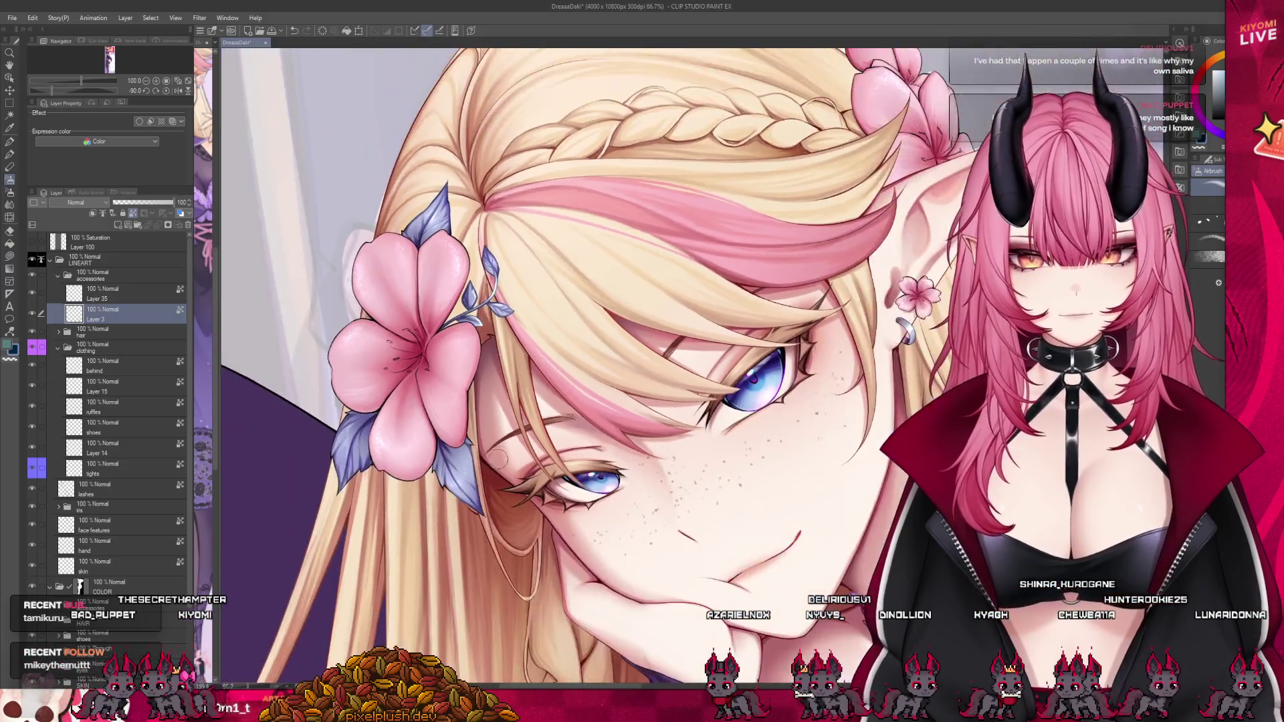
scroll(497, 461, "up", 2)
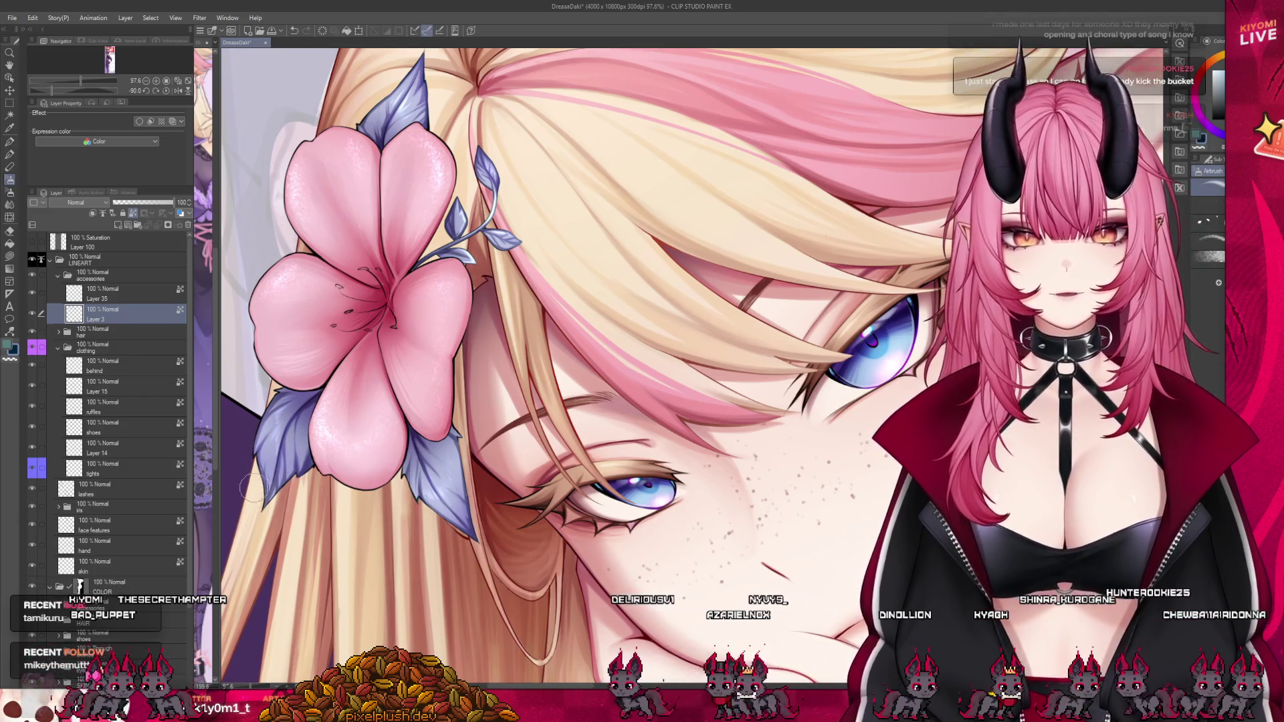
left_click(375, 299, "alt")
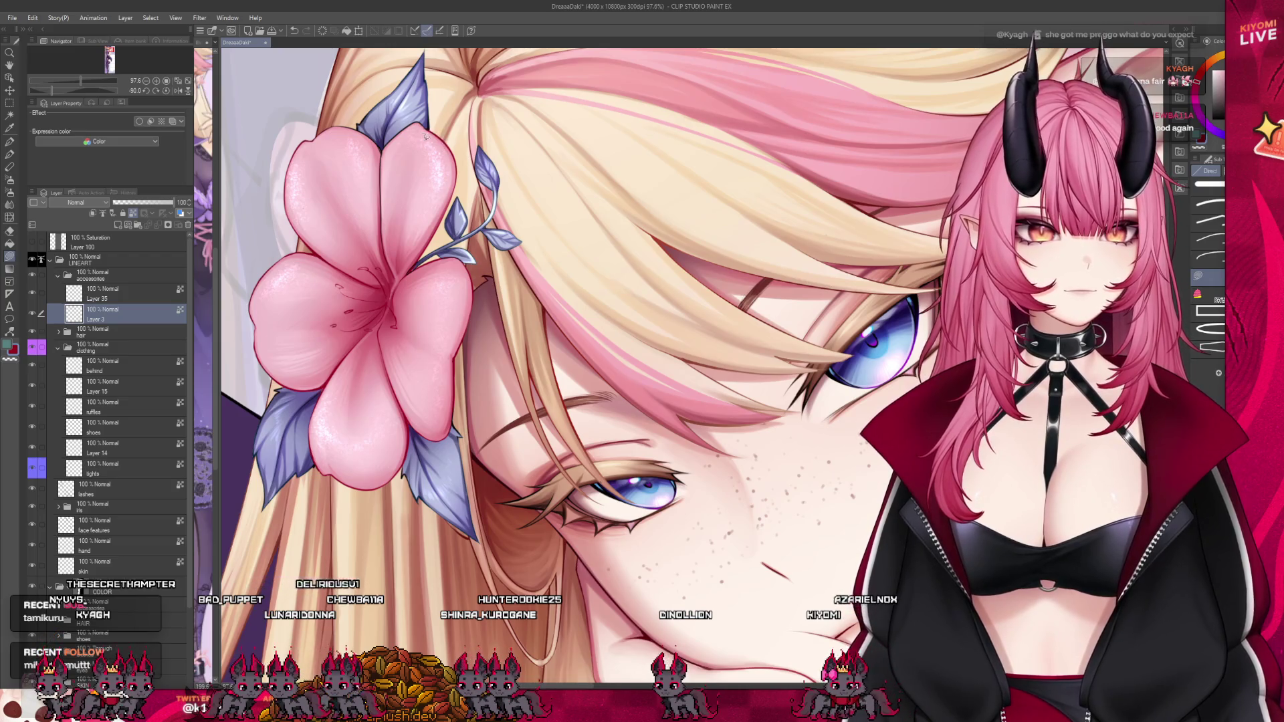
left_click_drag(429, 121, 393, 126)
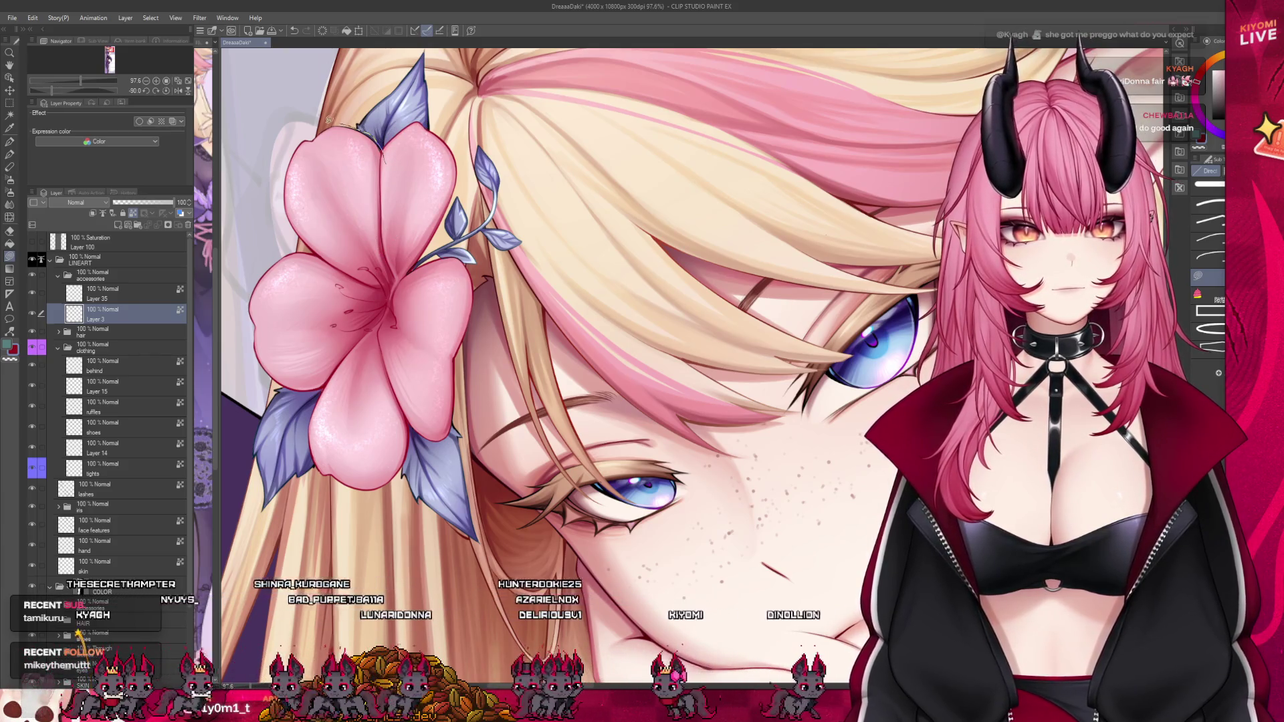
key("b")
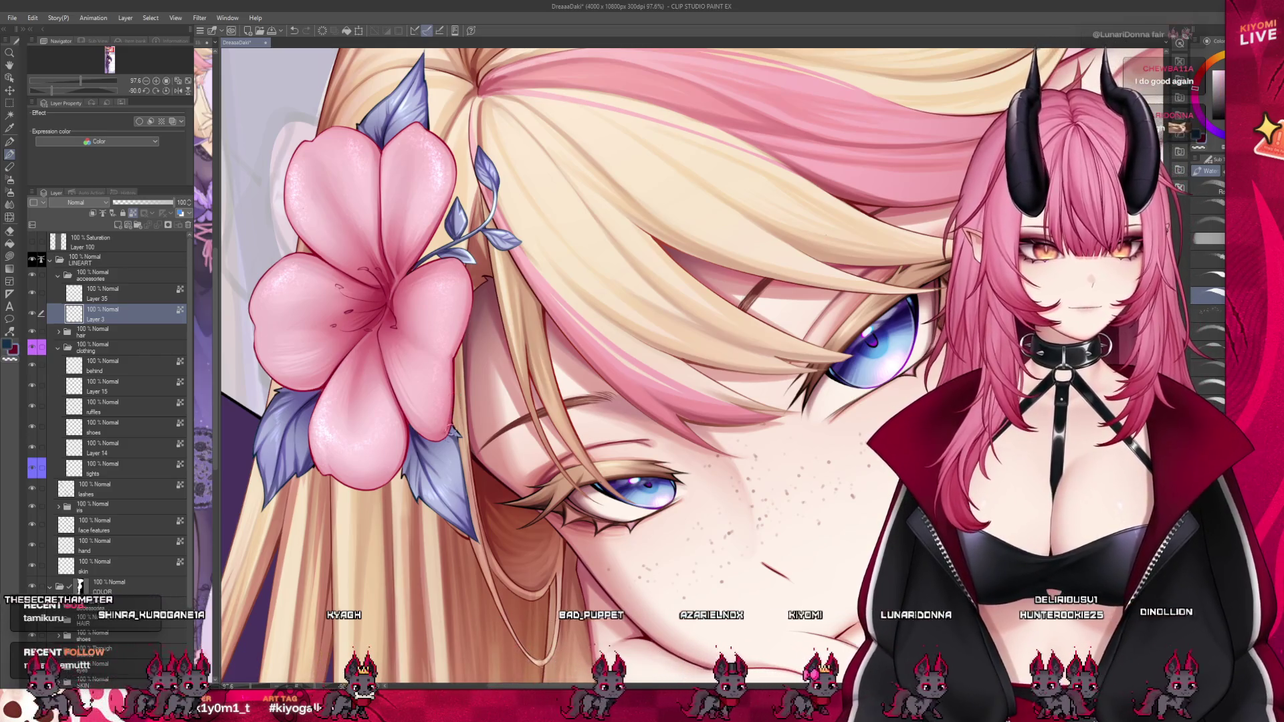
scroll(477, 409, "down", 8)
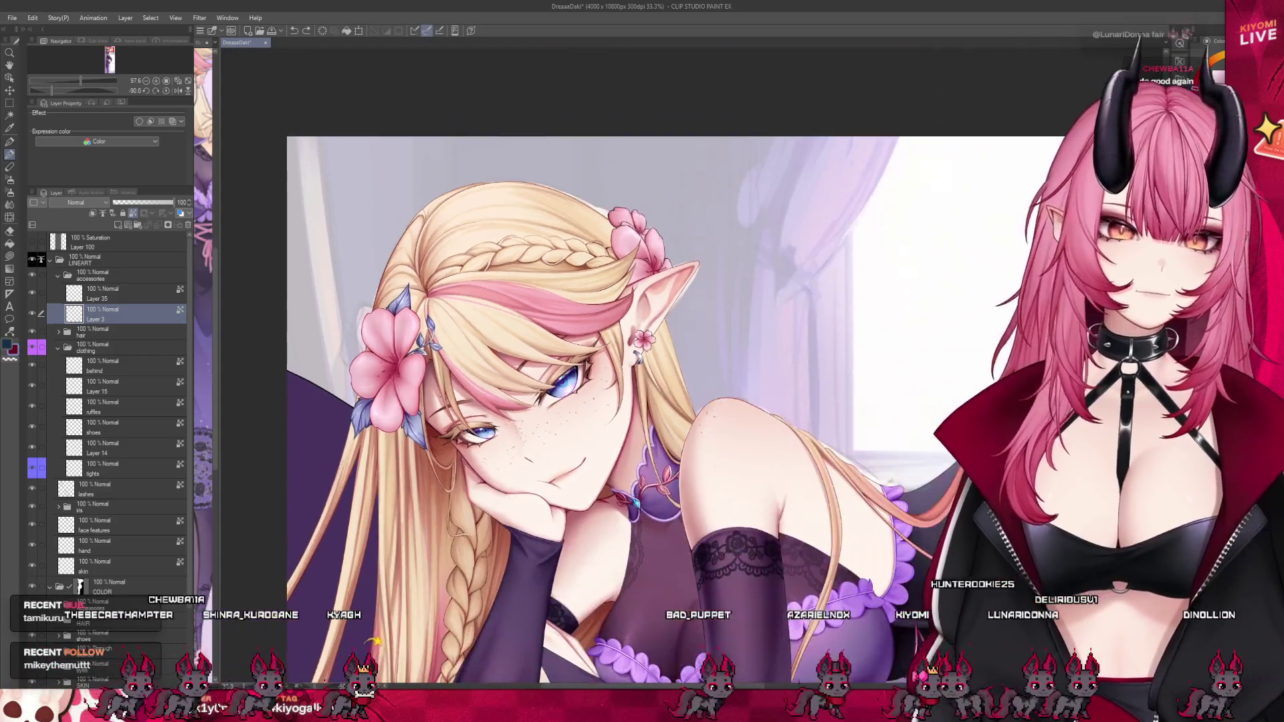
scroll(553, 394, "up", 3)
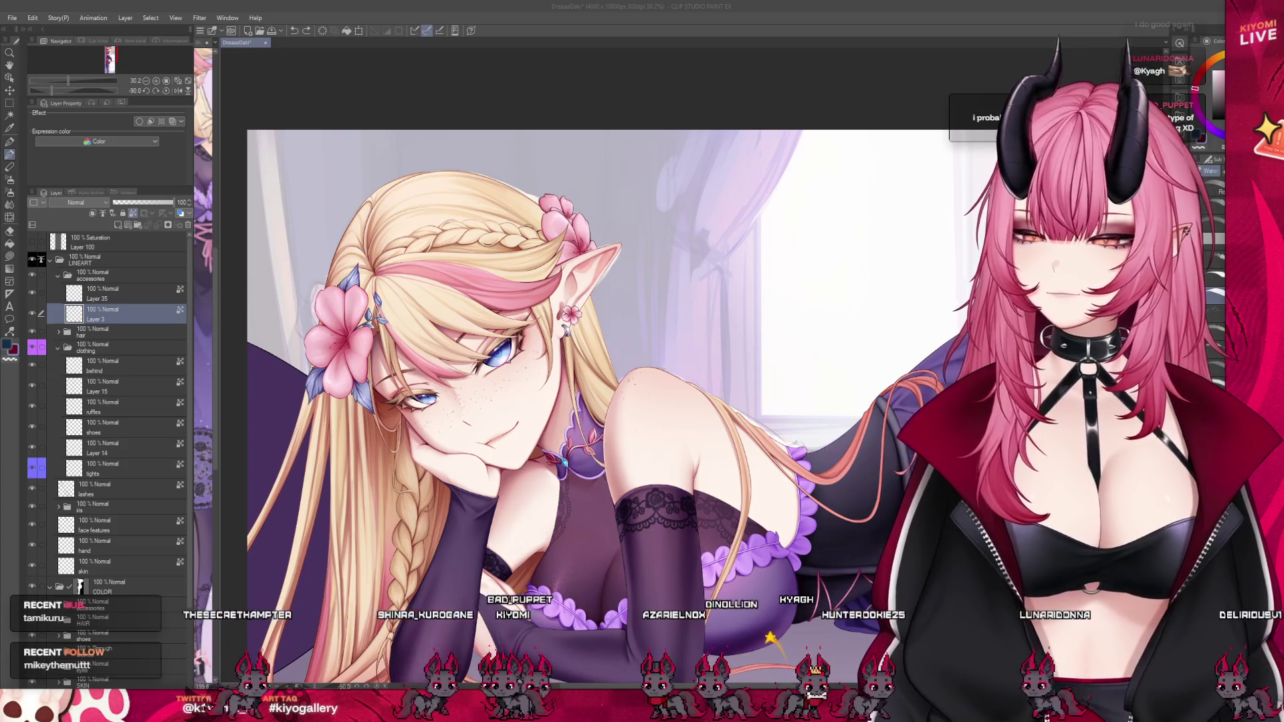
scroll(506, 392, "down", 2)
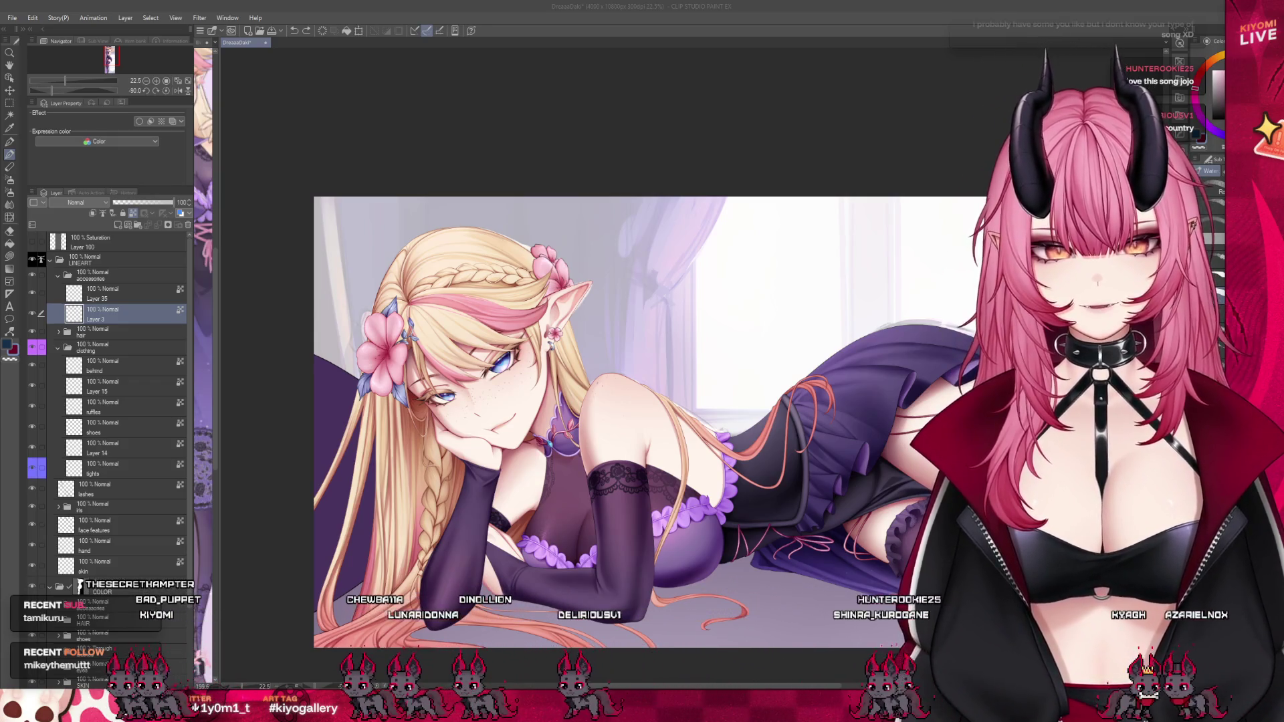
scroll(519, 221, "up", 5)
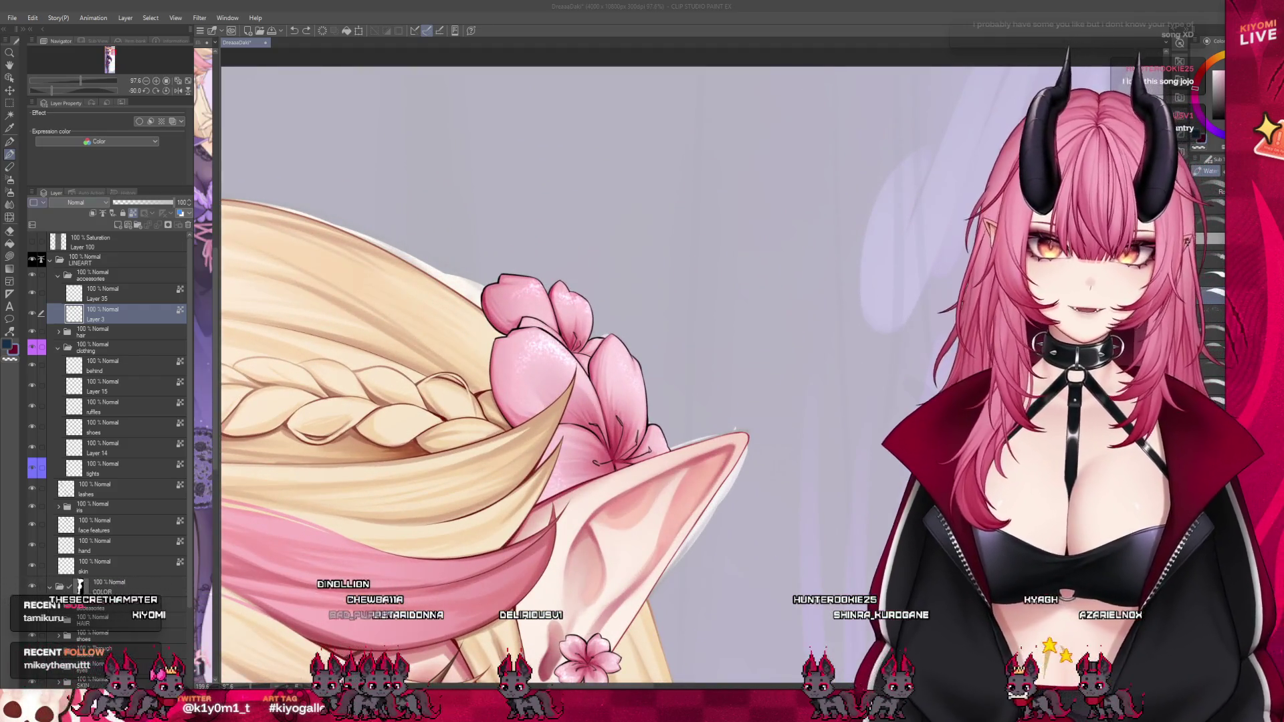
Switch to the airbrush, zoom to review the ear, and select Layer 35 in the accessories folder.
key("b")
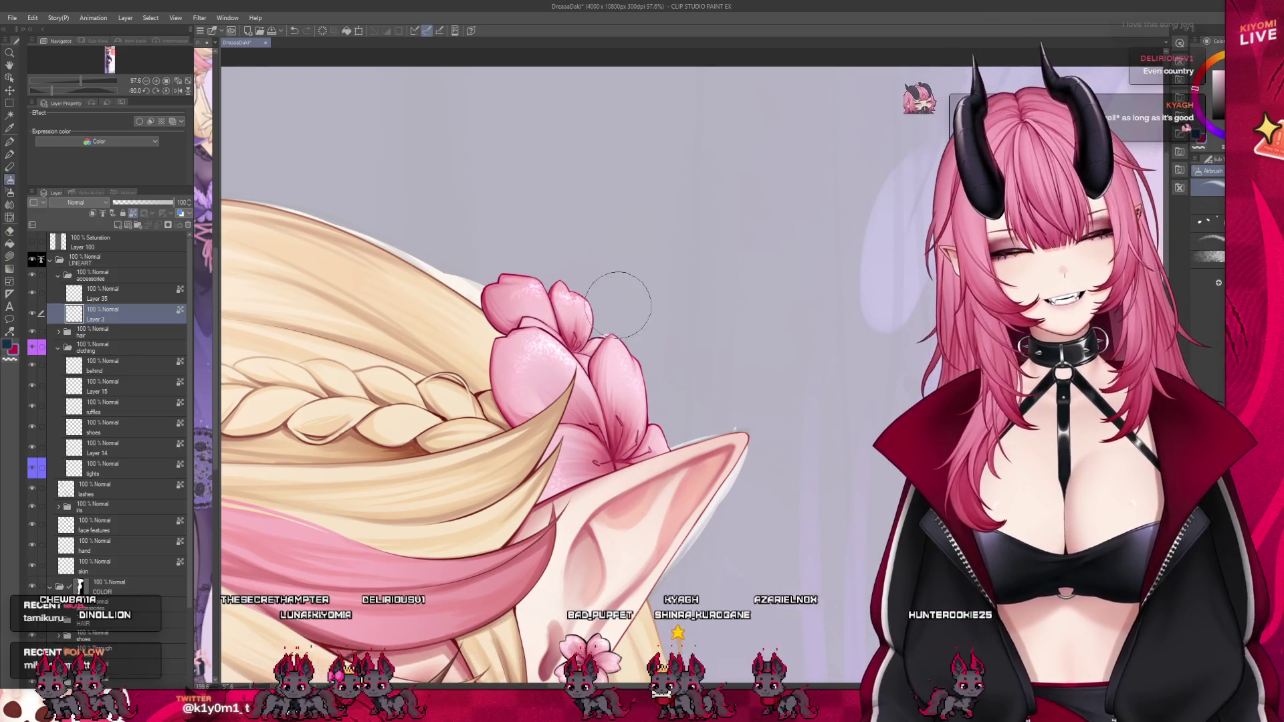
scroll(616, 229, "down", 2)
scroll(616, 229, "down", 3)
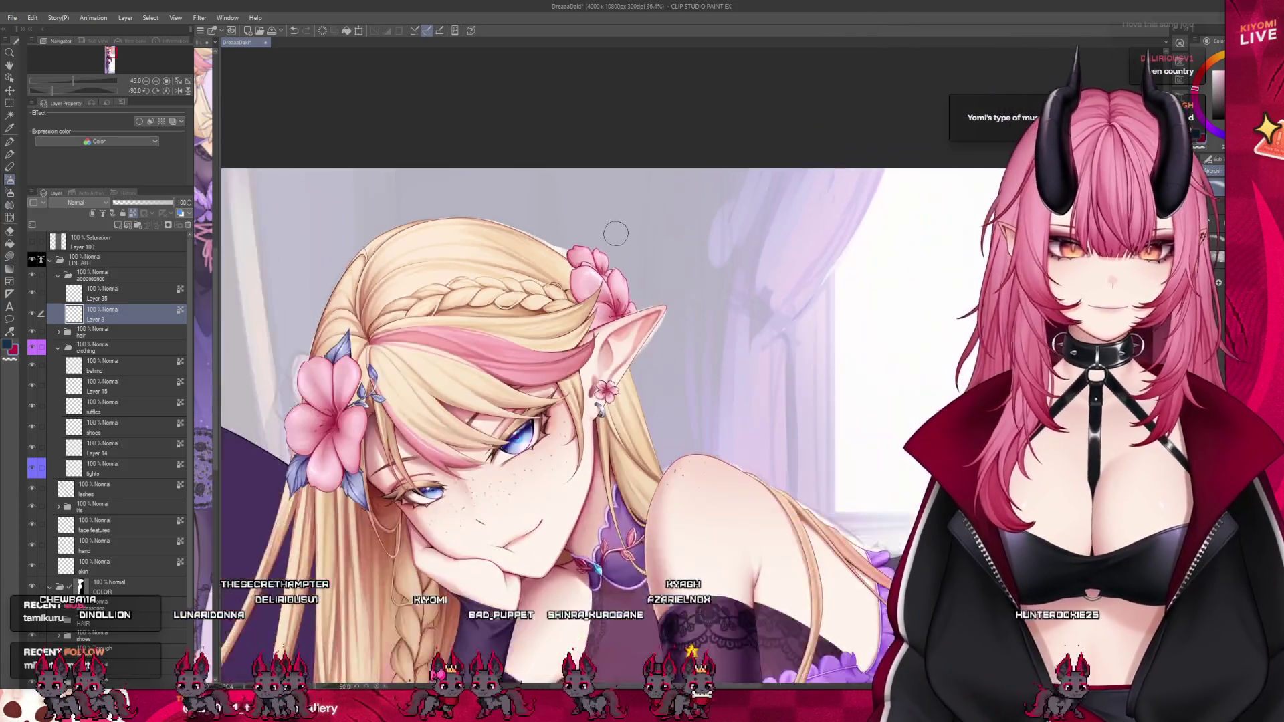
scroll(616, 230, "up", 1)
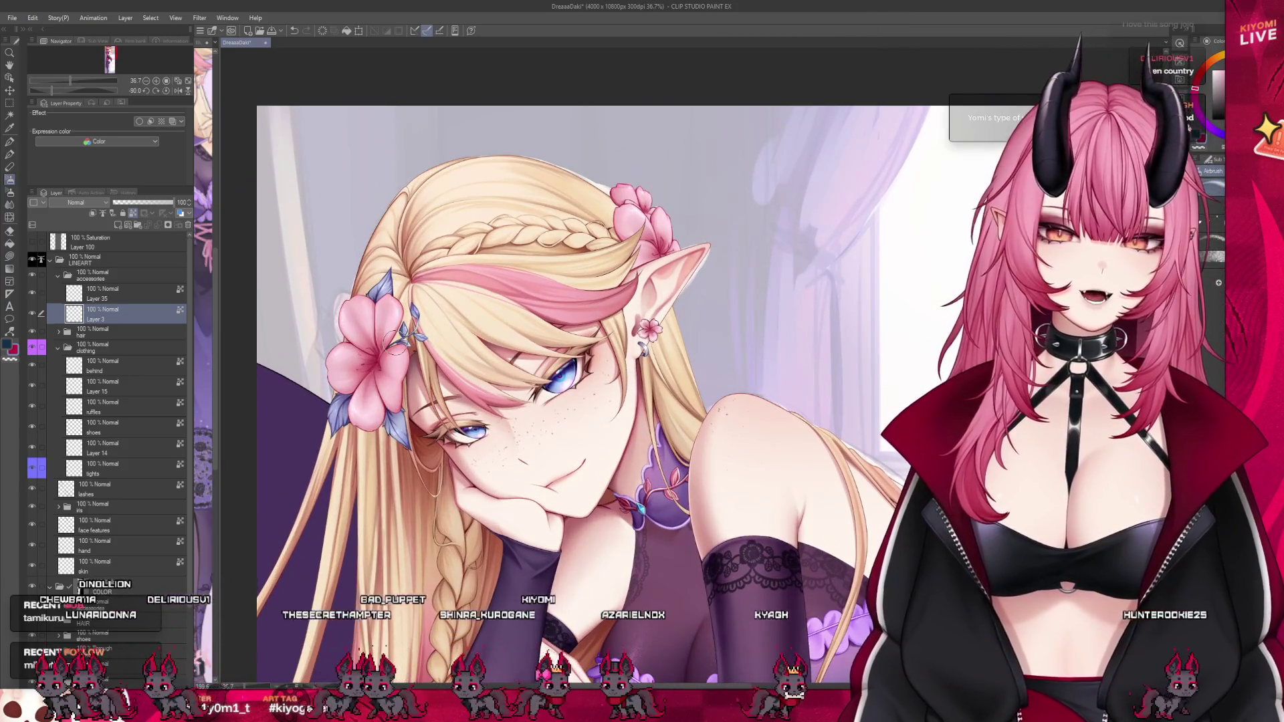
scroll(597, 327, "down", 2)
scroll(598, 328, "up", 4)
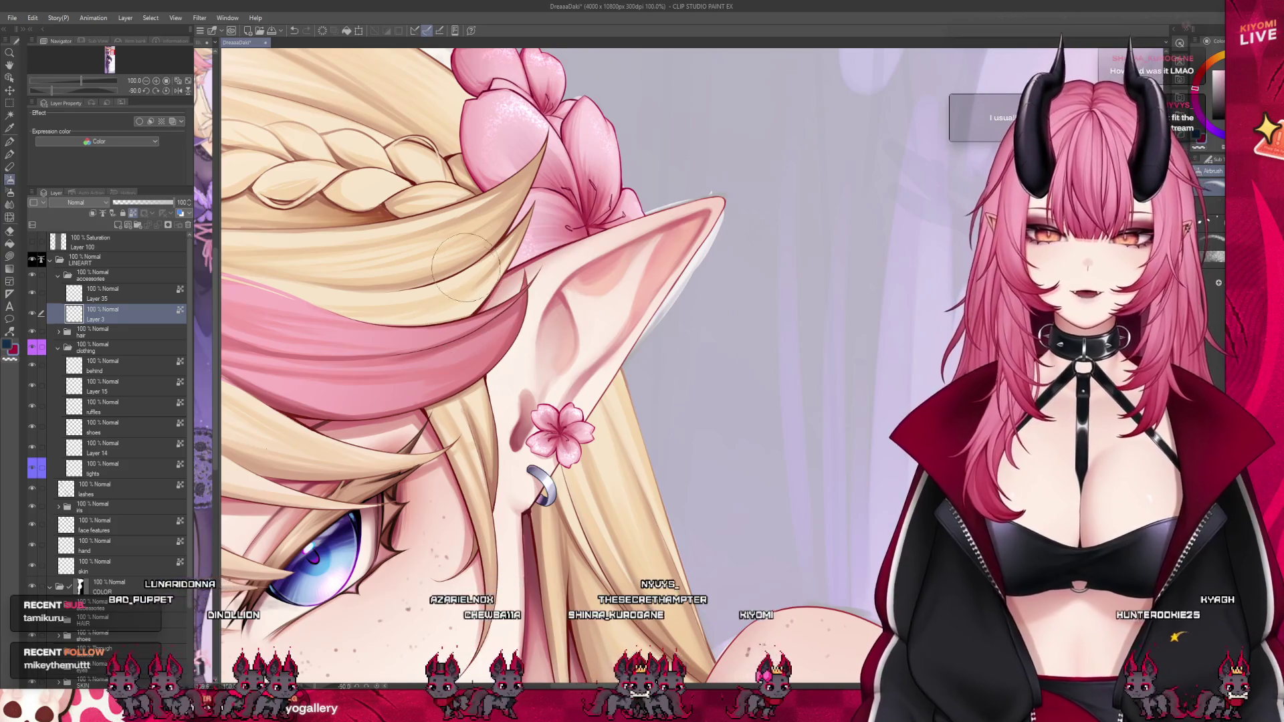
scroll(525, 248, "down", 5)
scroll(525, 248, "down", 5)
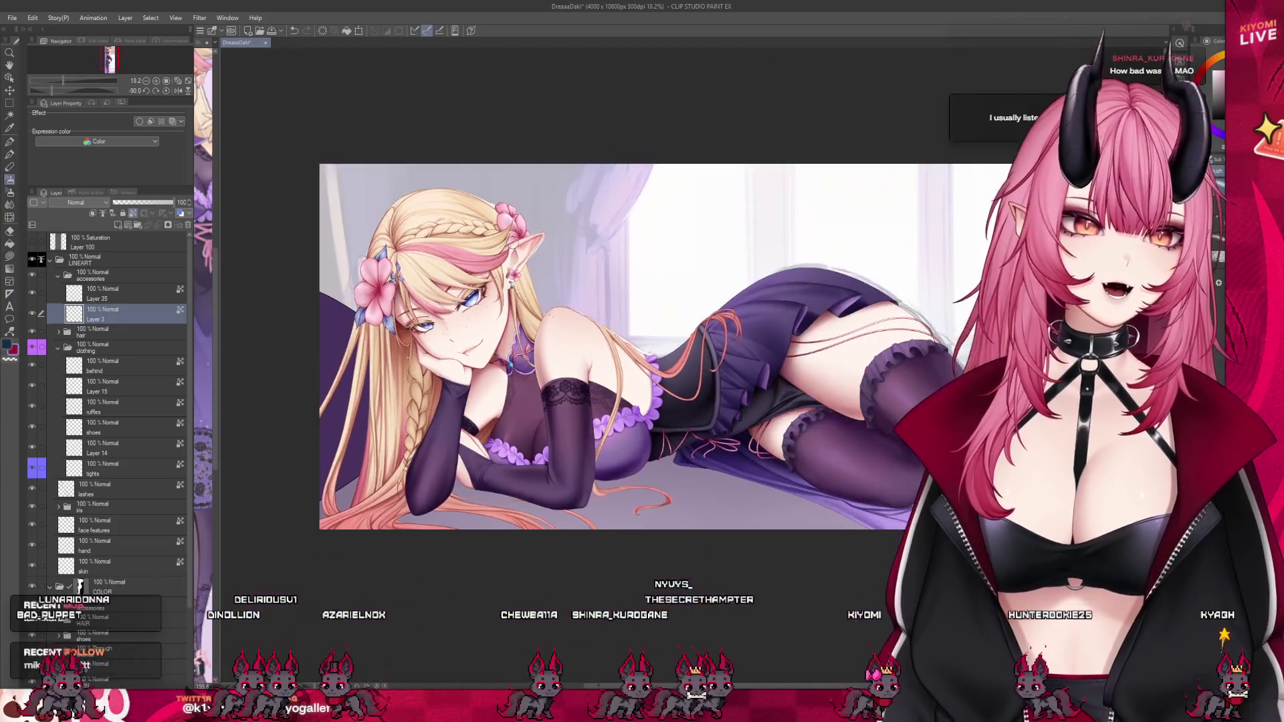
left_click(72, 298)
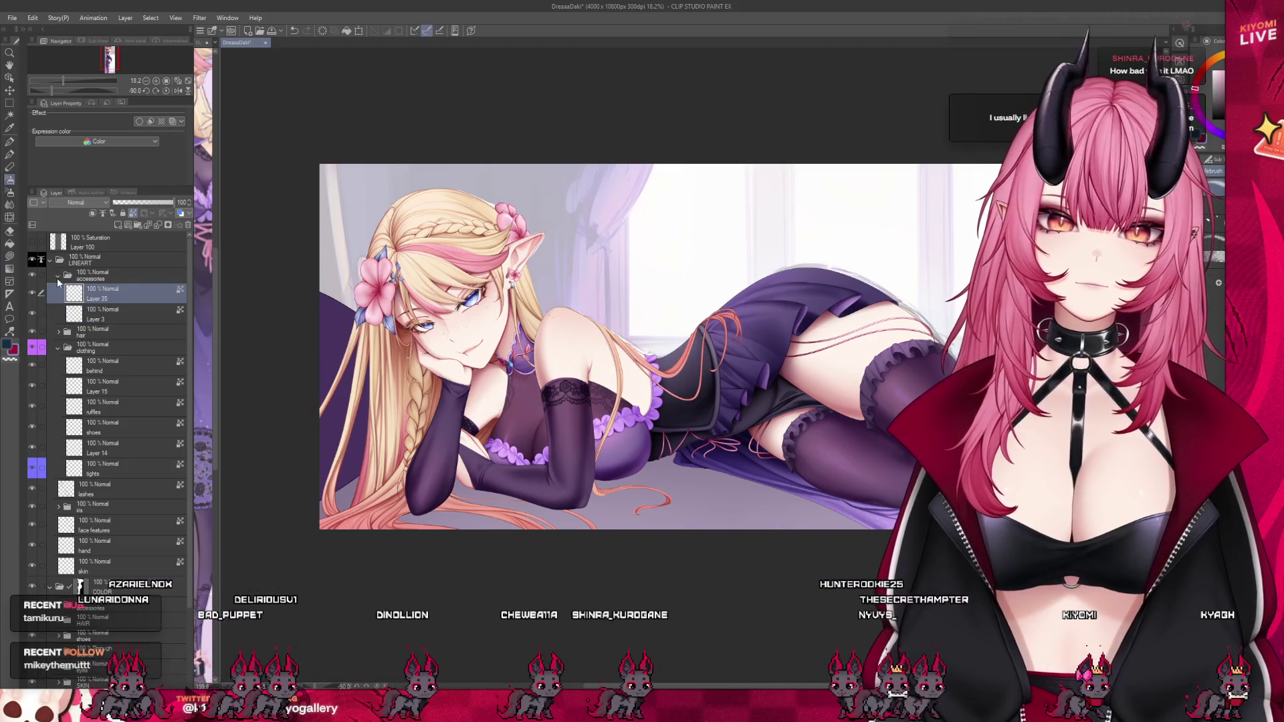
Collapse the accessories layer folder and scroll through the Layer panel.
left_click(57, 276)
scroll(460, 251, "down", 3)
scroll(468, 252, "up", 3)
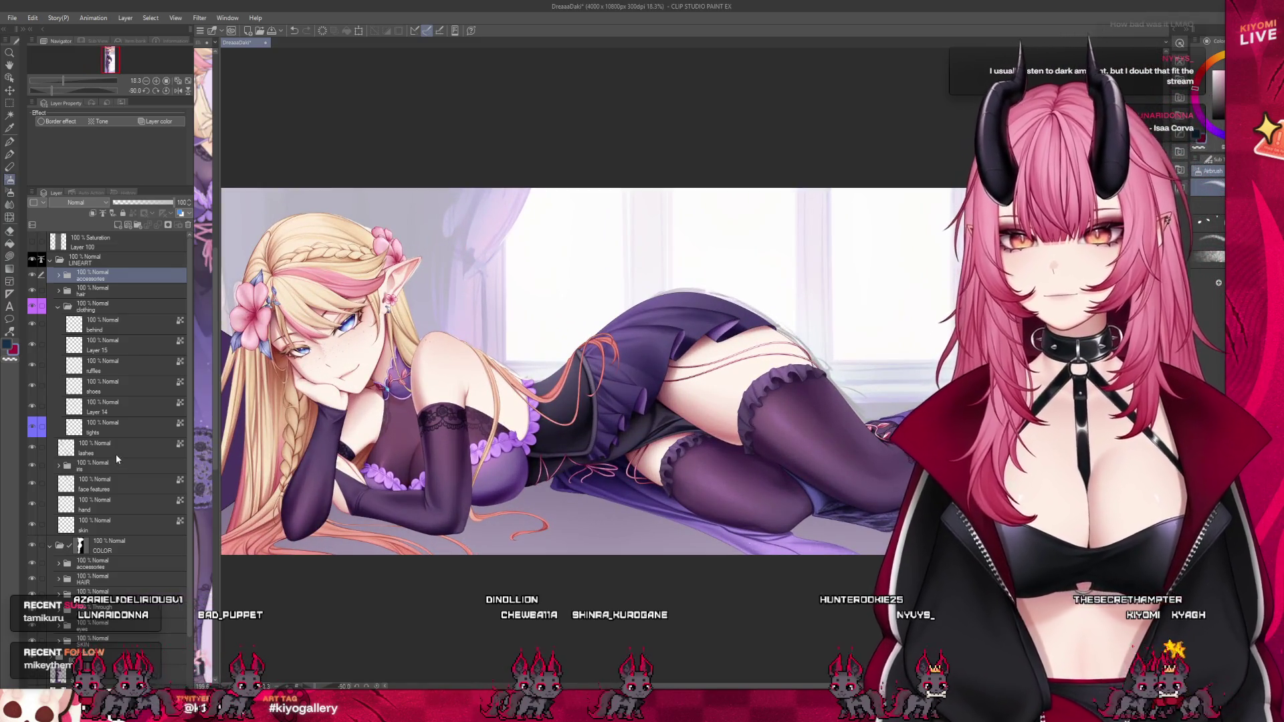
scroll(117, 459, "down", 3)
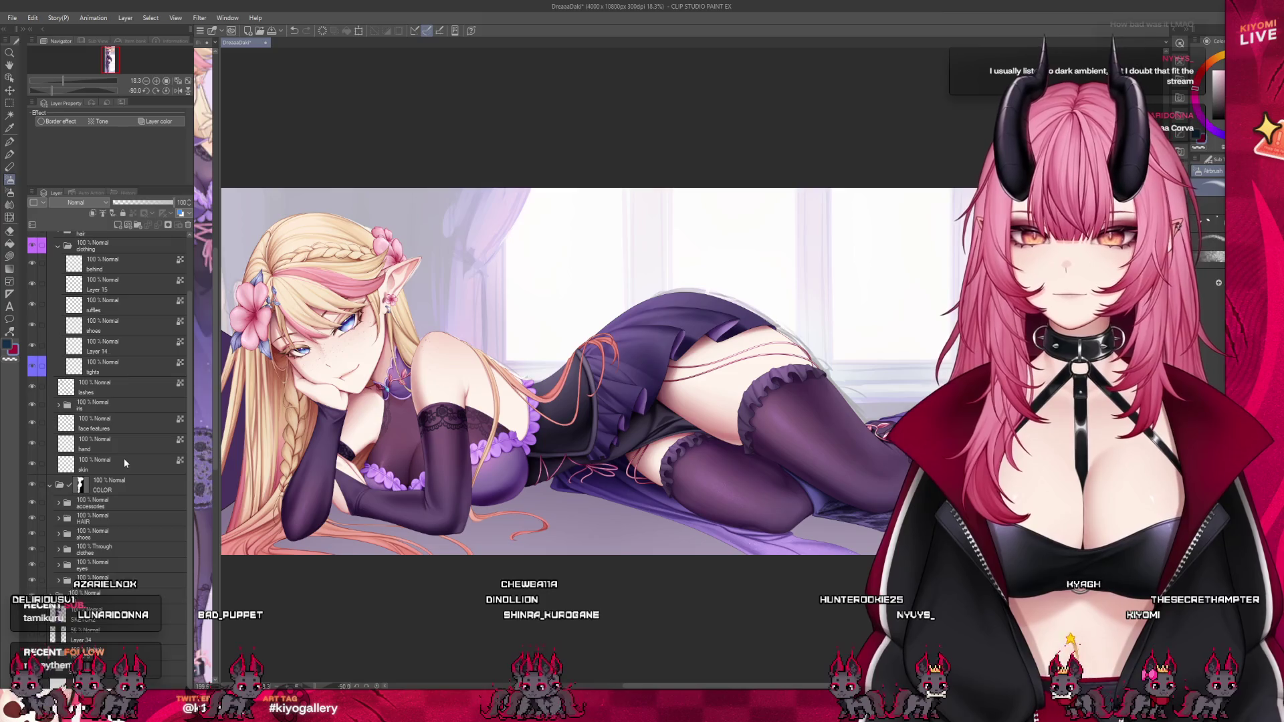
scroll(508, 397, "down", 2)
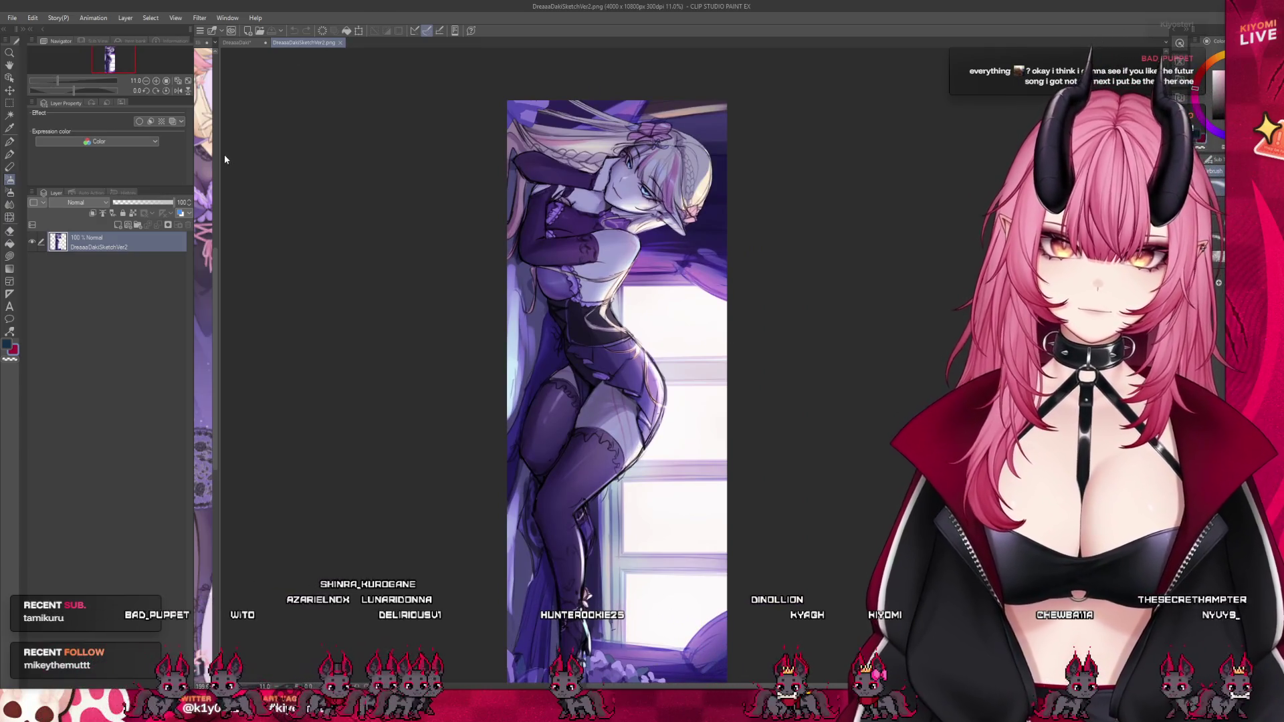
Tile the sketch and illustration side by side, widen the main pane, and activate DreaaaDaki.
key("ctrl+alt+t")
scroll(260, 139, "up", 2)
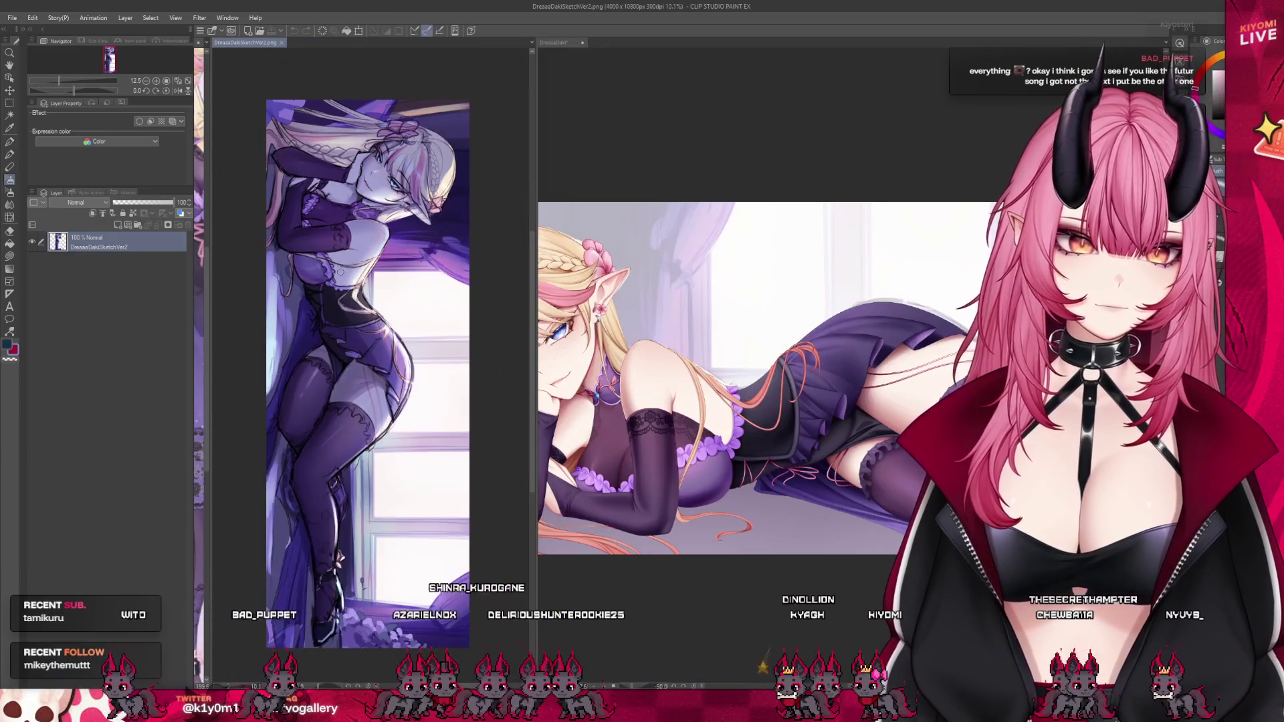
left_click(535, 175)
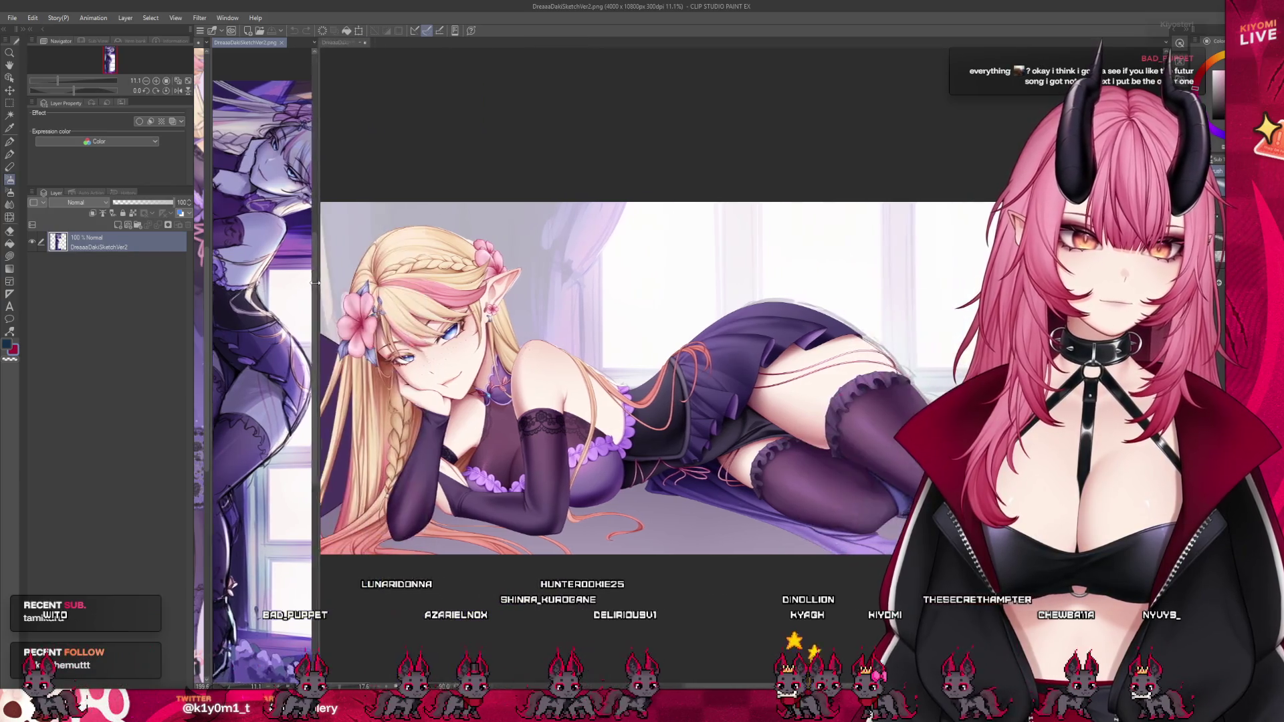
left_click(538, 175)
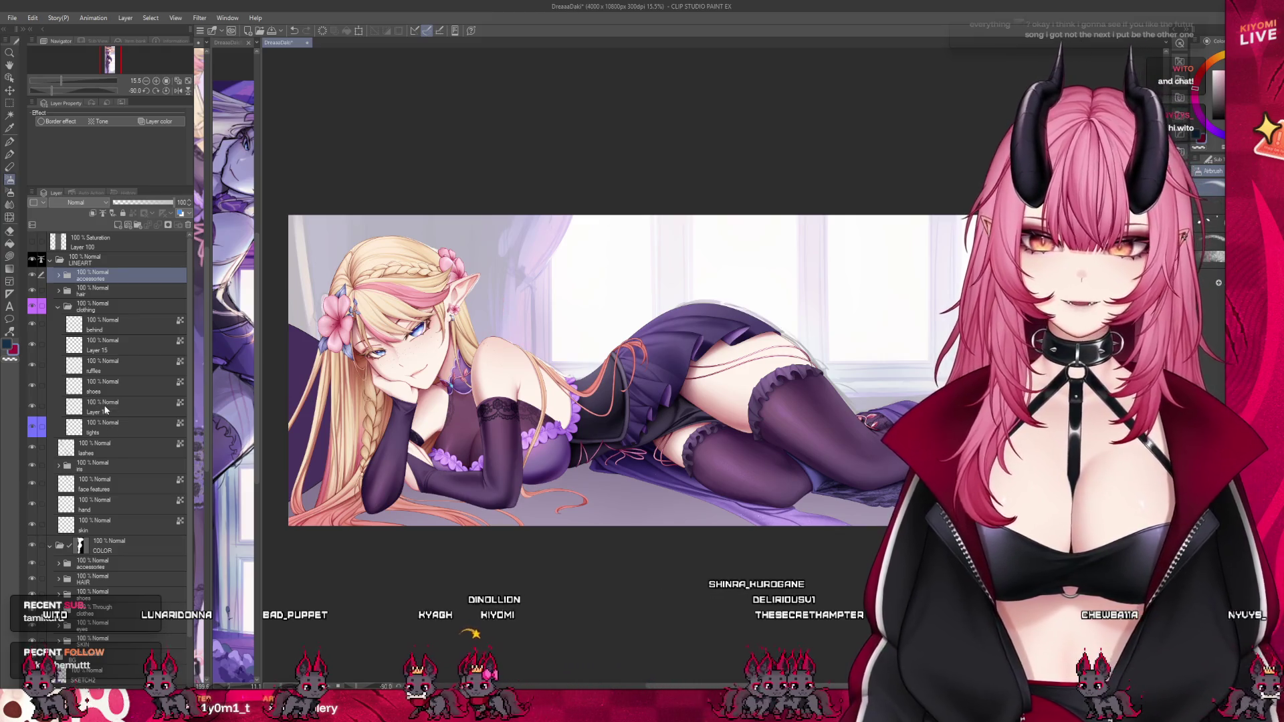
Browse the BG, shoes and HAIR folders, ending on Layer 102 in the BG folder.
scroll(101, 481, "down", 3)
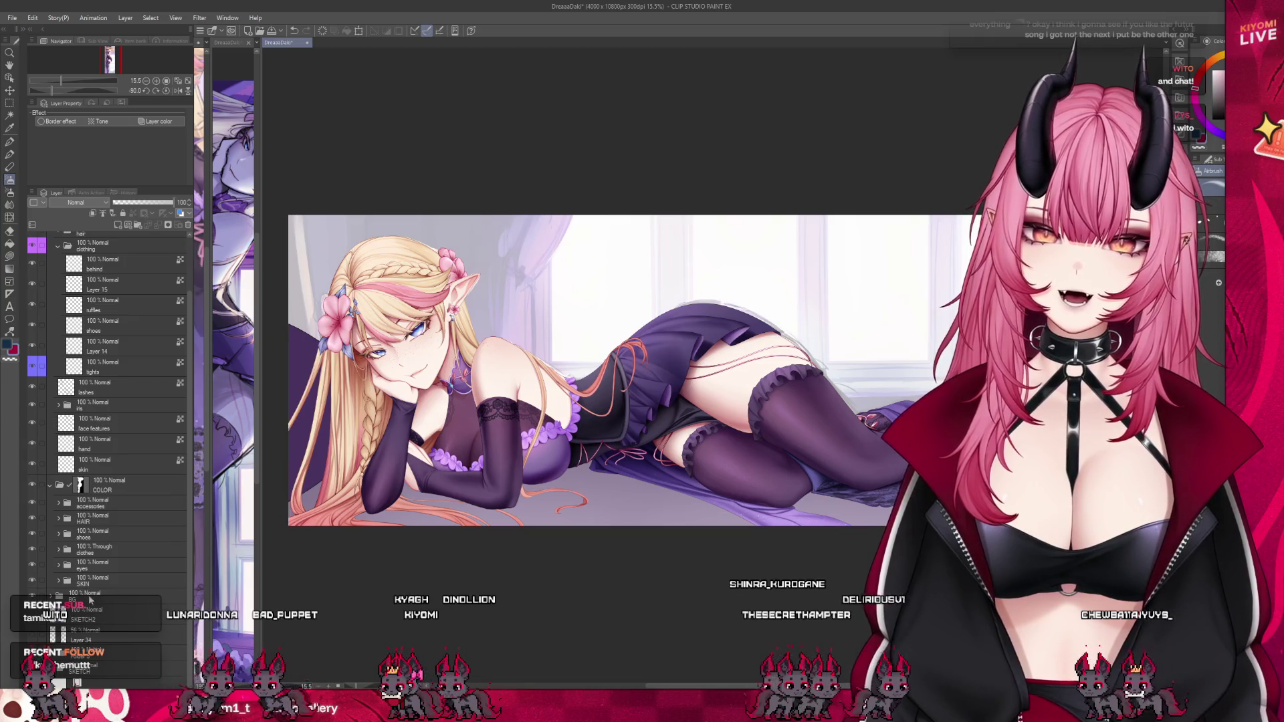
left_click(125, 592)
scroll(125, 593, "down", 4)
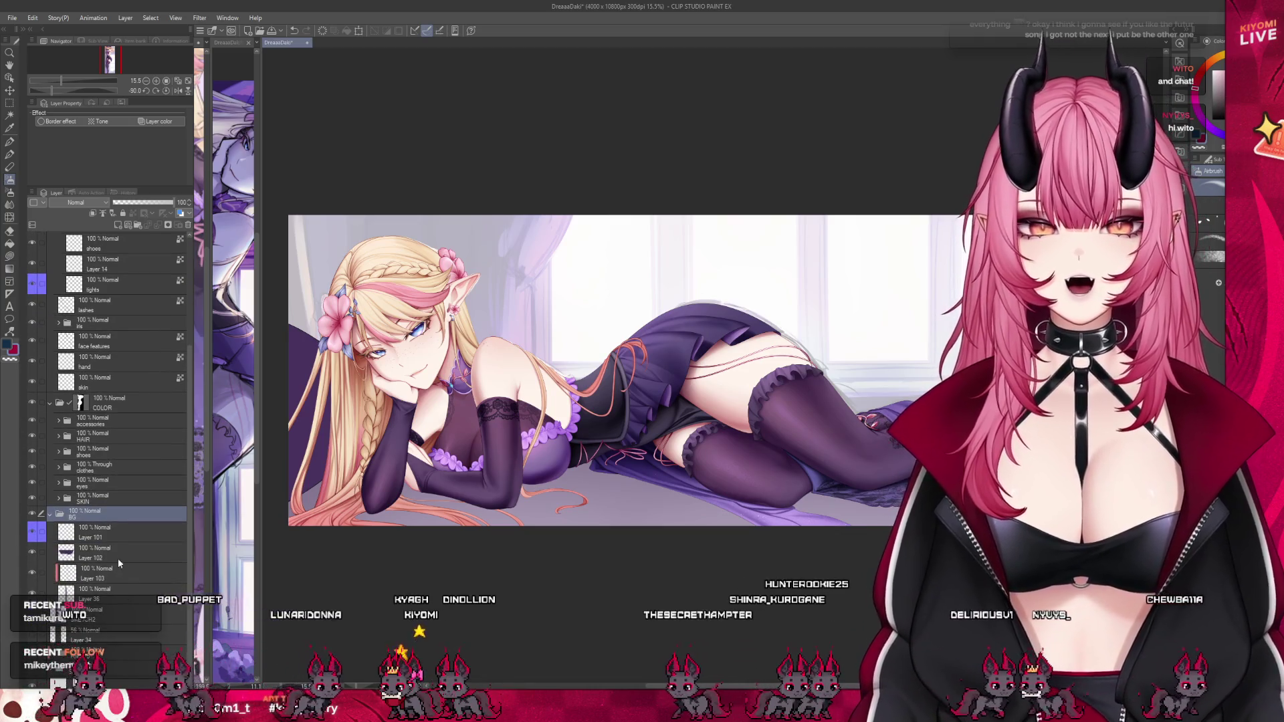
left_click(113, 553)
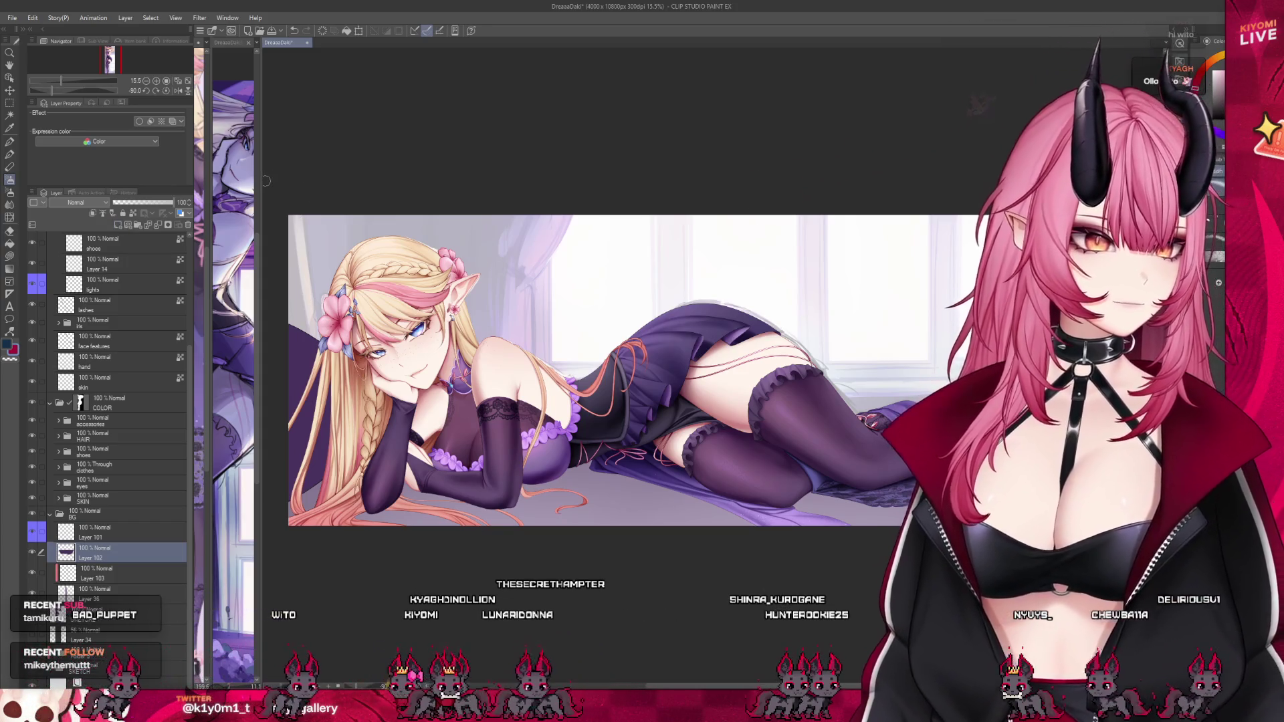
scroll(591, 429, "down", 1)
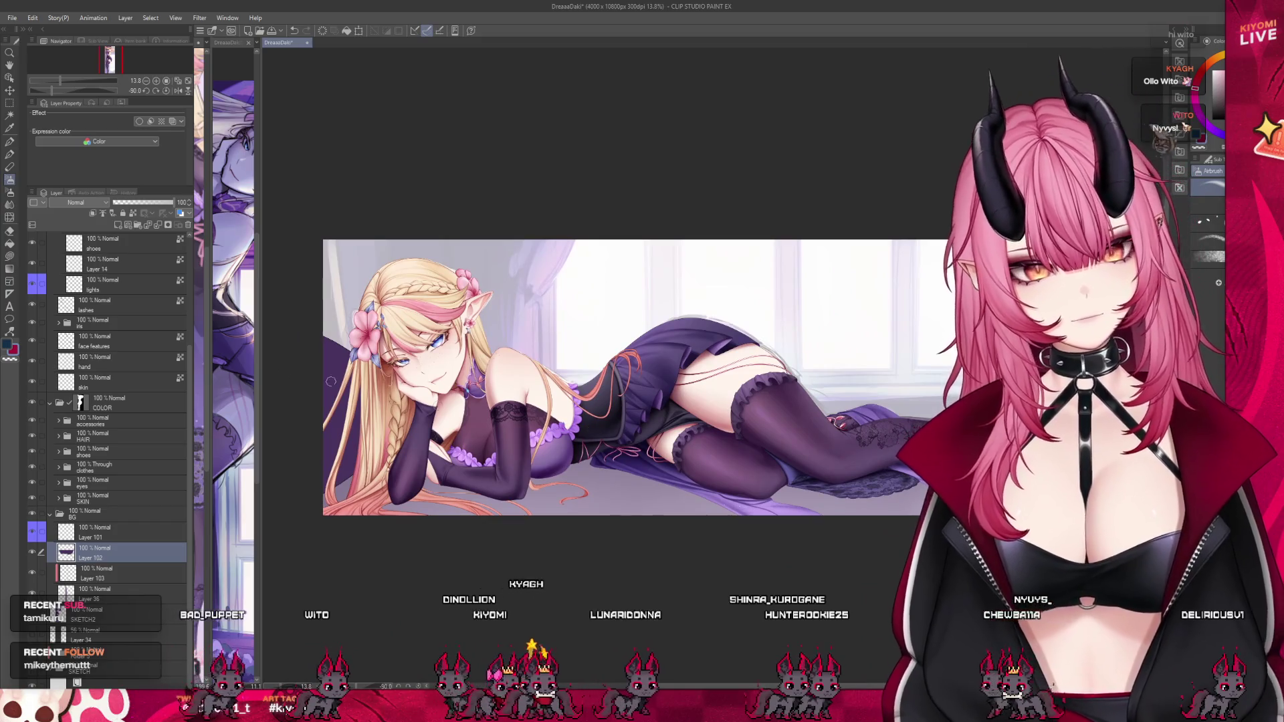
left_click(122, 455)
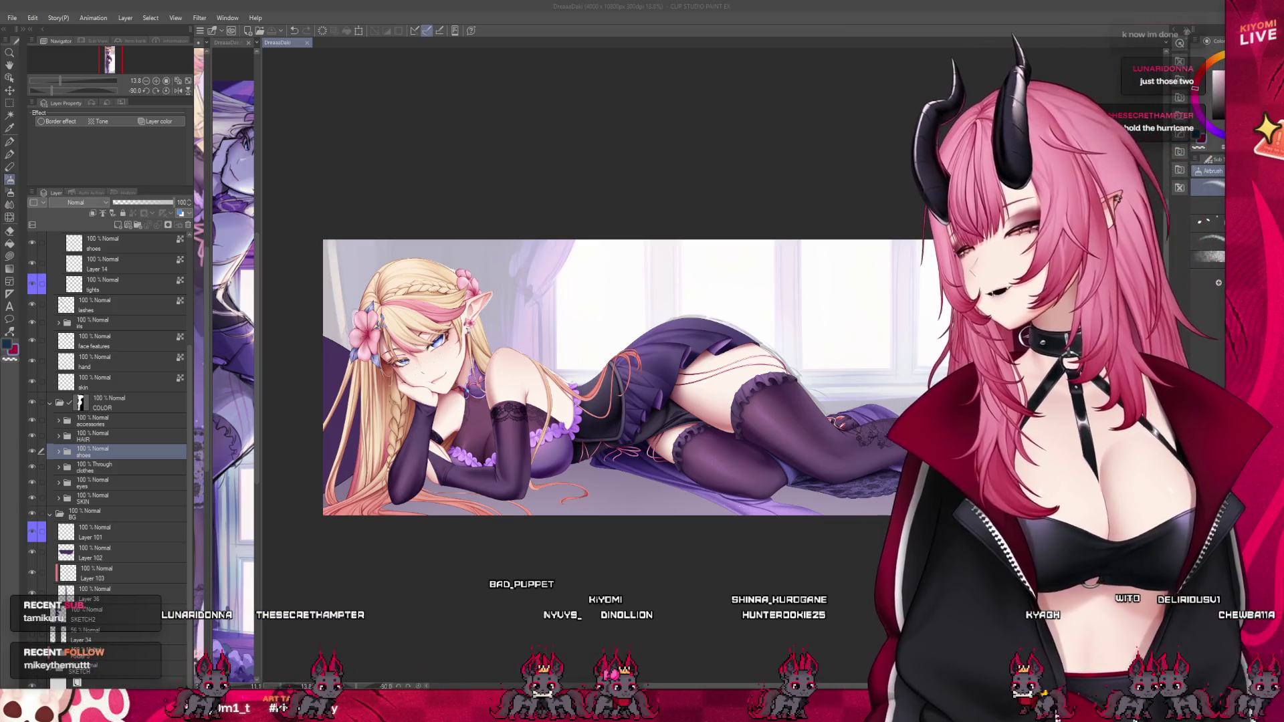
scroll(420, 352, "up", 2)
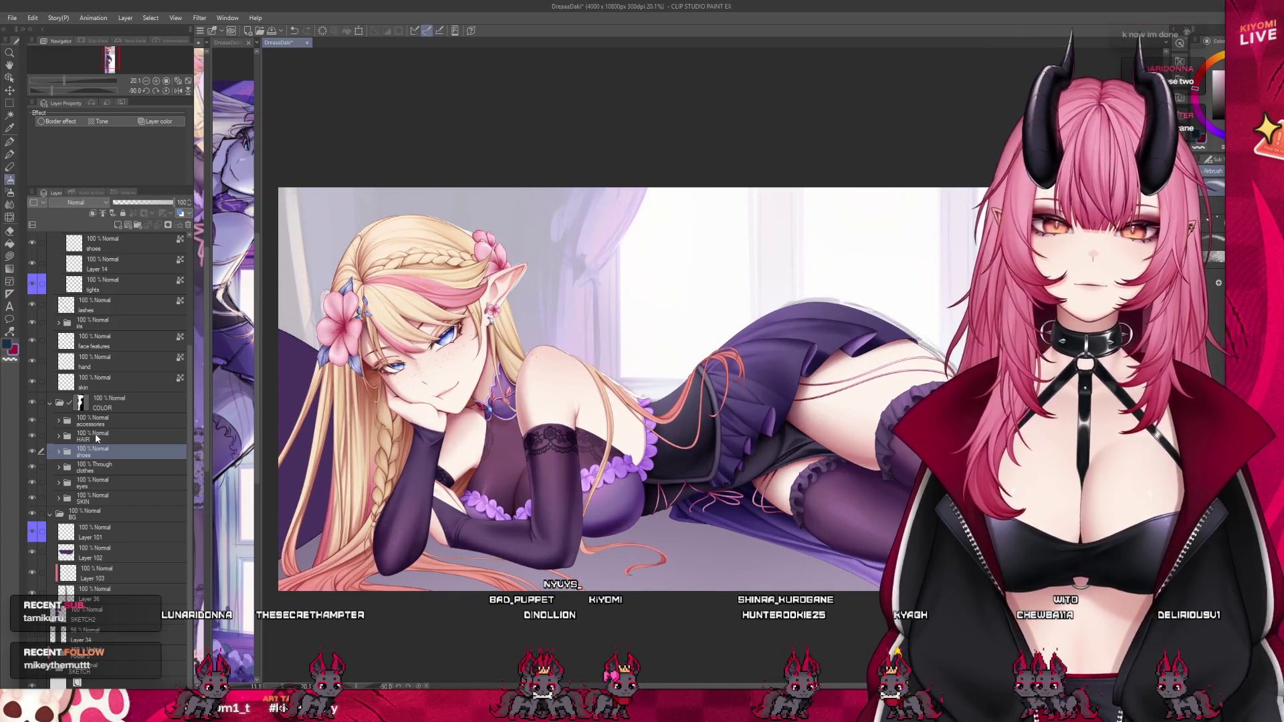
left_click(50, 435)
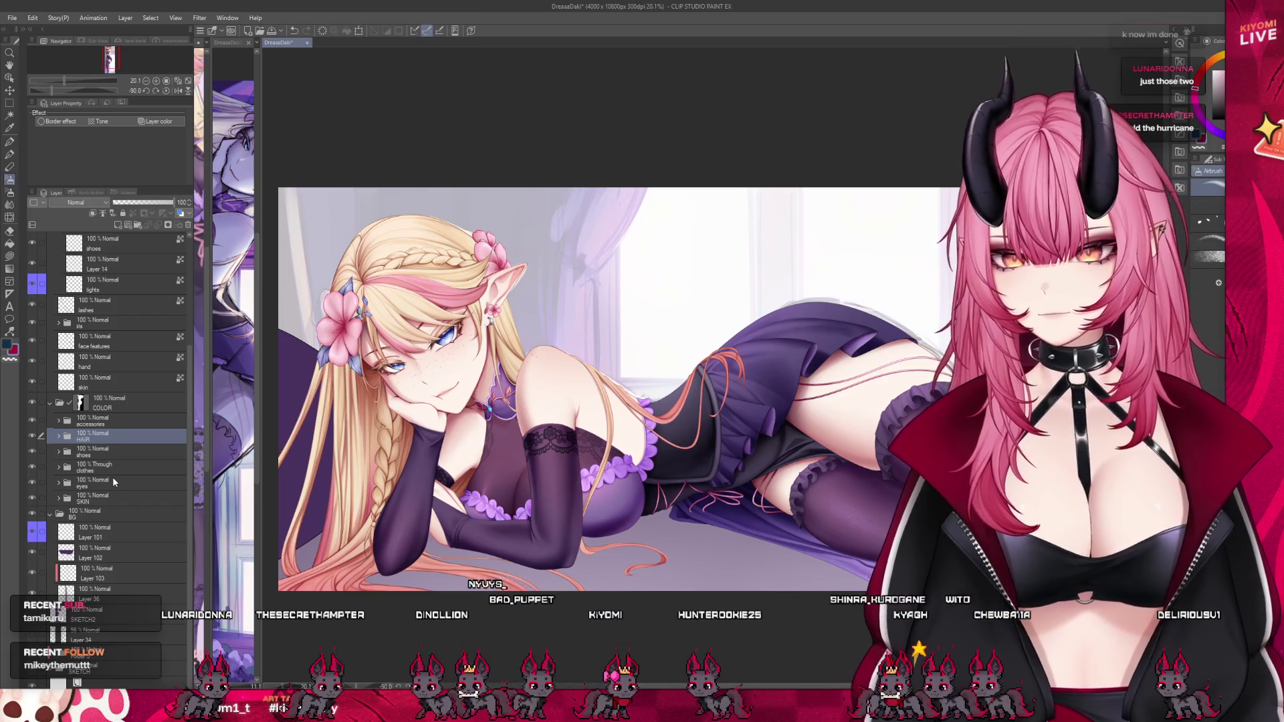
left_click(121, 553)
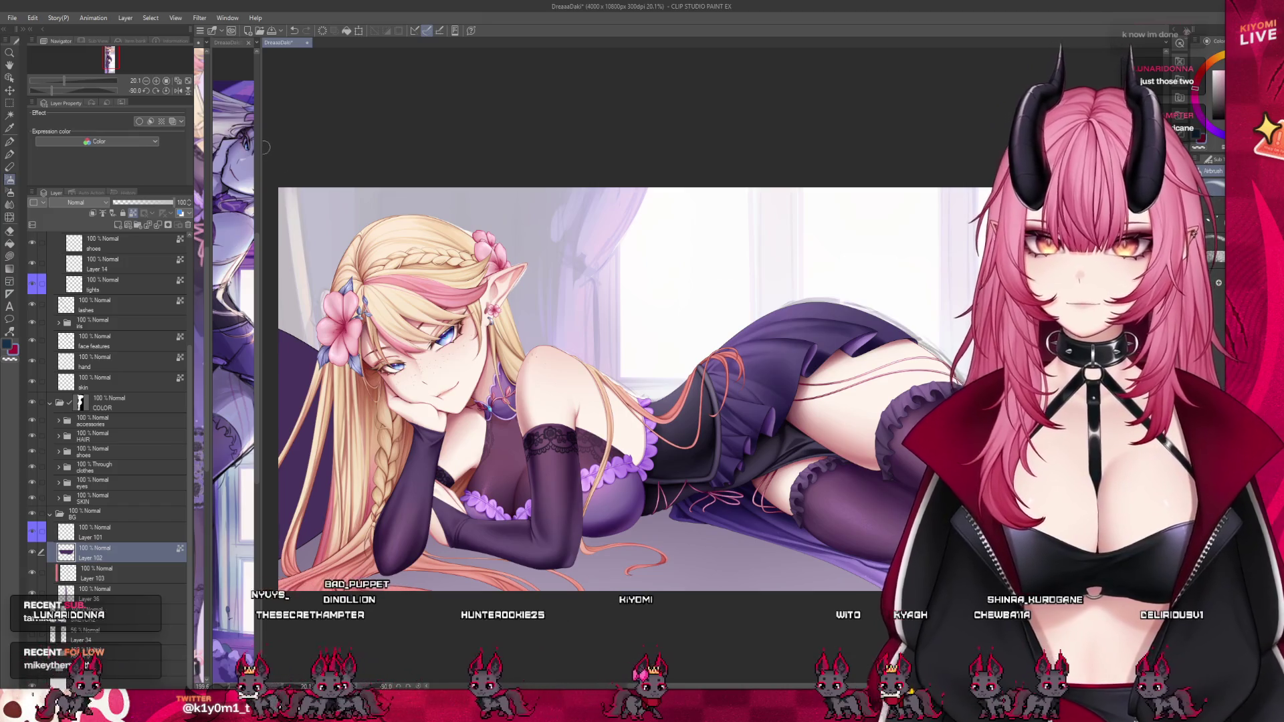
Widen the reference sketch pane and rotate its view to landscape with the Navigator.
left_click_drag(257, 261, 361, 268)
left_click(309, 273)
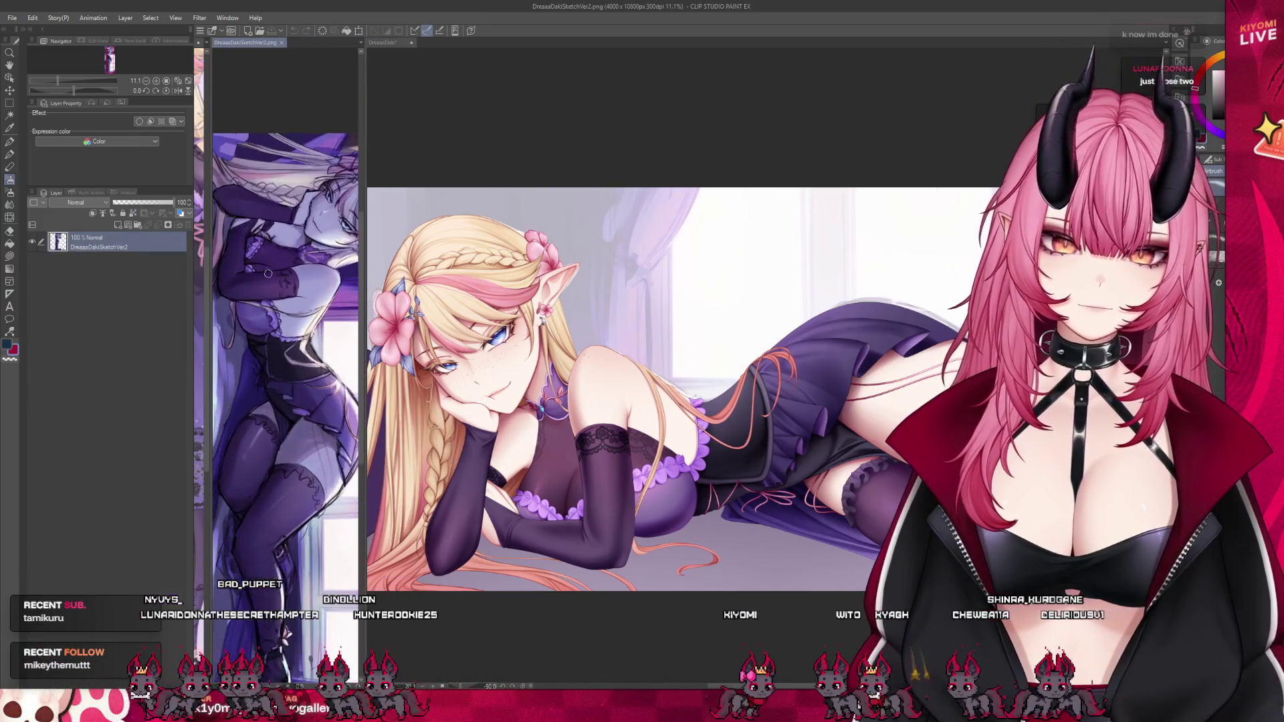
mouse_move(74, 91)
left_mouse_down()
mouse_move(47, 80)
mouse_move(62, 81)
left_mouse_up()
On the main illustration, eyedrop a purple, enlarge the brush, and select Layer 102.
left_click(539, 622)
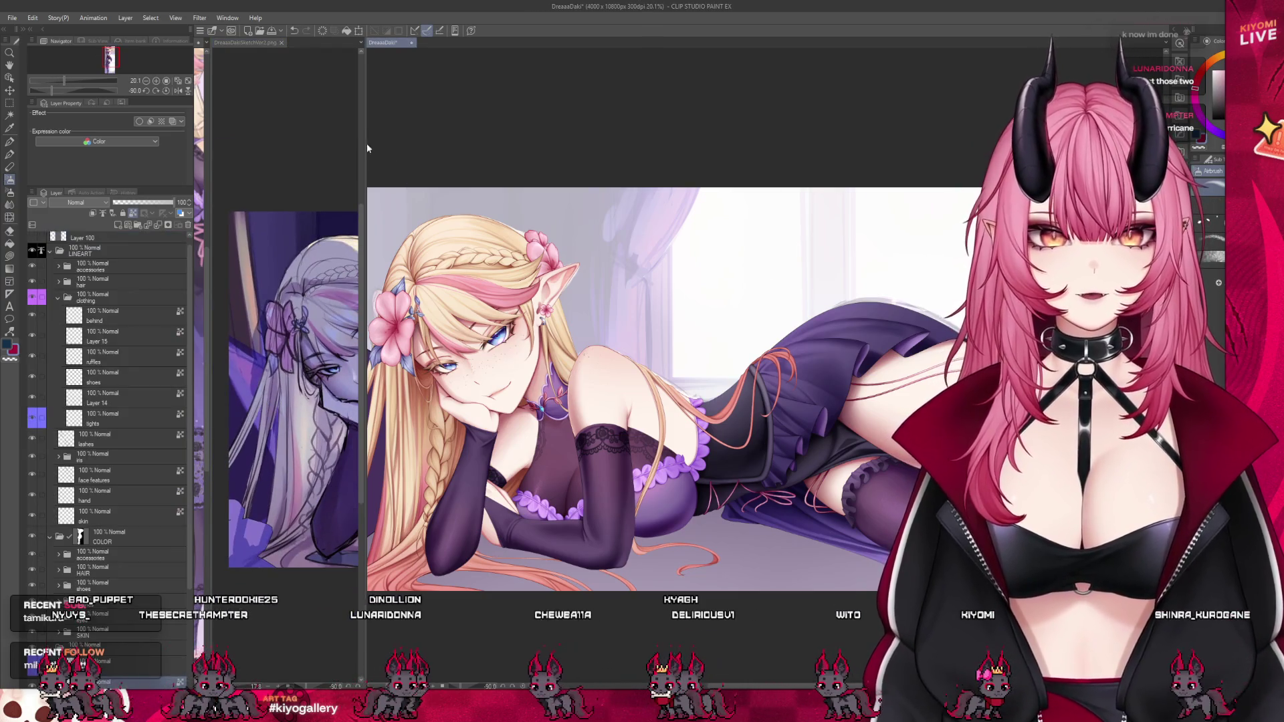
scroll(414, 227, "down", 3)
scroll(400, 309, "up", 3)
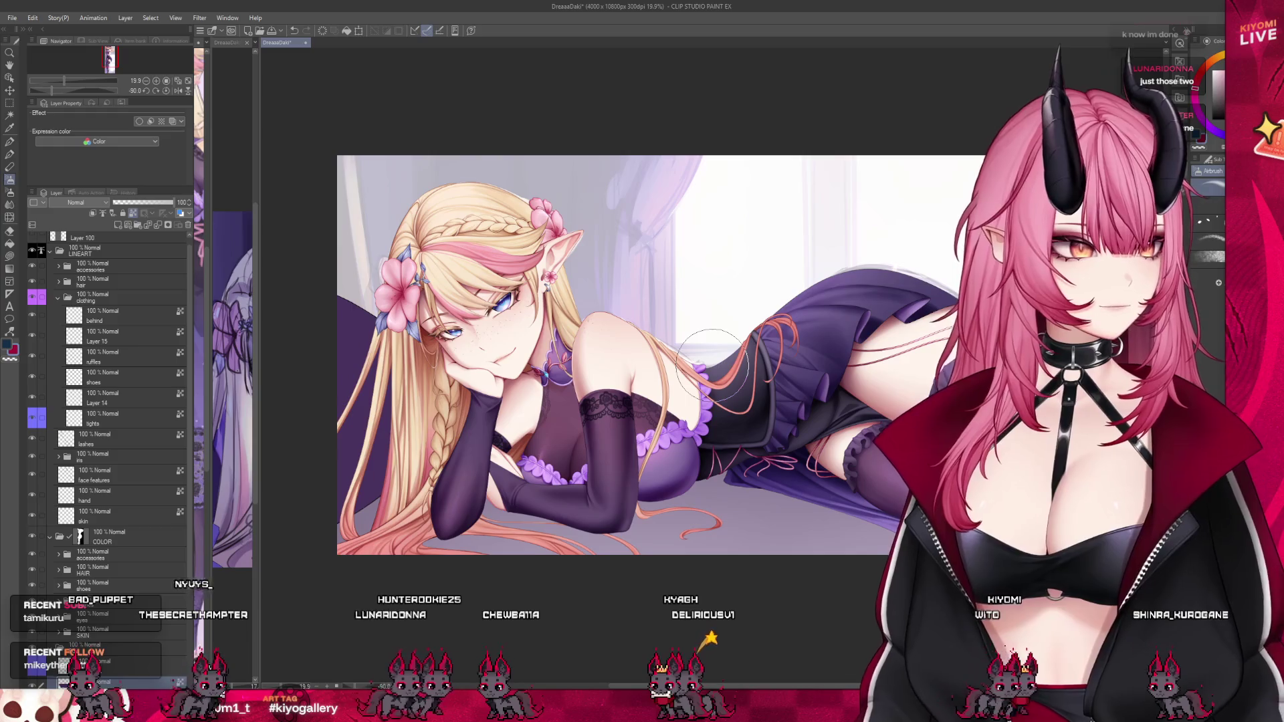
left_click(450, 367, "alt")
key("bracketright")
key("bracketright")
key("bracketright")
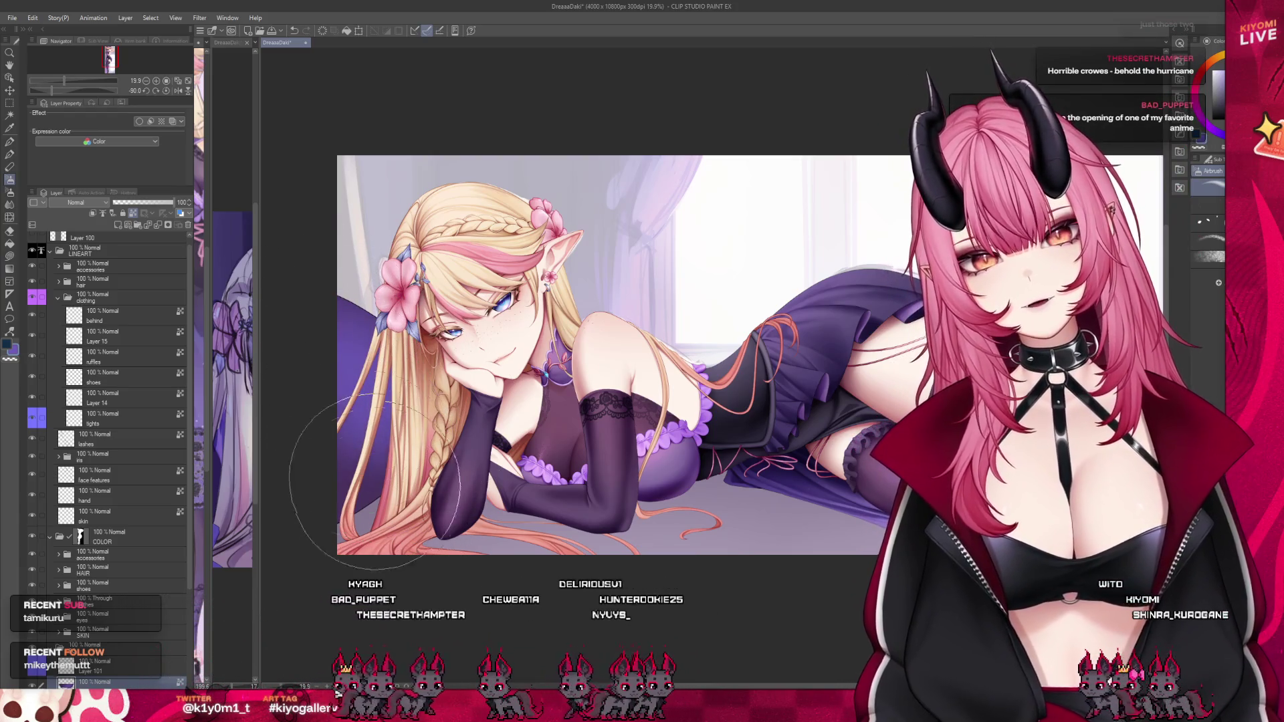
scroll(193, 430, "down", 2)
scroll(192, 430, "down", 2)
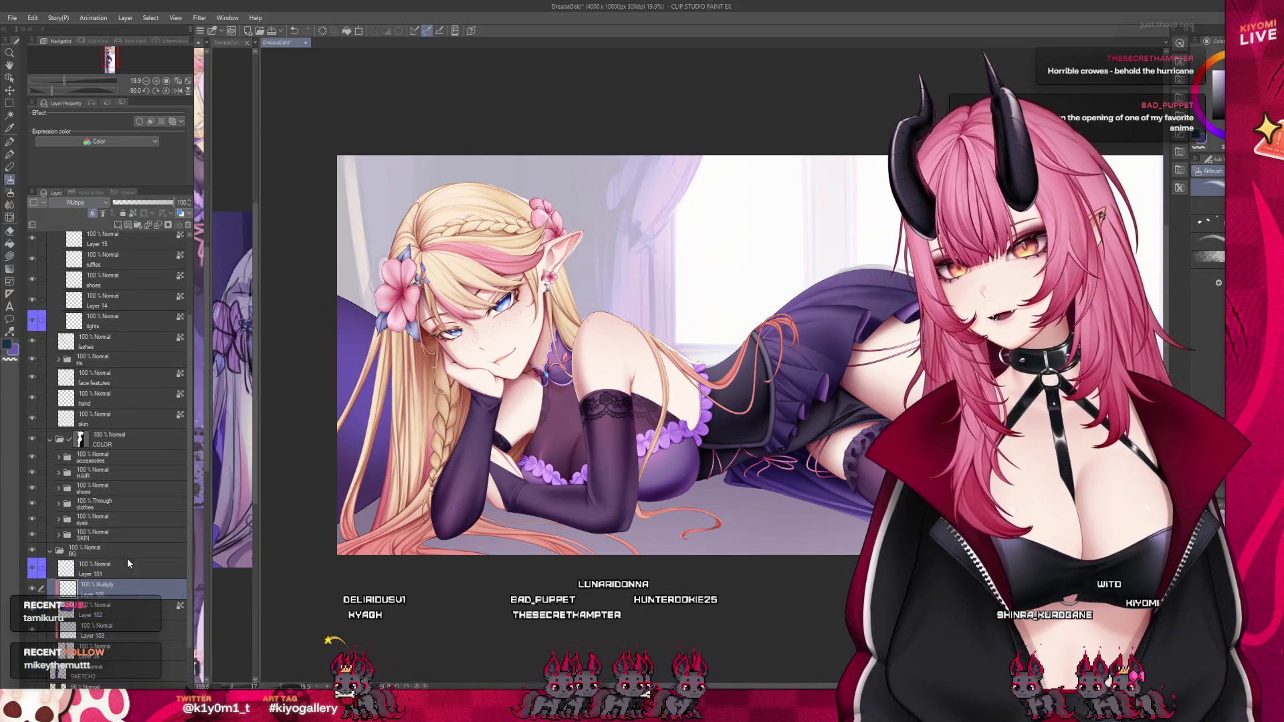
left_click(100, 610)
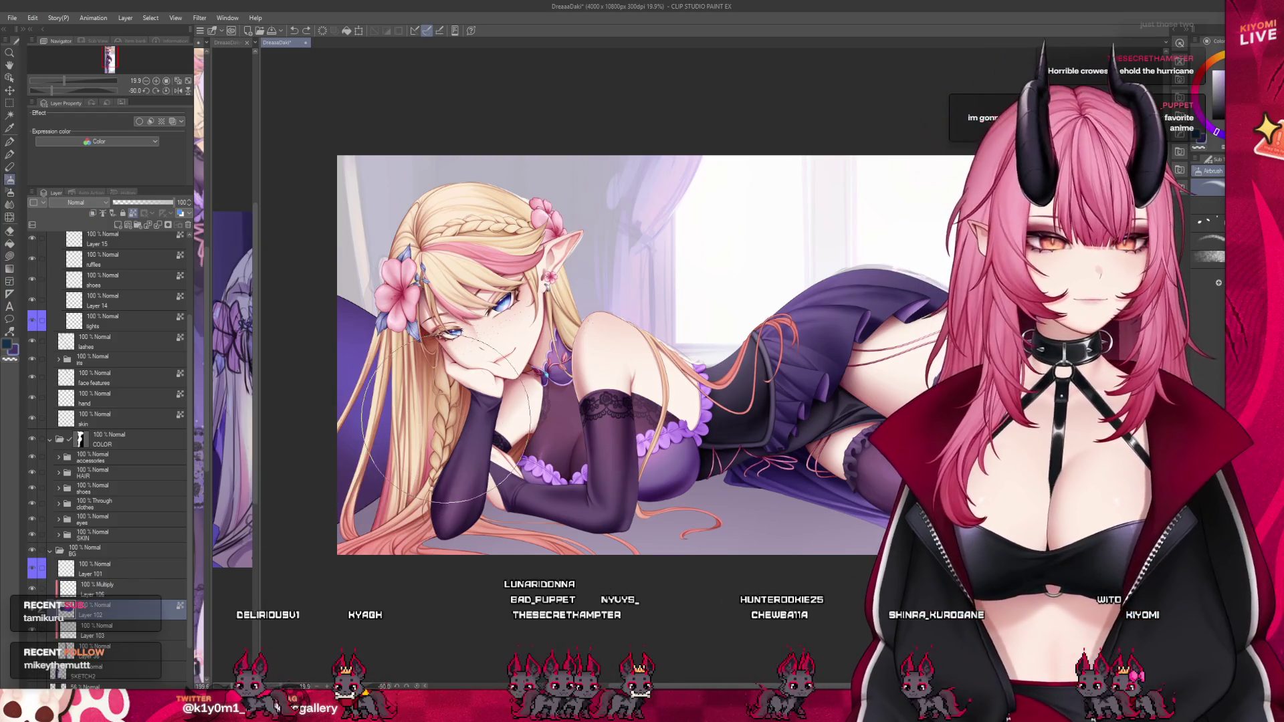
Select the Multiply shading layer, Layer 106, and set its opacity to 46.
scroll(107, 428, "up", 3)
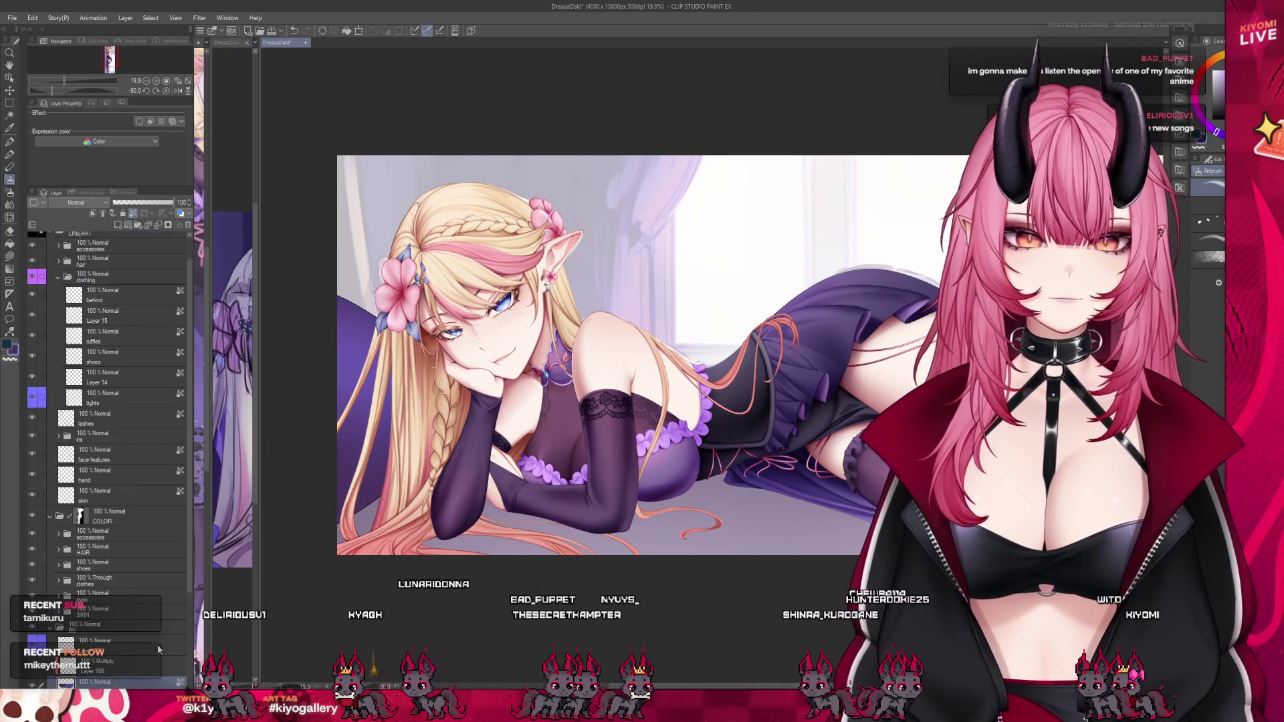
left_click(157, 662)
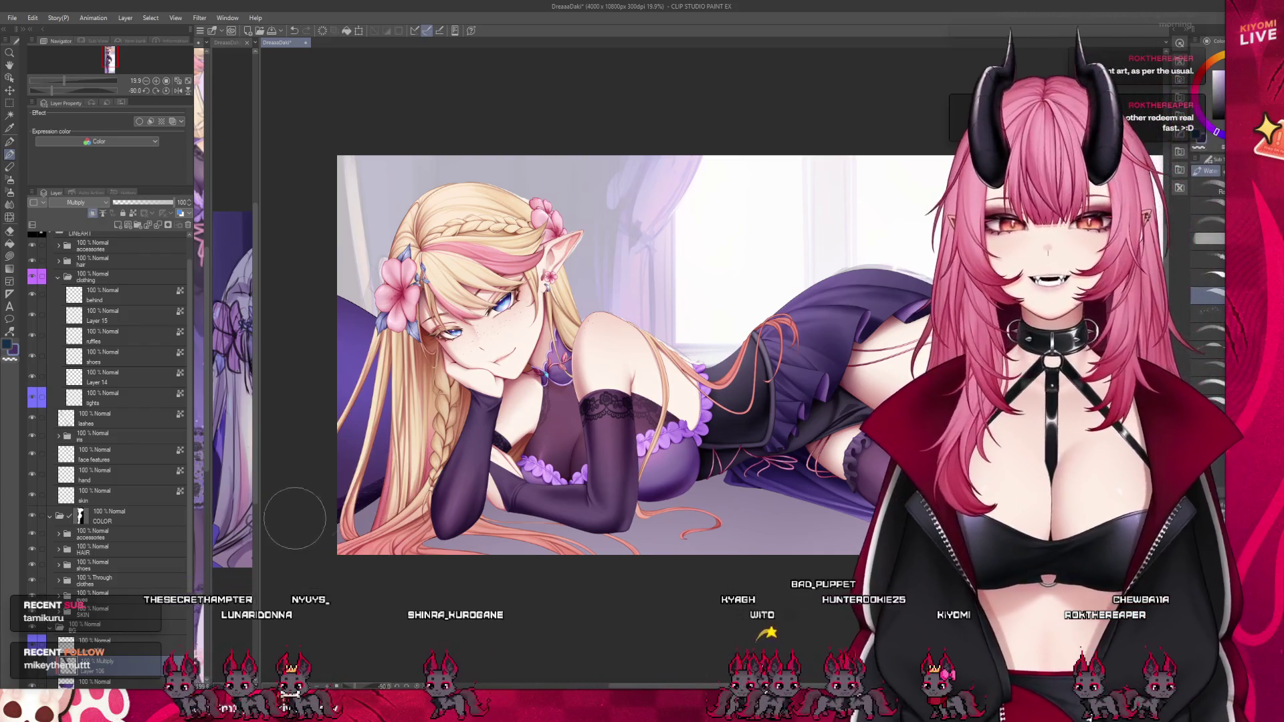
left_click(140, 203)
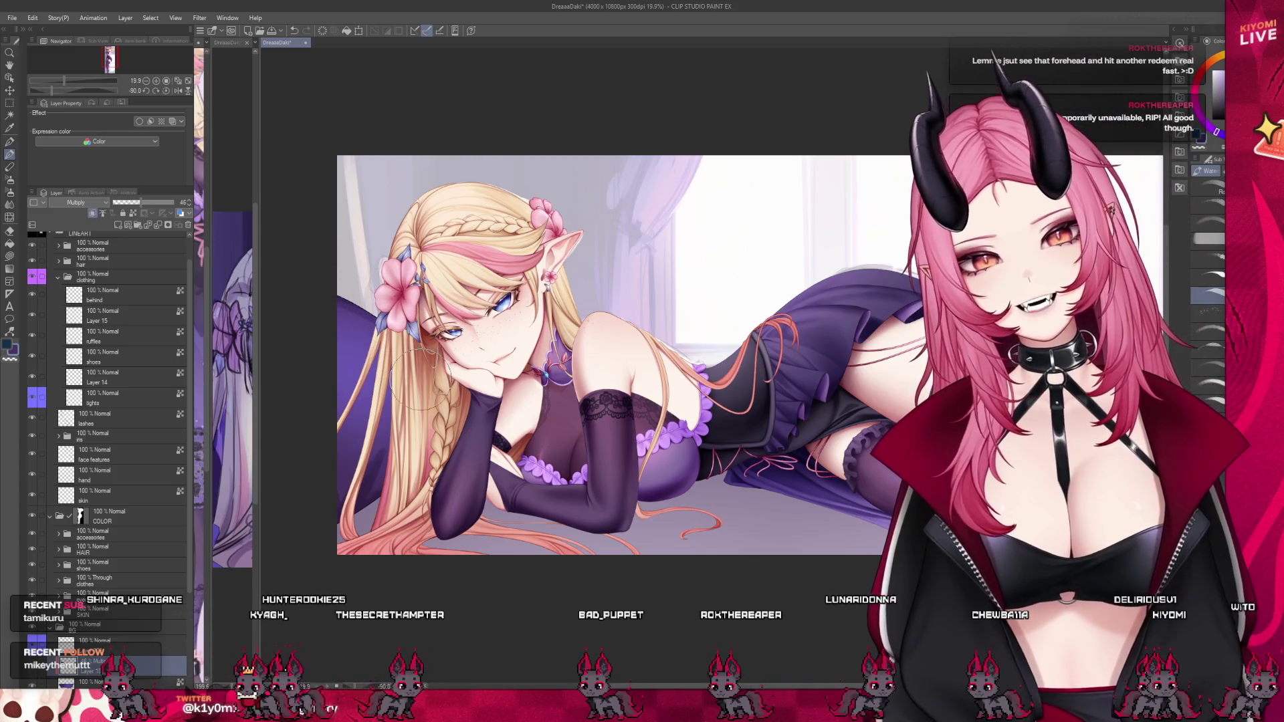
scroll(350, 301, "up", 1)
scroll(349, 302, "up", 1)
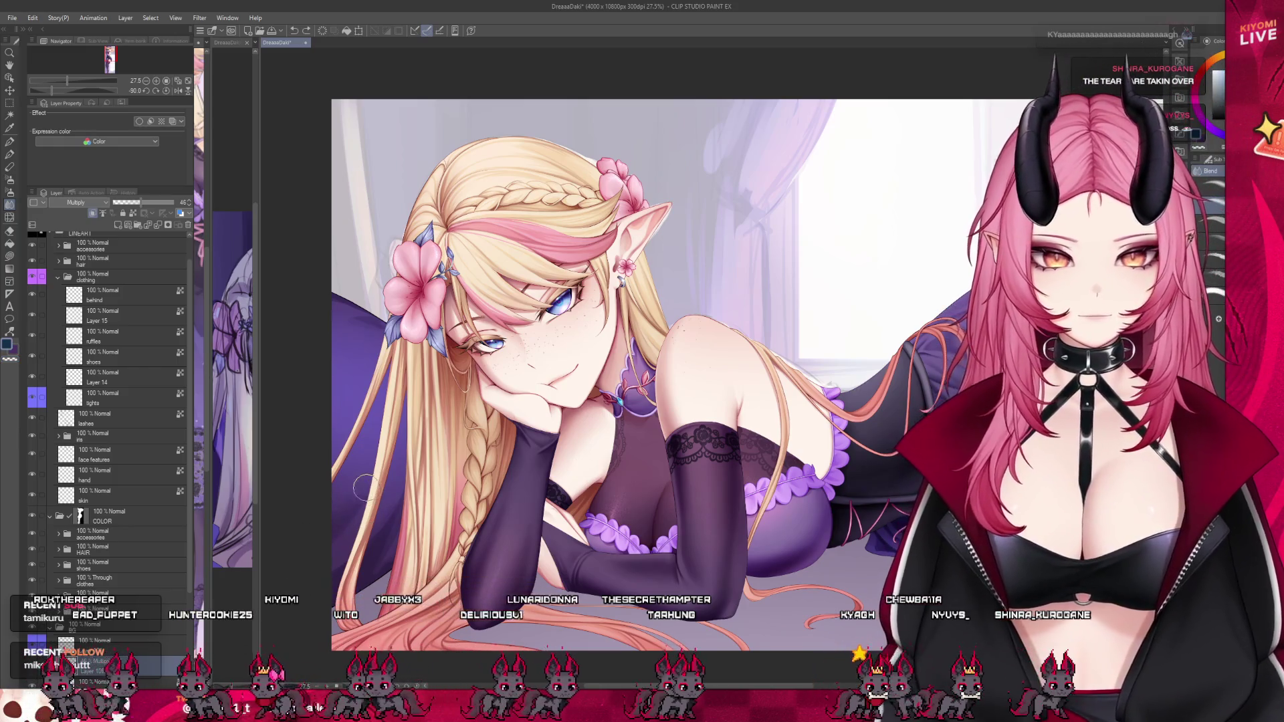
Cycle through the Pencil, Watercolor, Pen and Blend tools, ending on the Watercolor brush.
key("p")
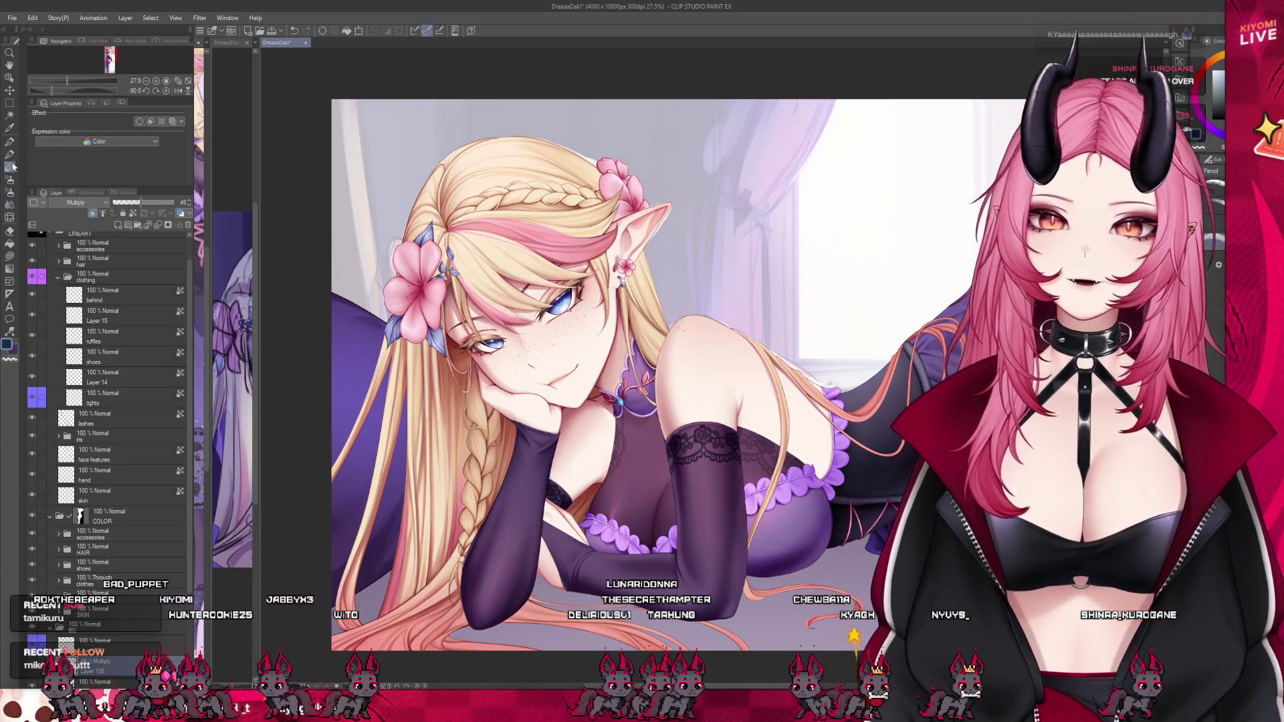
key("b")
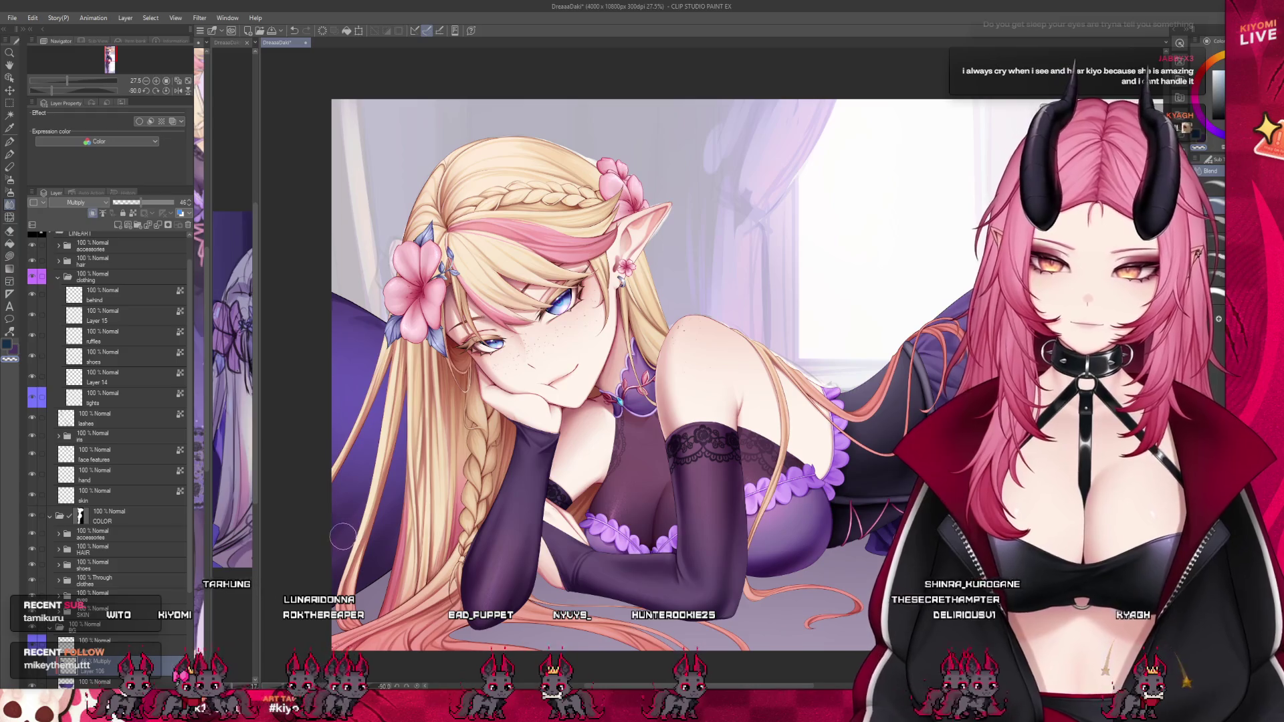
left_click(10, 155)
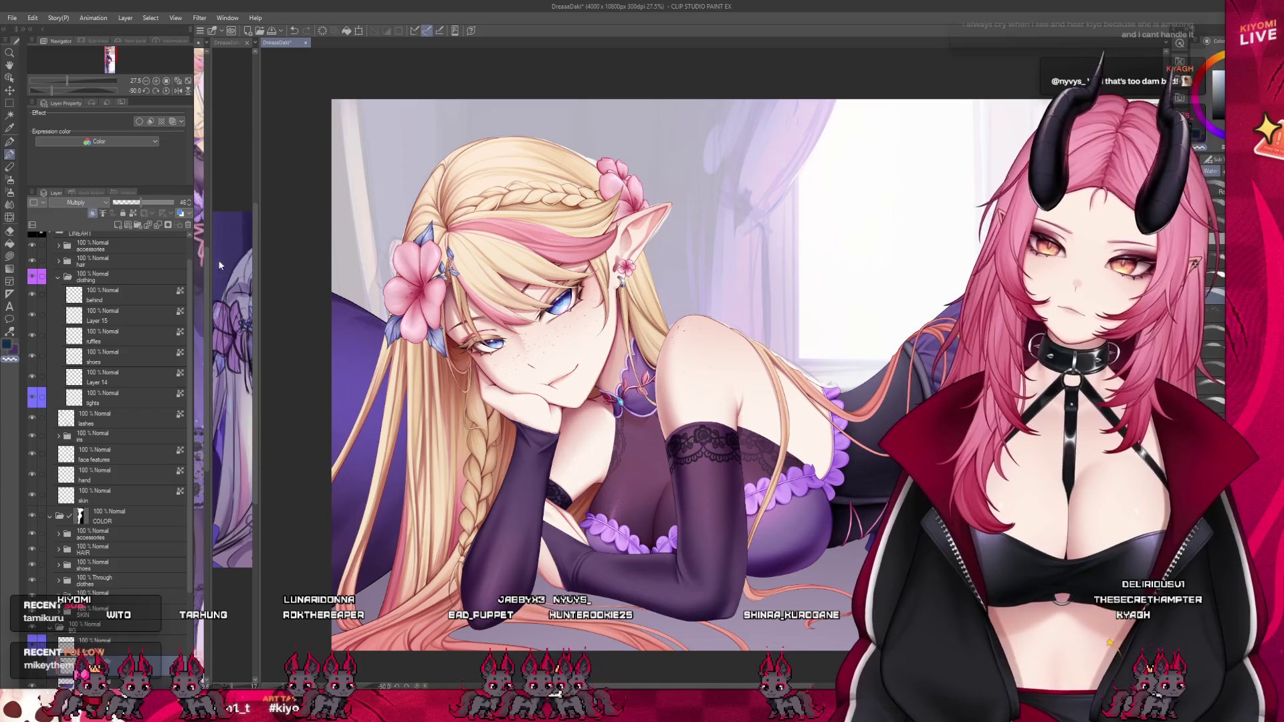
key("j")
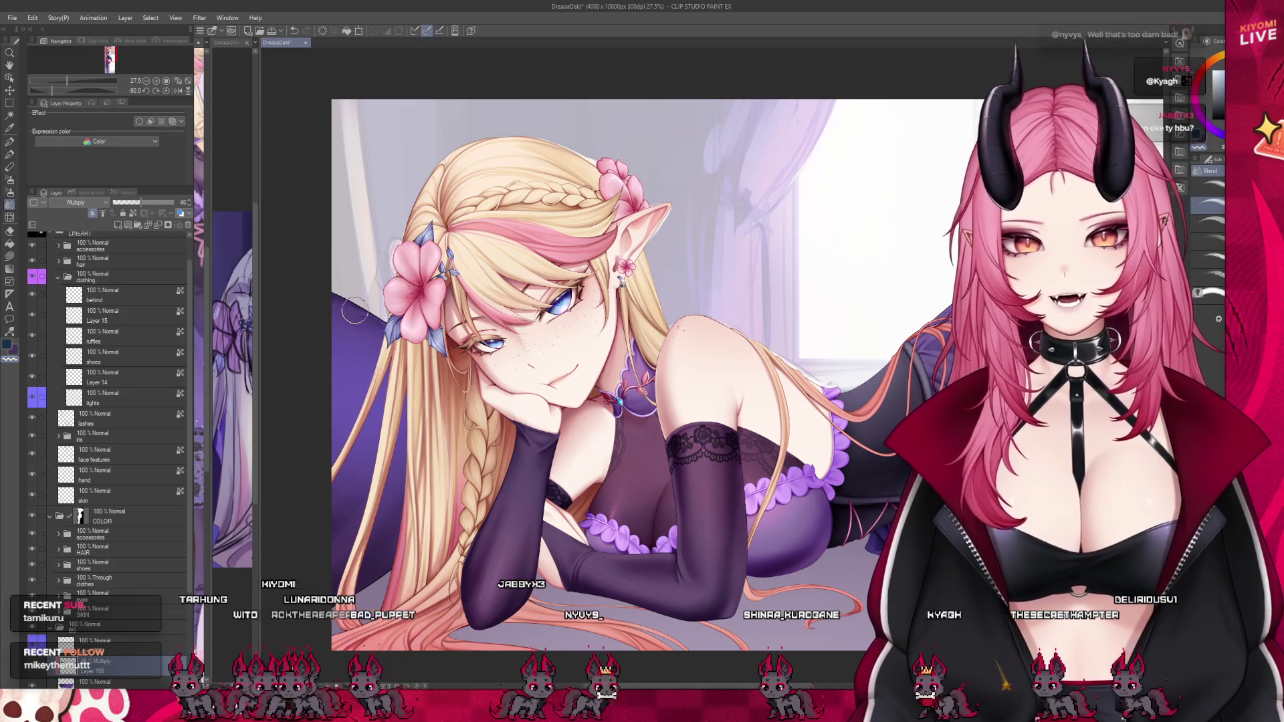
left_click(10, 154)
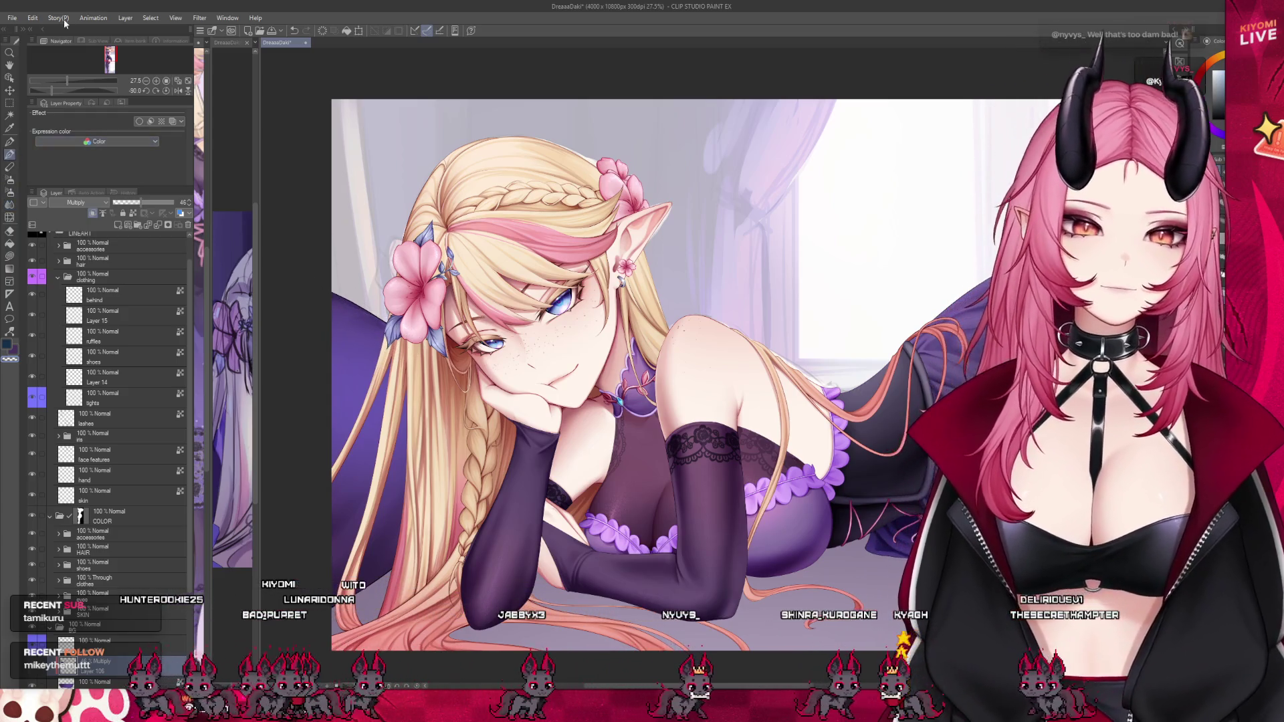
Adjust the zoom and switch to the Airbrush for soft shading on the Multiply layer.
scroll(431, 462, "down", 3)
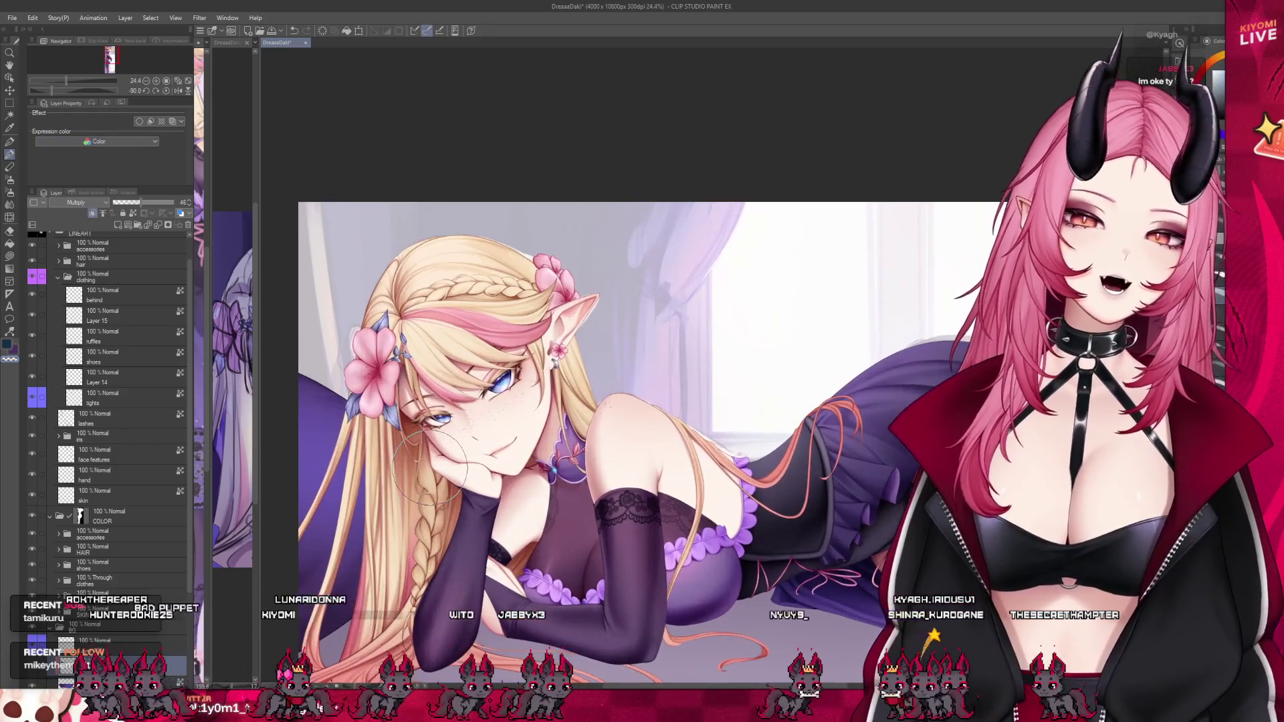
scroll(432, 465, "down", 2)
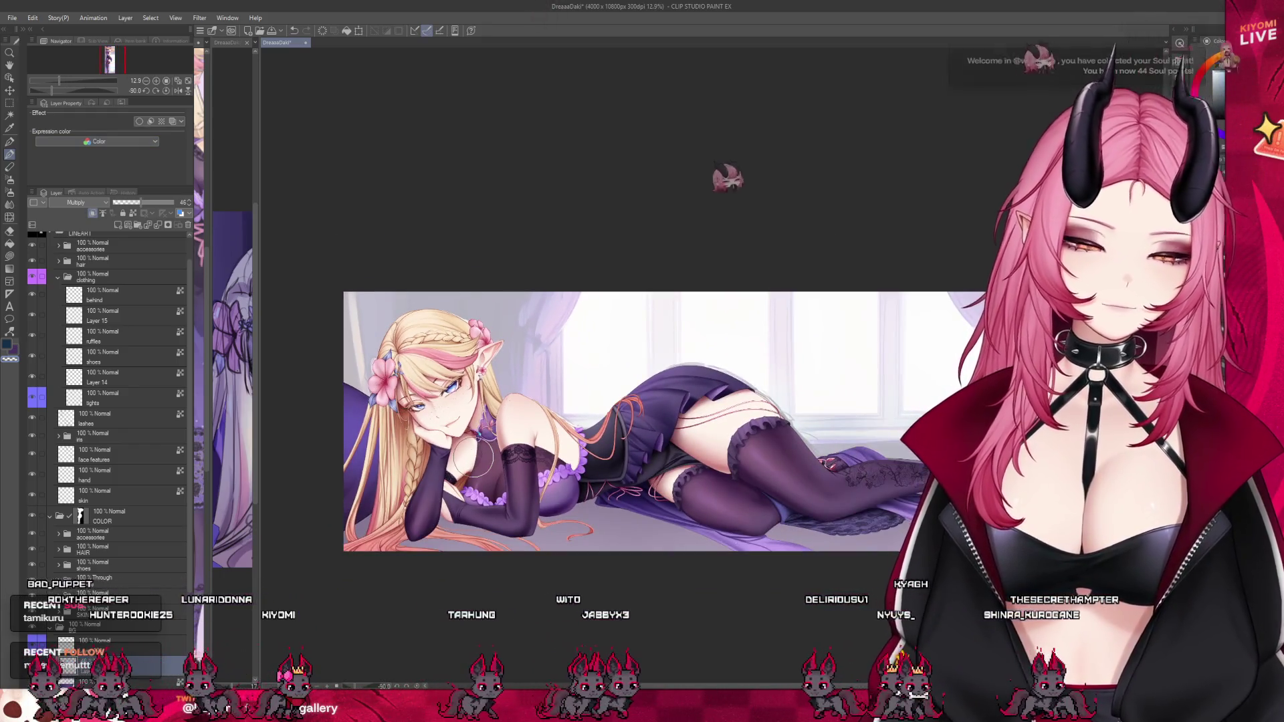
scroll(375, 492, "up", 2)
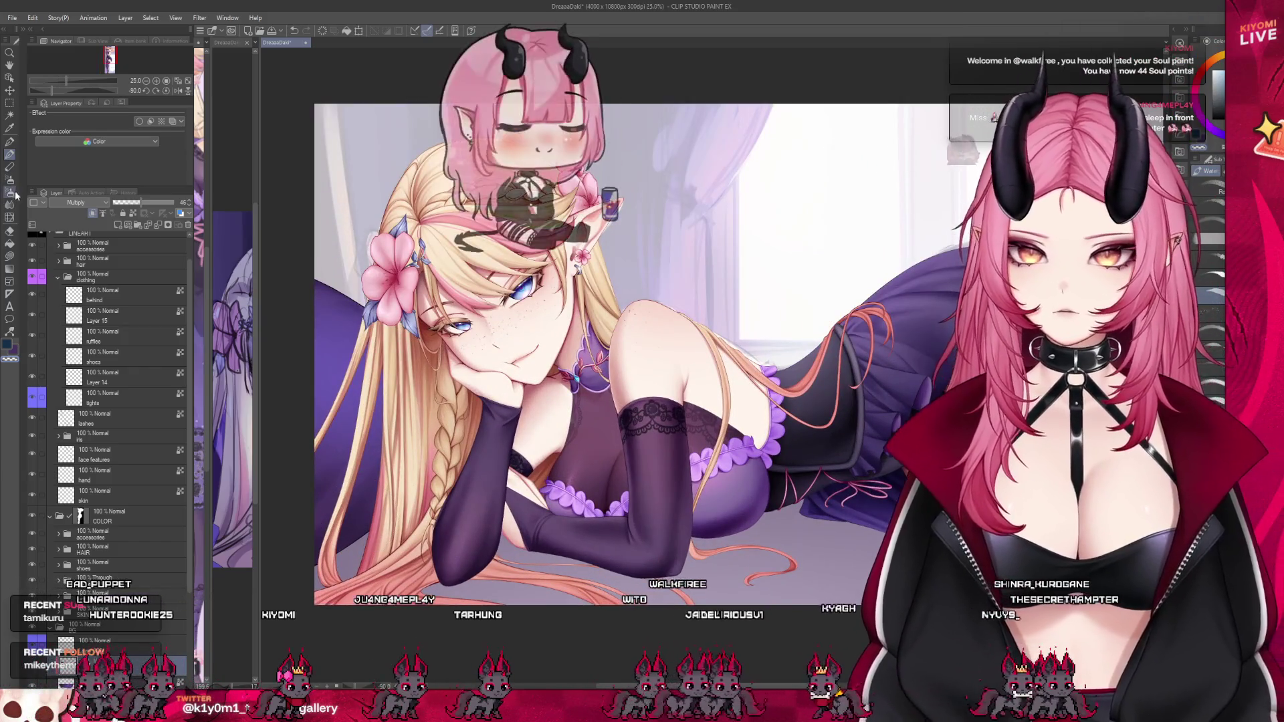
key("b")
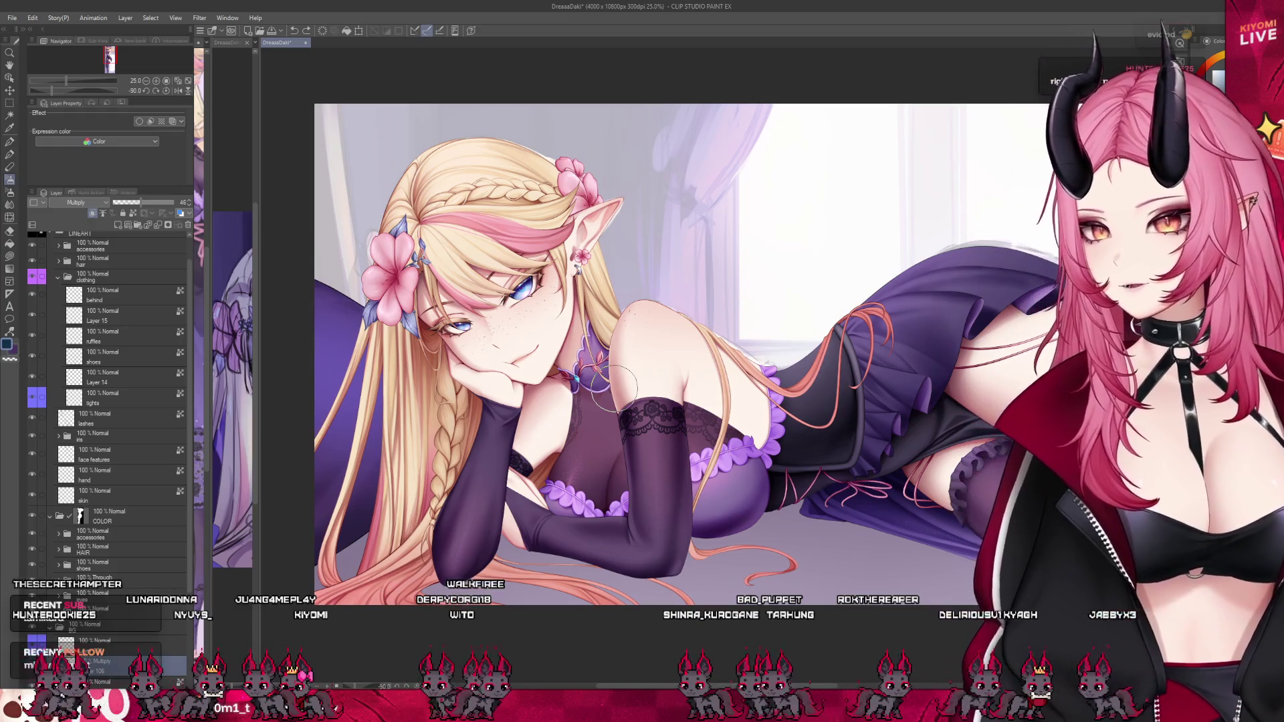
Zoom in and out around the elf's arms and chest while refining the airbrush shading.
scroll(573, 399, "down", 1)
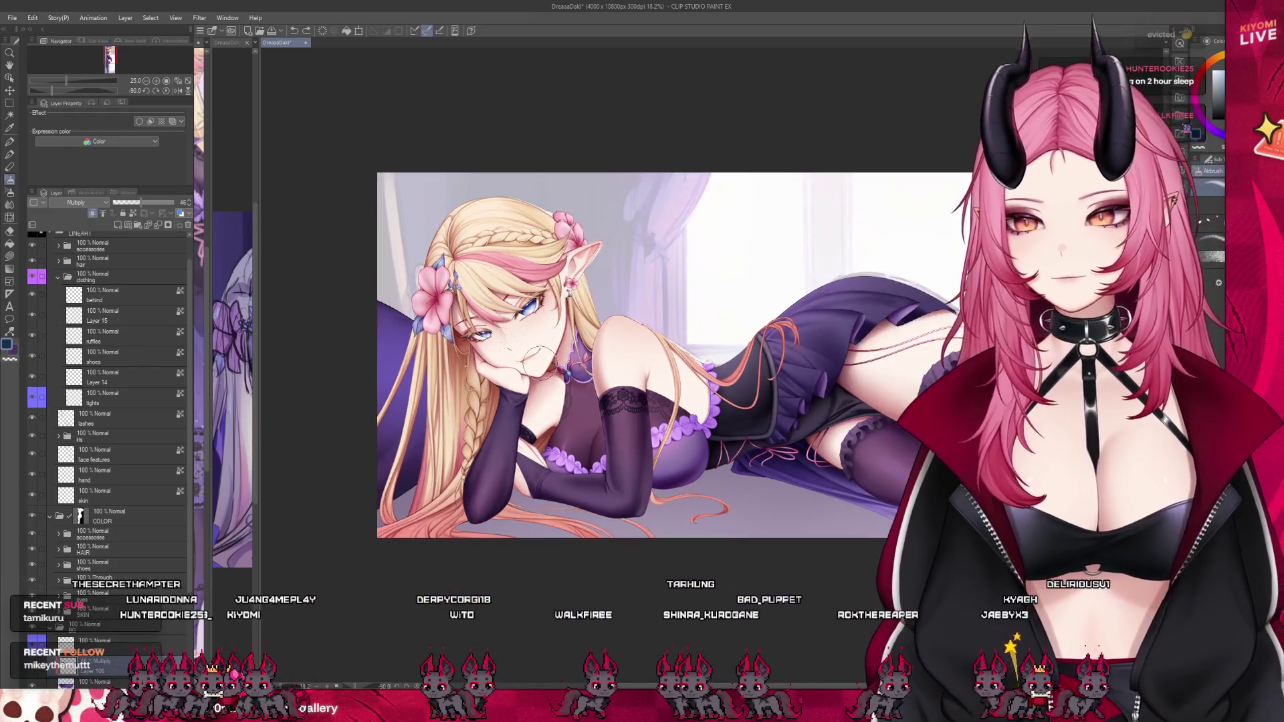
scroll(573, 400, "up", 3)
scroll(573, 399, "down", 1)
scroll(158, 480, "down", 2)
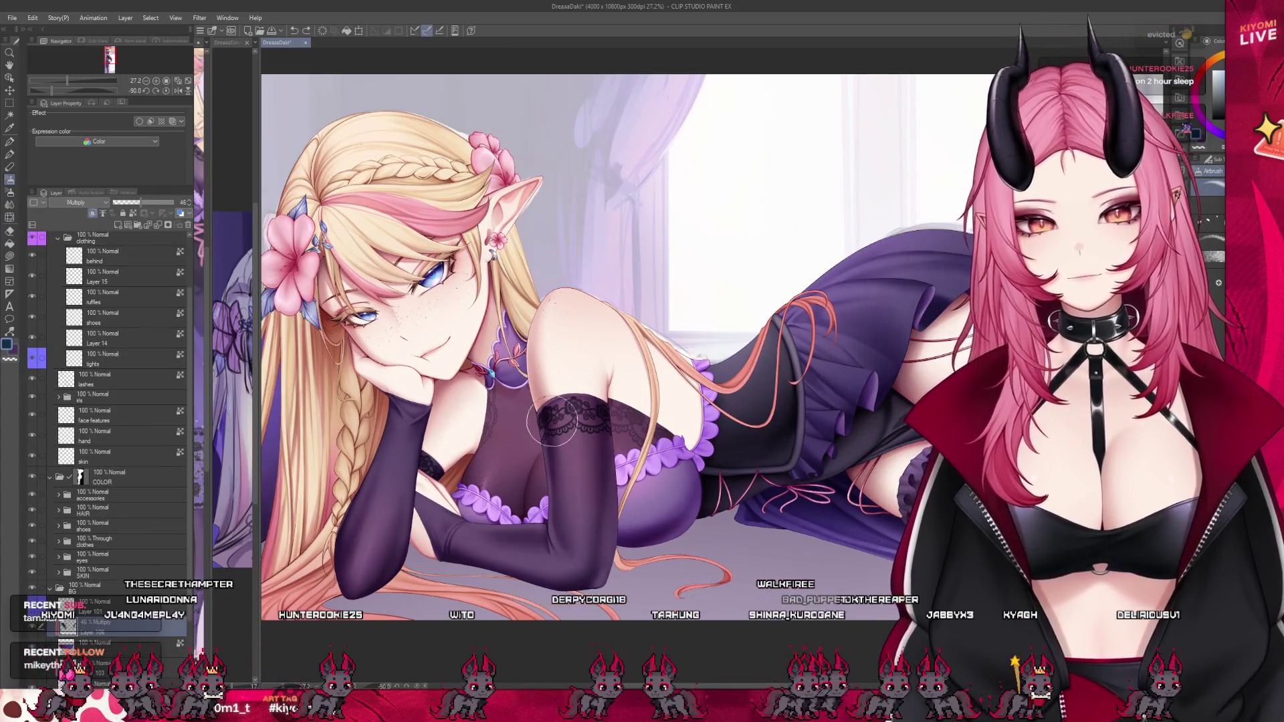
scroll(284, 444, "up", 1)
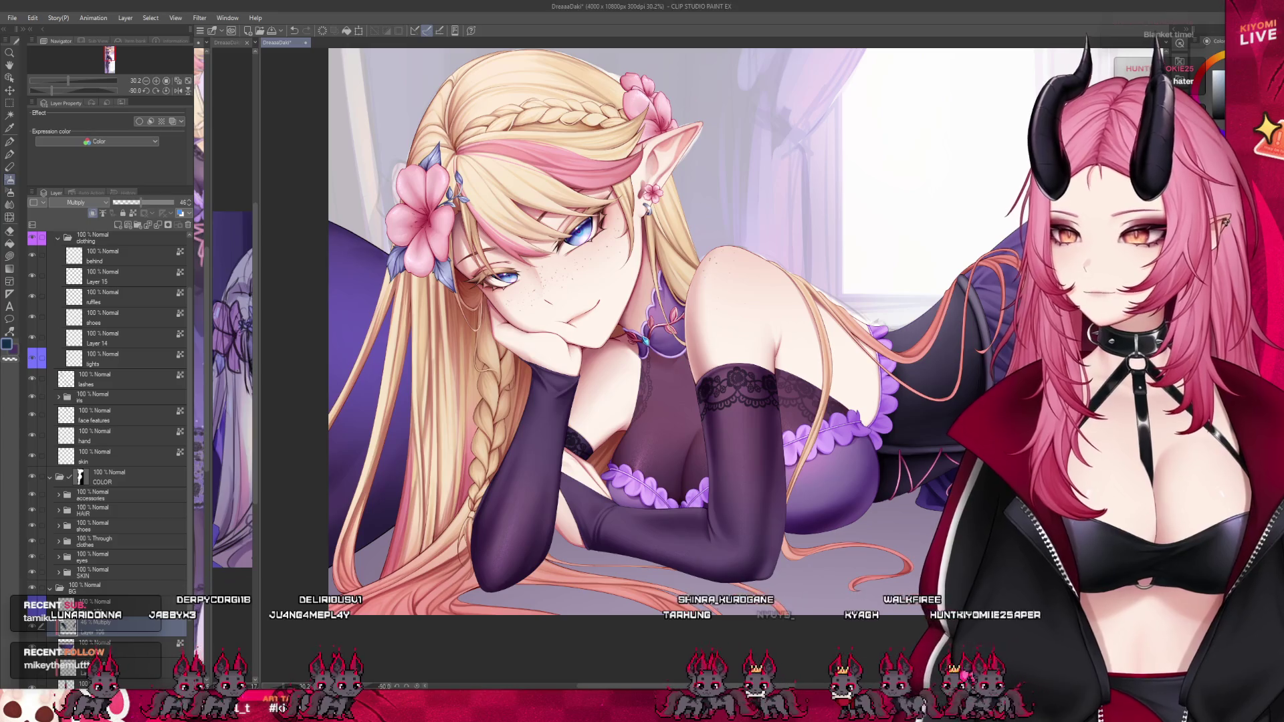
scroll(605, 412, "down", 1)
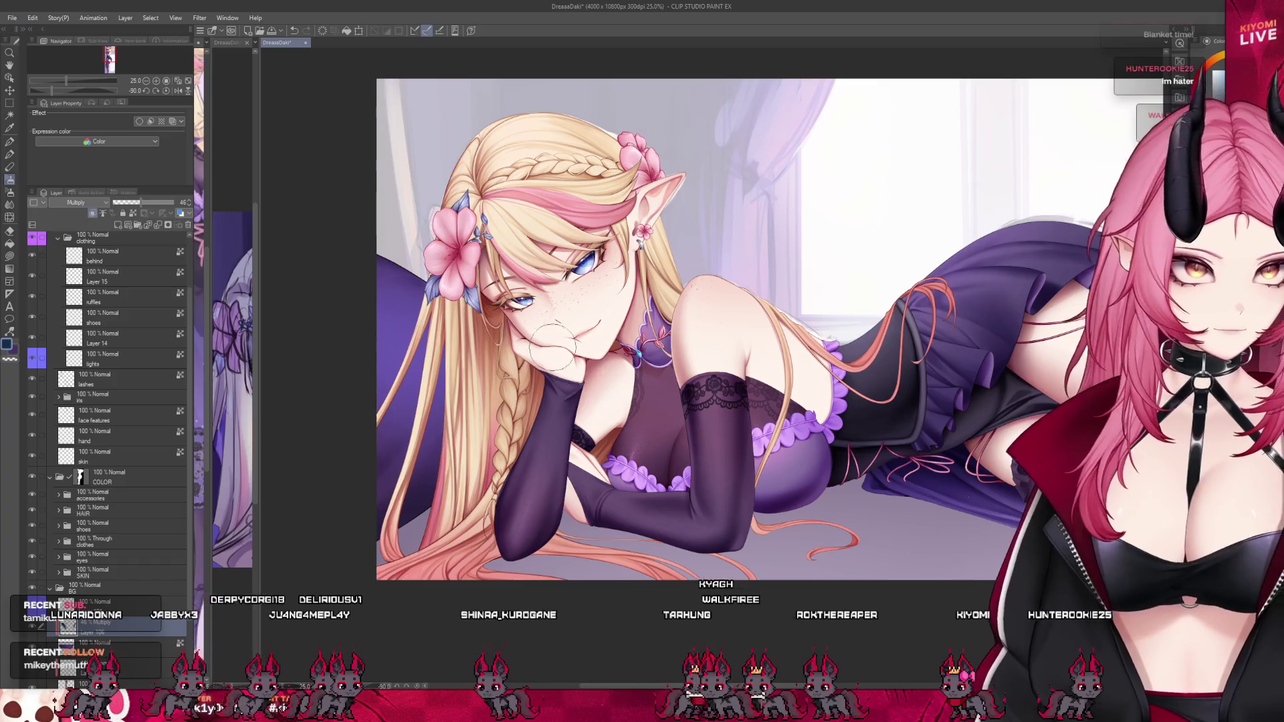
scroll(552, 347, "down", 1)
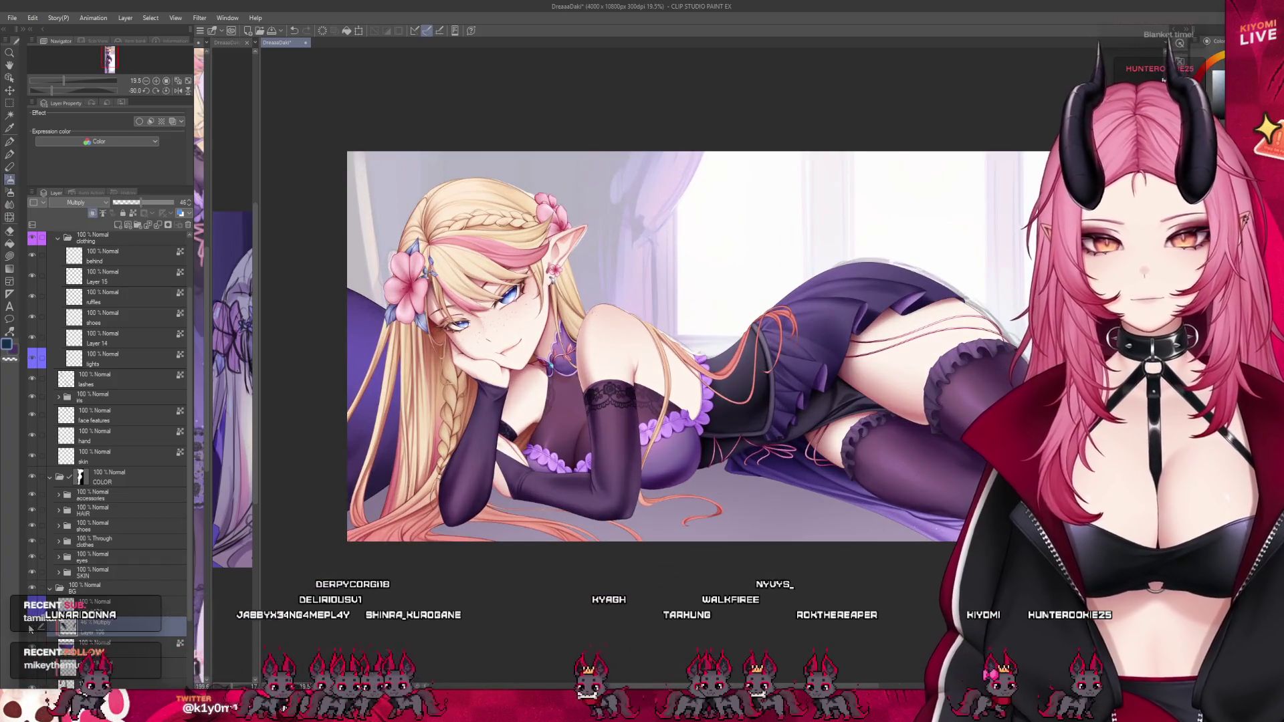
scroll(388, 497, "up", 2)
scroll(388, 496, "up", 1)
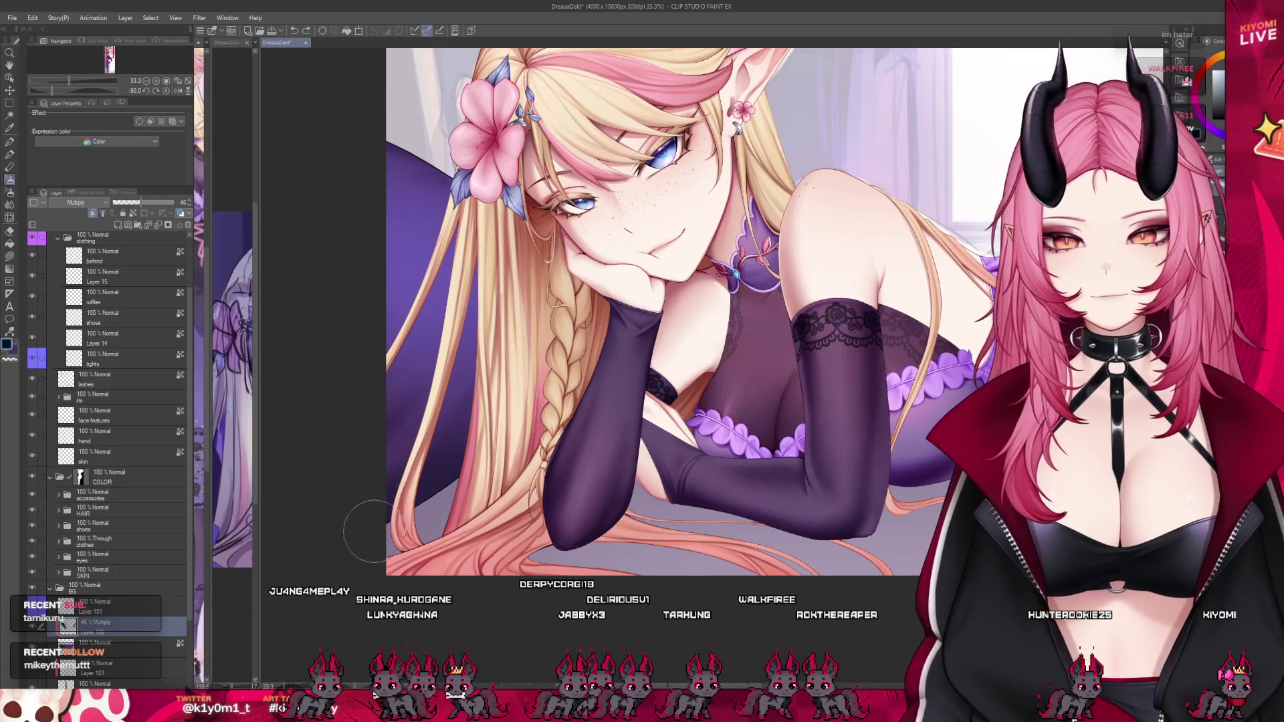
scroll(561, 465, "down", 1)
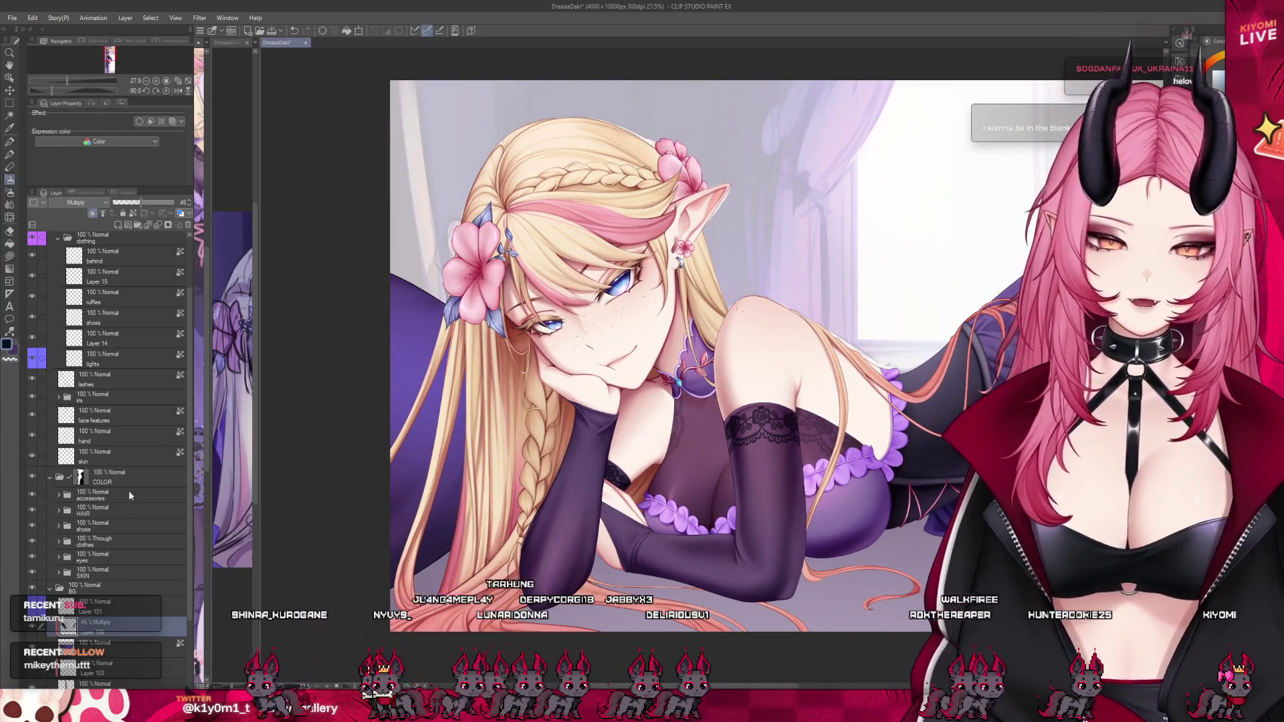
scroll(127, 495, "down", 3)
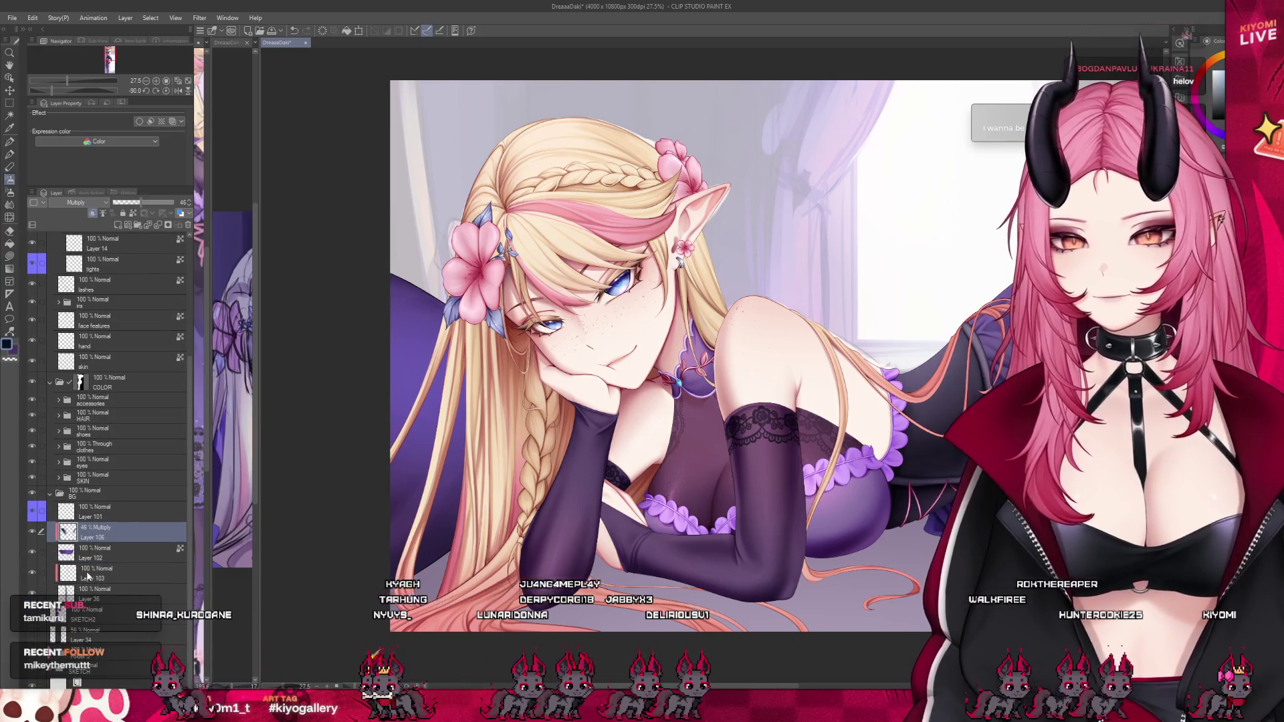
Select the SKETCH2 curtain layer, fade it to 33% opacity, then restore it to 100%.
left_click(87, 576)
scroll(471, 405, "down", 2)
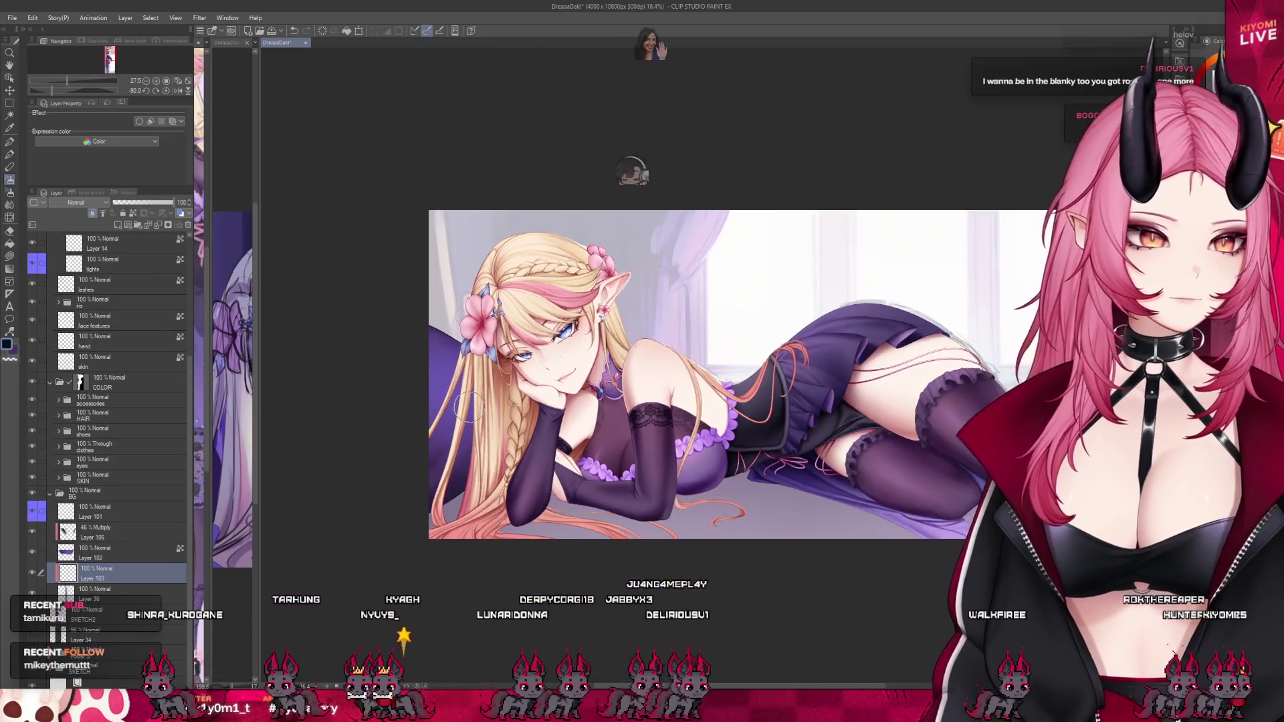
scroll(471, 404, "down", 1)
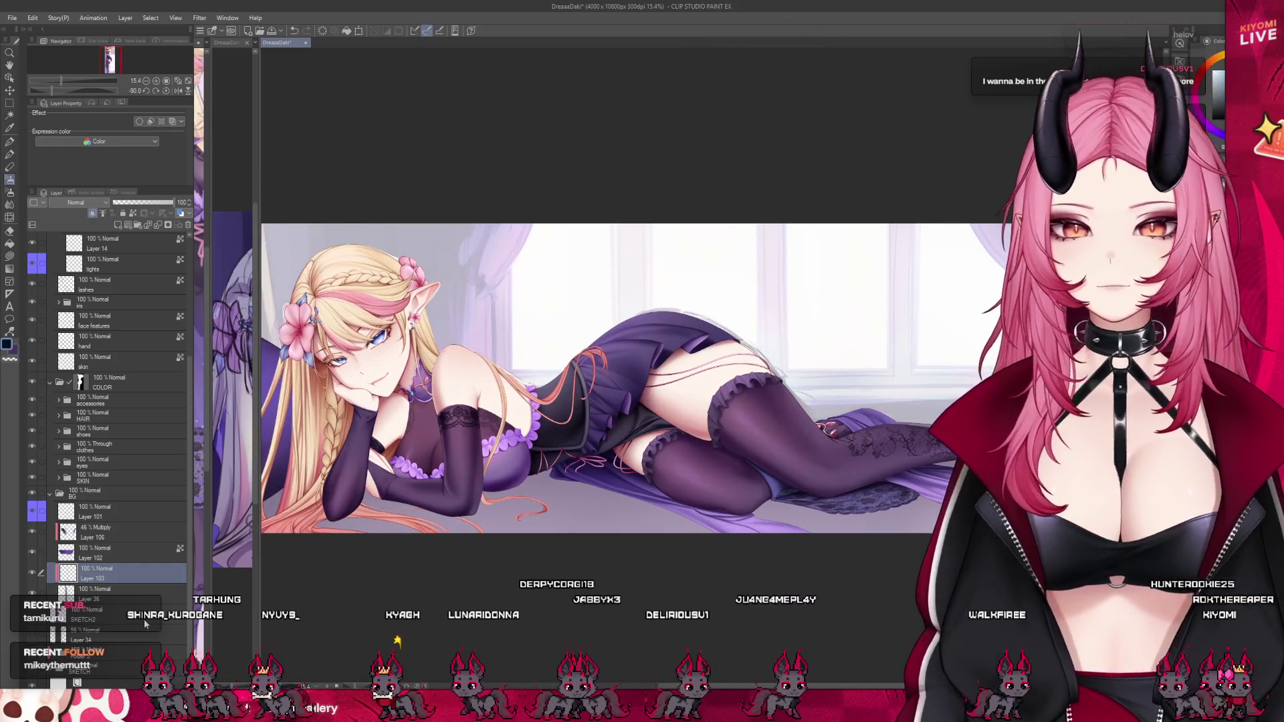
left_click(100, 614)
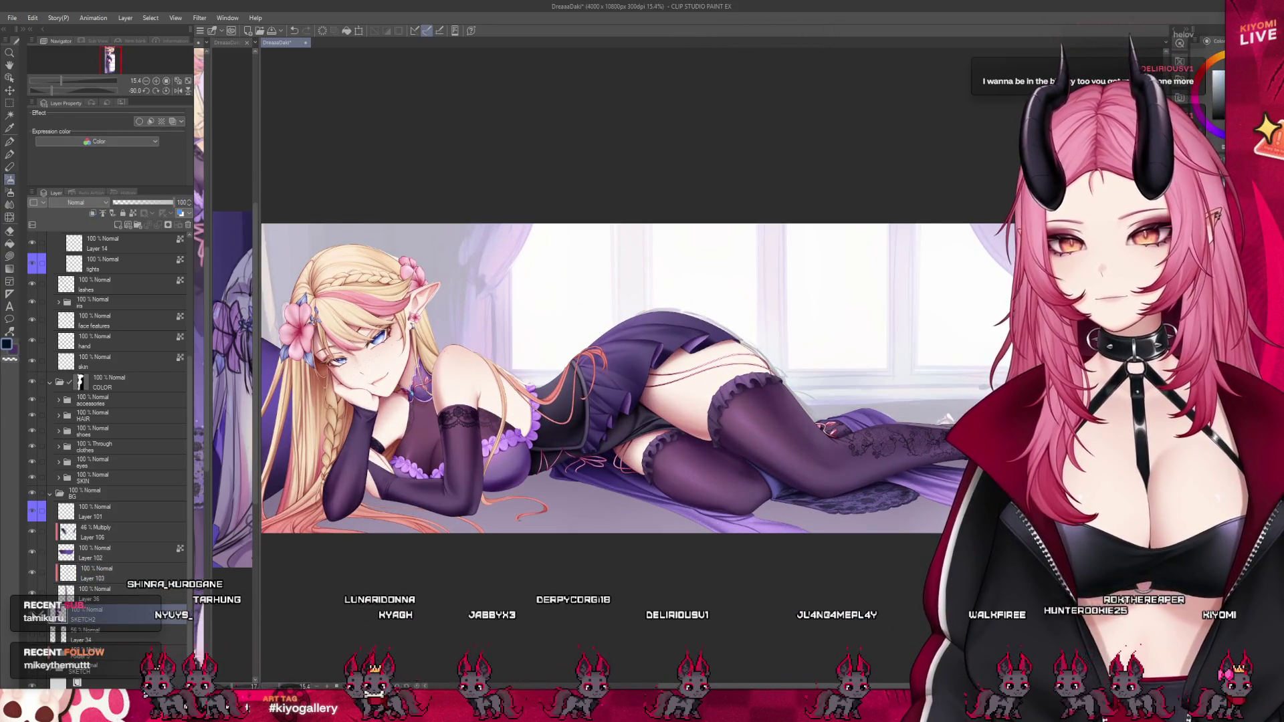
left_click_drag(172, 202, 132, 202)
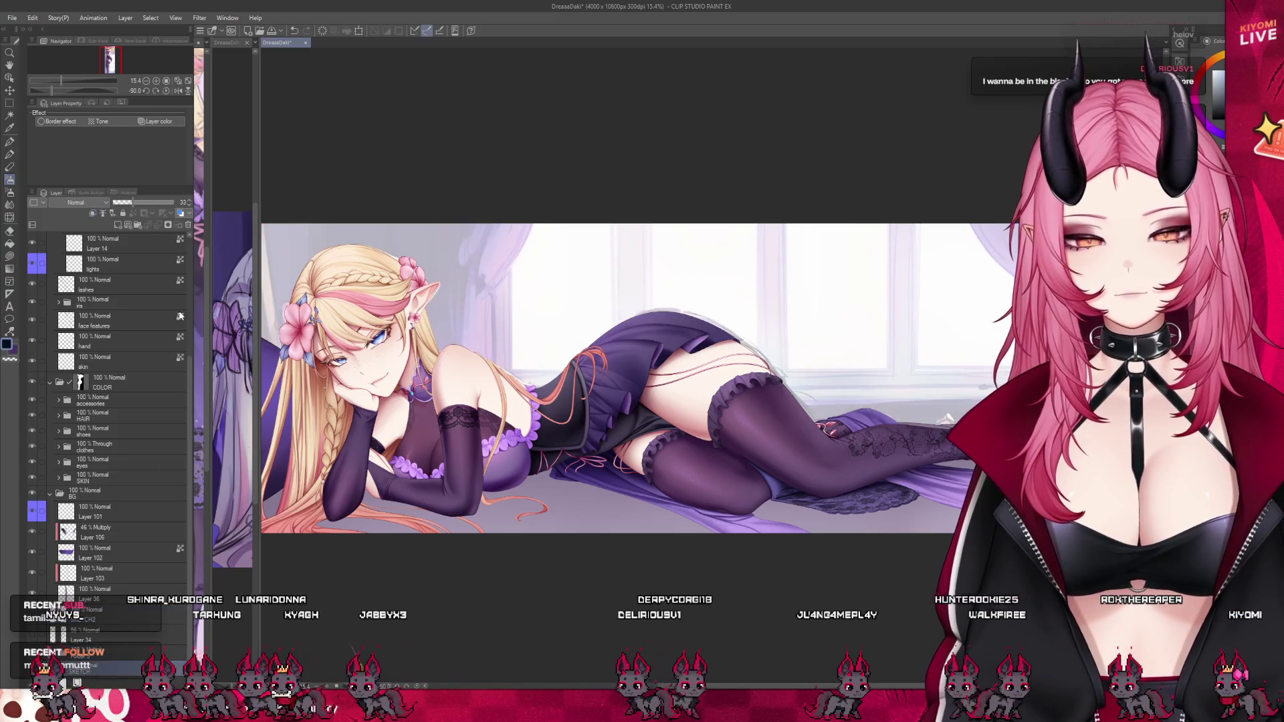
left_click(172, 202)
Reselect SKETCH2 in the Layer panel, then return to Layer 103.
scroll(635, 381, "down", 1)
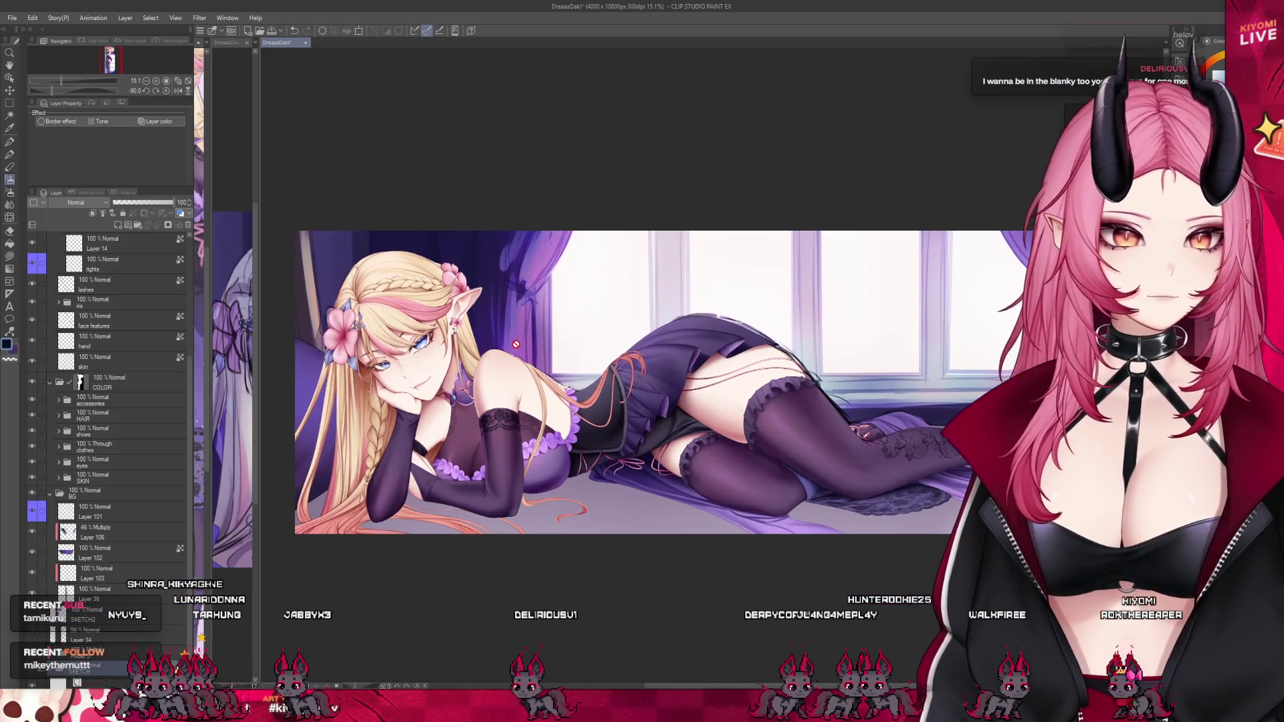
scroll(503, 418, "down", 2)
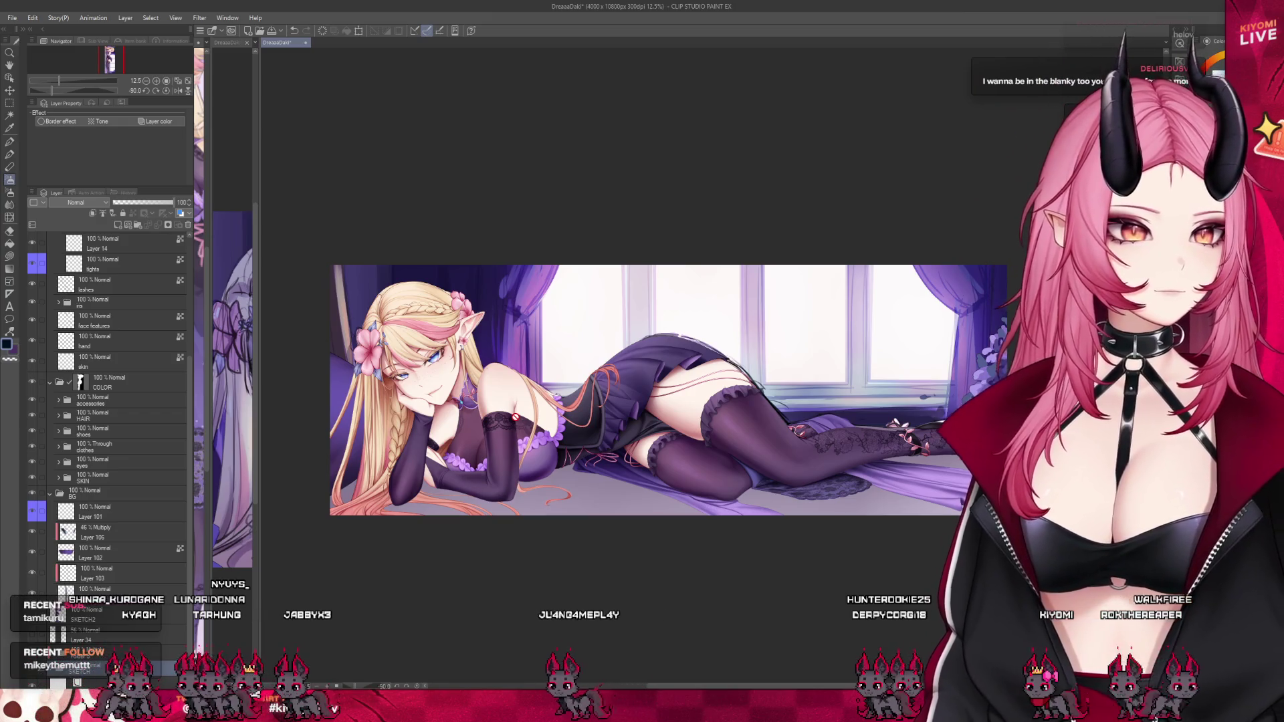
scroll(515, 416, "up", 1)
scroll(424, 378, "up", 3)
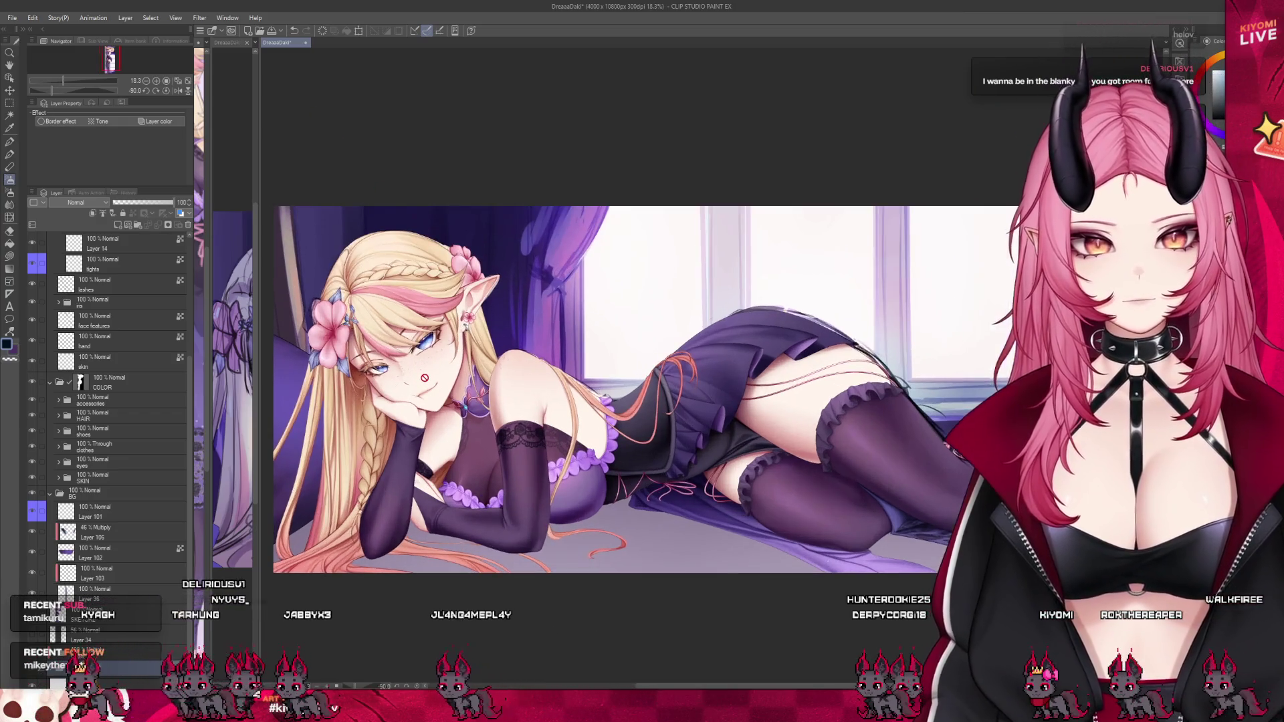
scroll(424, 377, "down", 3)
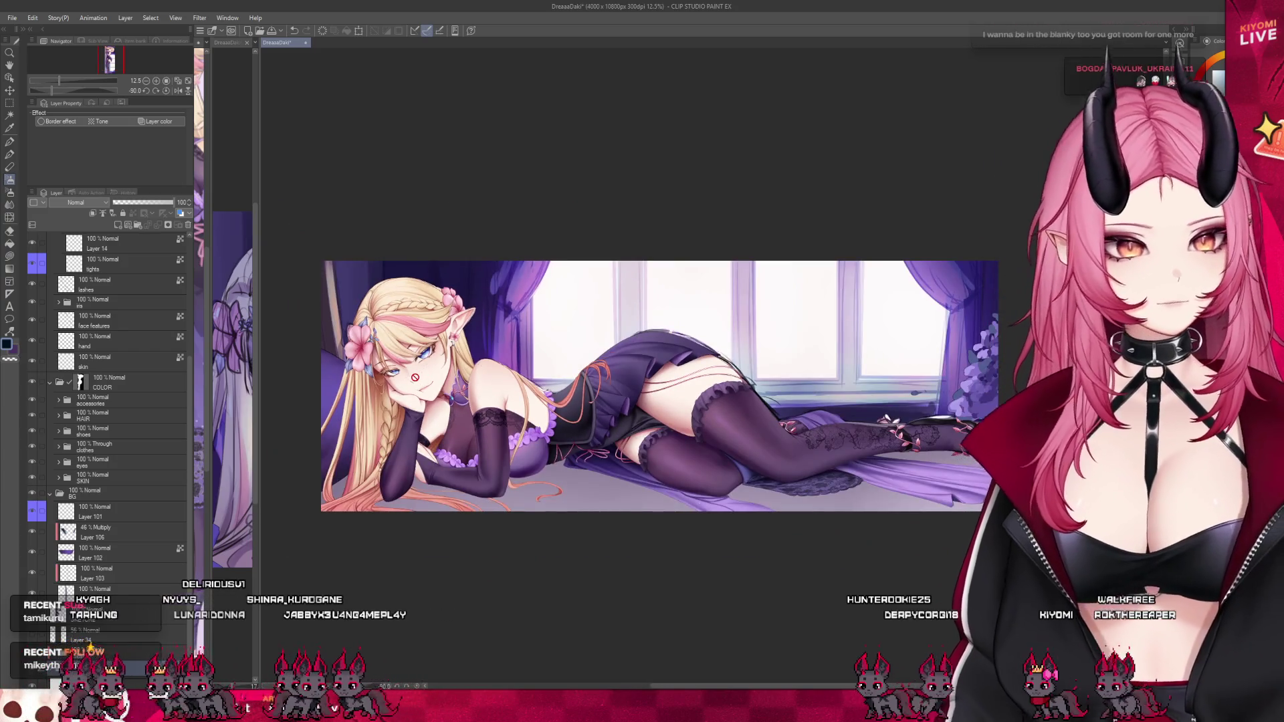
scroll(415, 378, "up", 1)
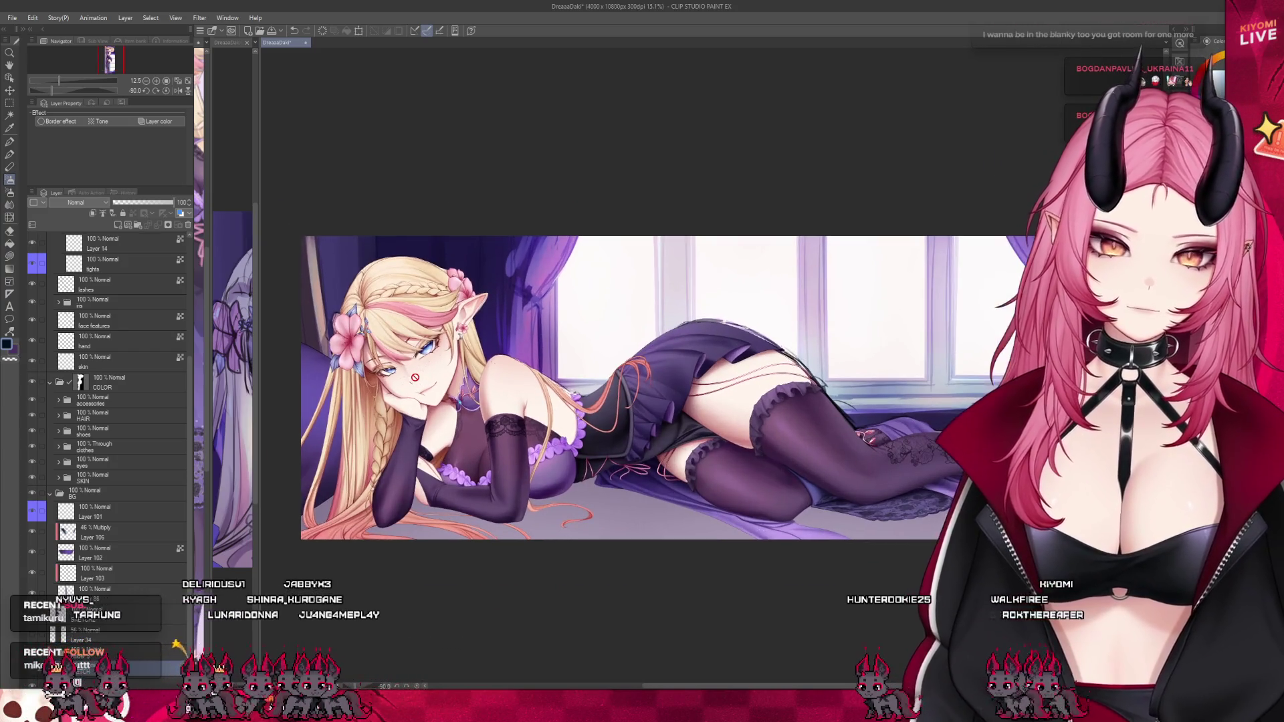
left_click(100, 614)
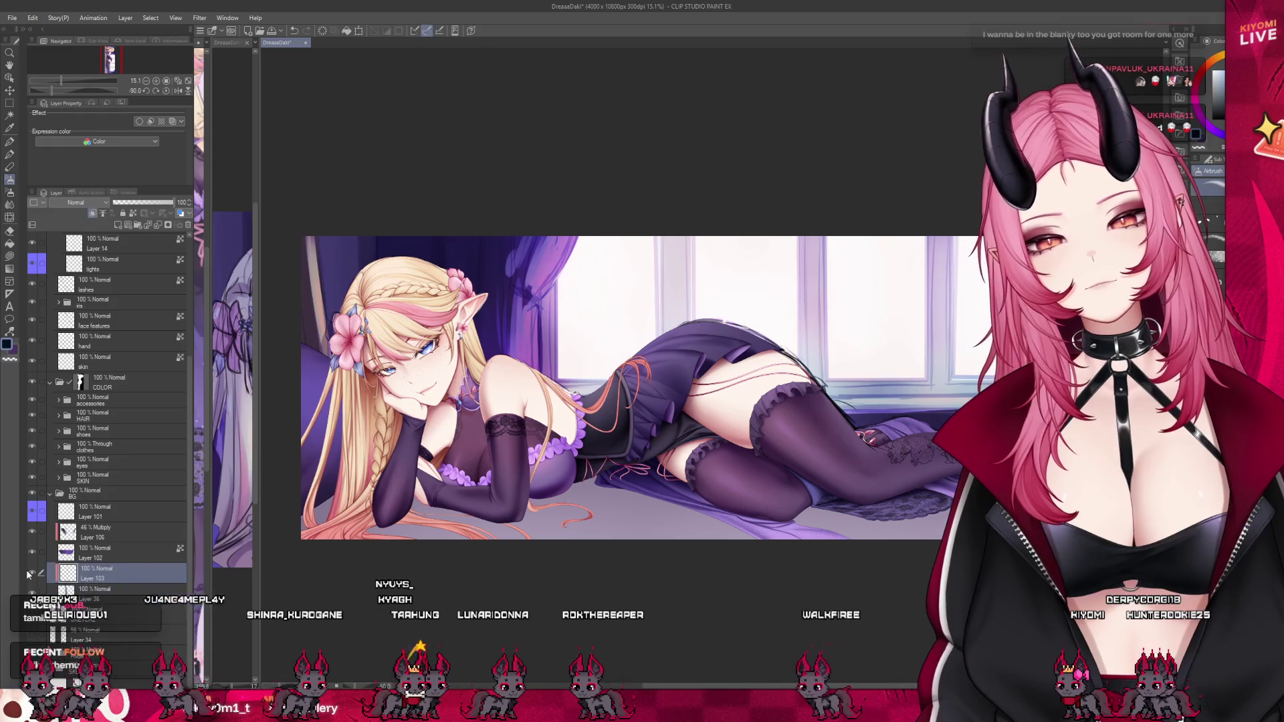
left_click(67, 573)
Switch to the Pen and add Layer 107 above Layer 103 with Multiply blending.
key("p")
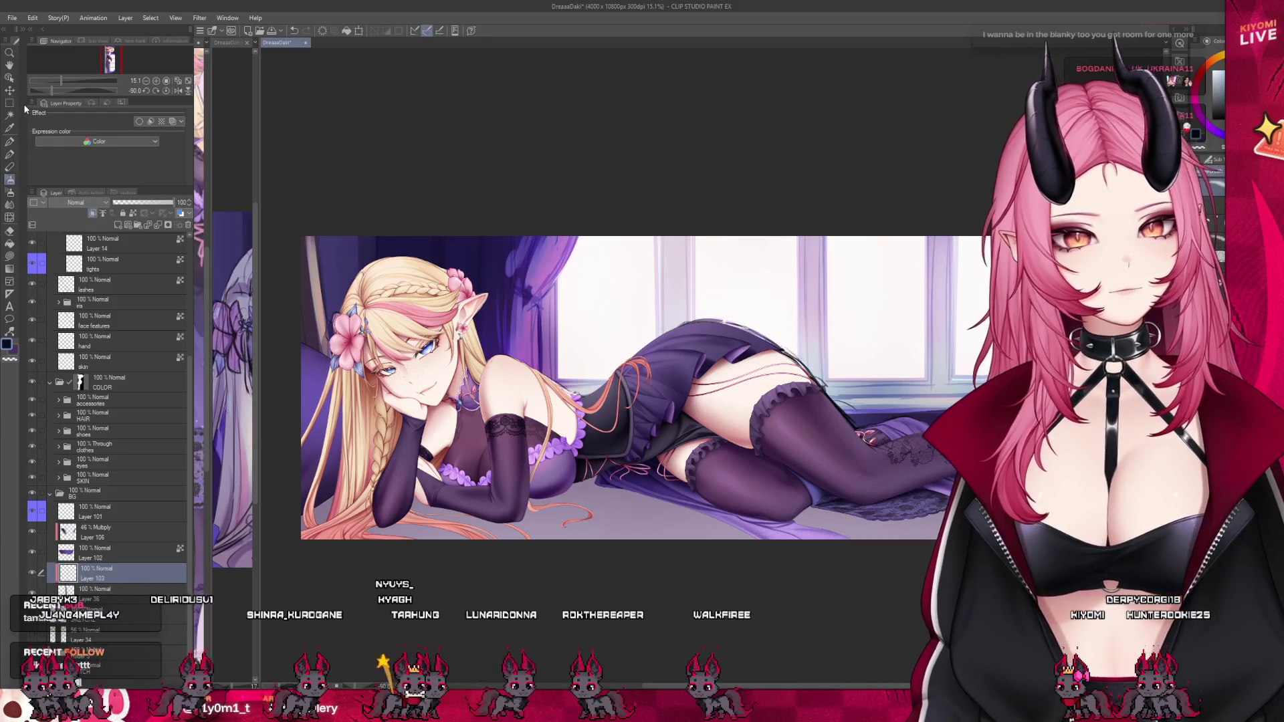
left_click(118, 226)
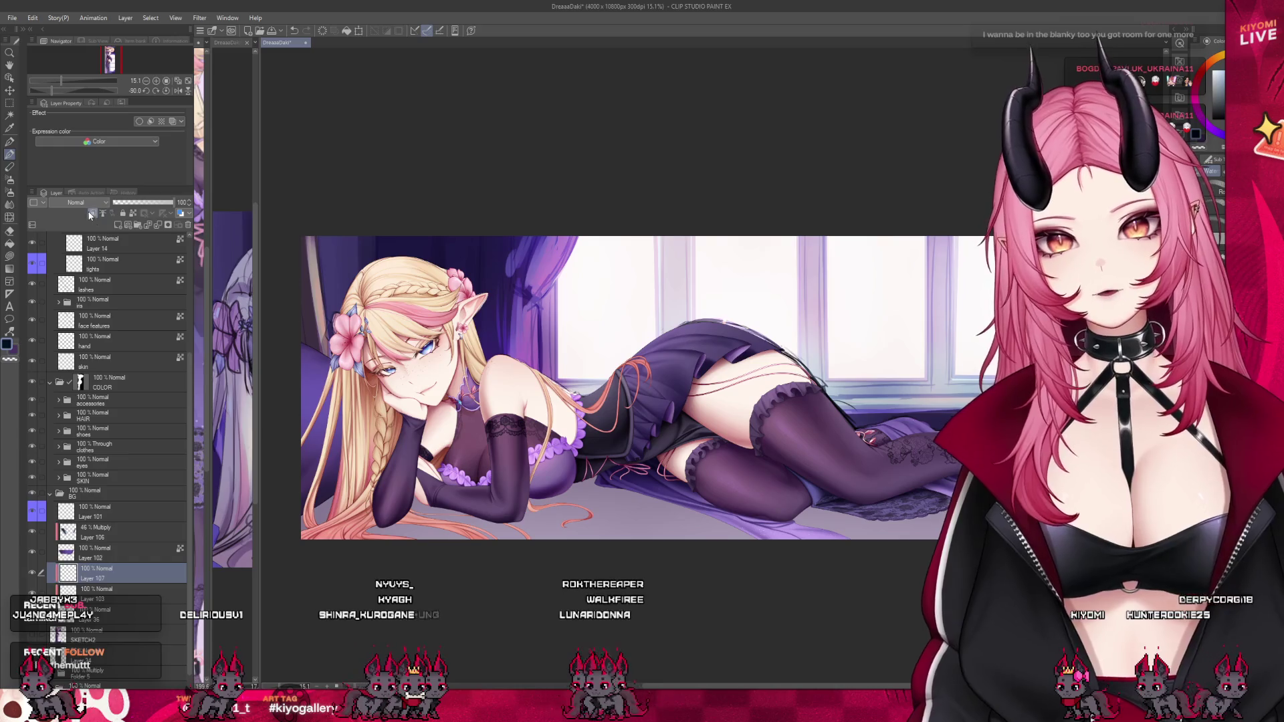
left_click(76, 202)
left_click(75, 228)
key("ctrl+minus")
key("ctrl+minus")
key("ctrl+plus")
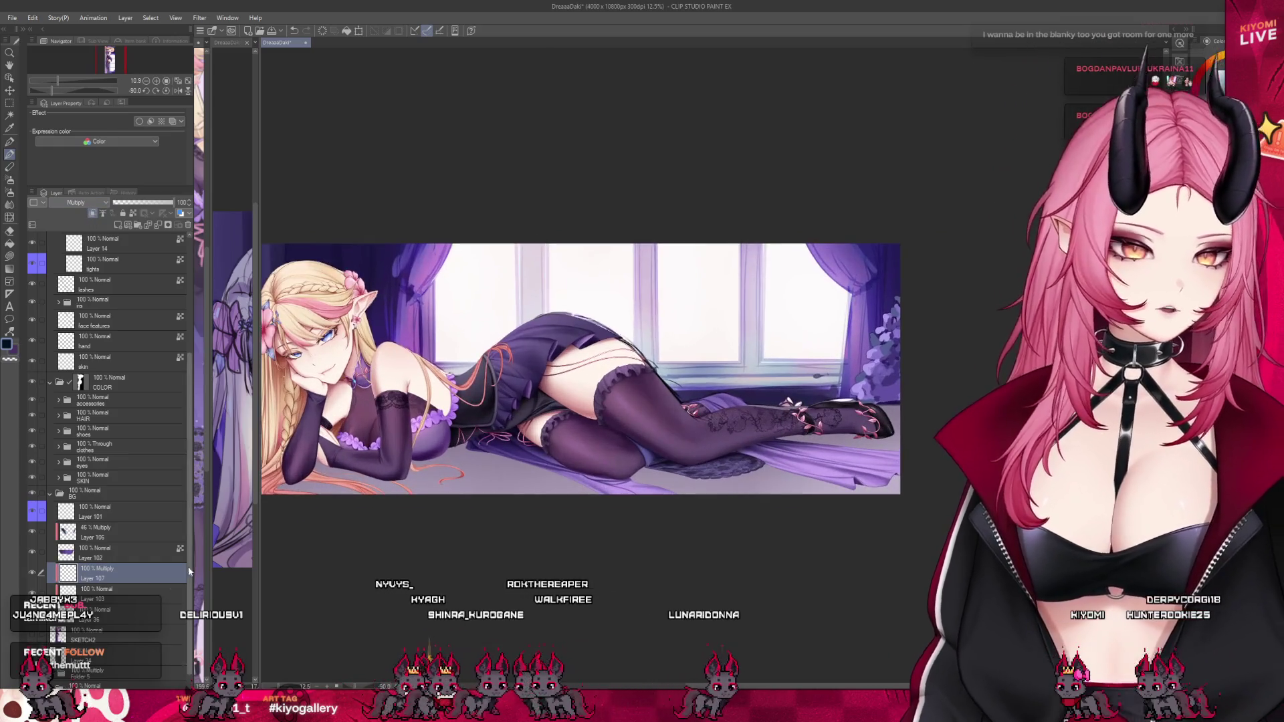
Check neighbouring layers including Layer 36, then settle back on Layer 107 for bed shading.
left_click(119, 610)
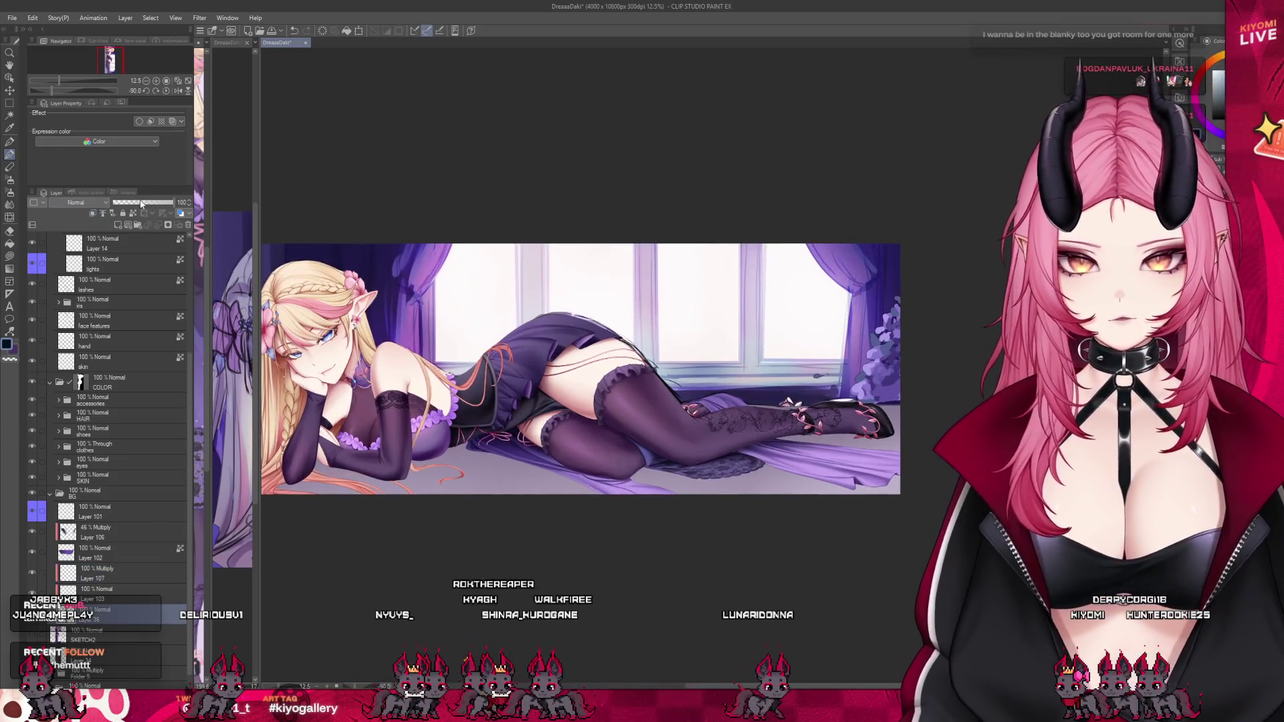
left_click(114, 579)
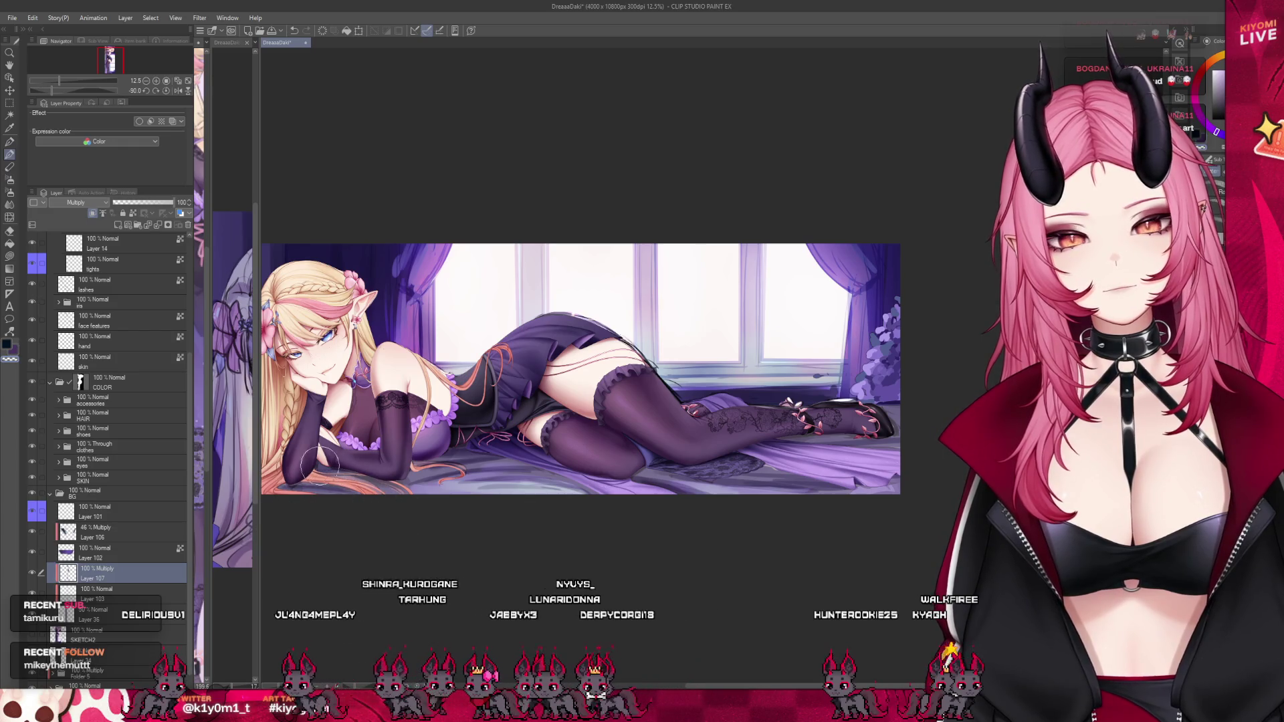
left_click(111, 624)
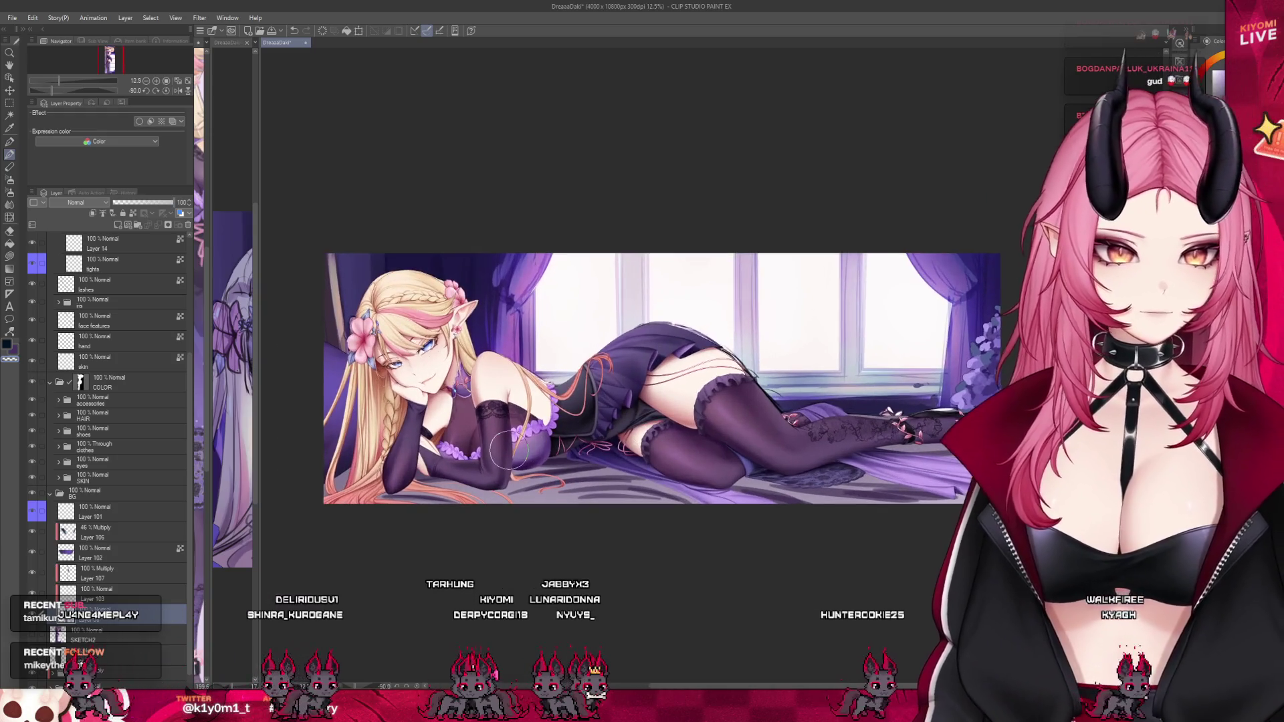
scroll(401, 462, "up", 1)
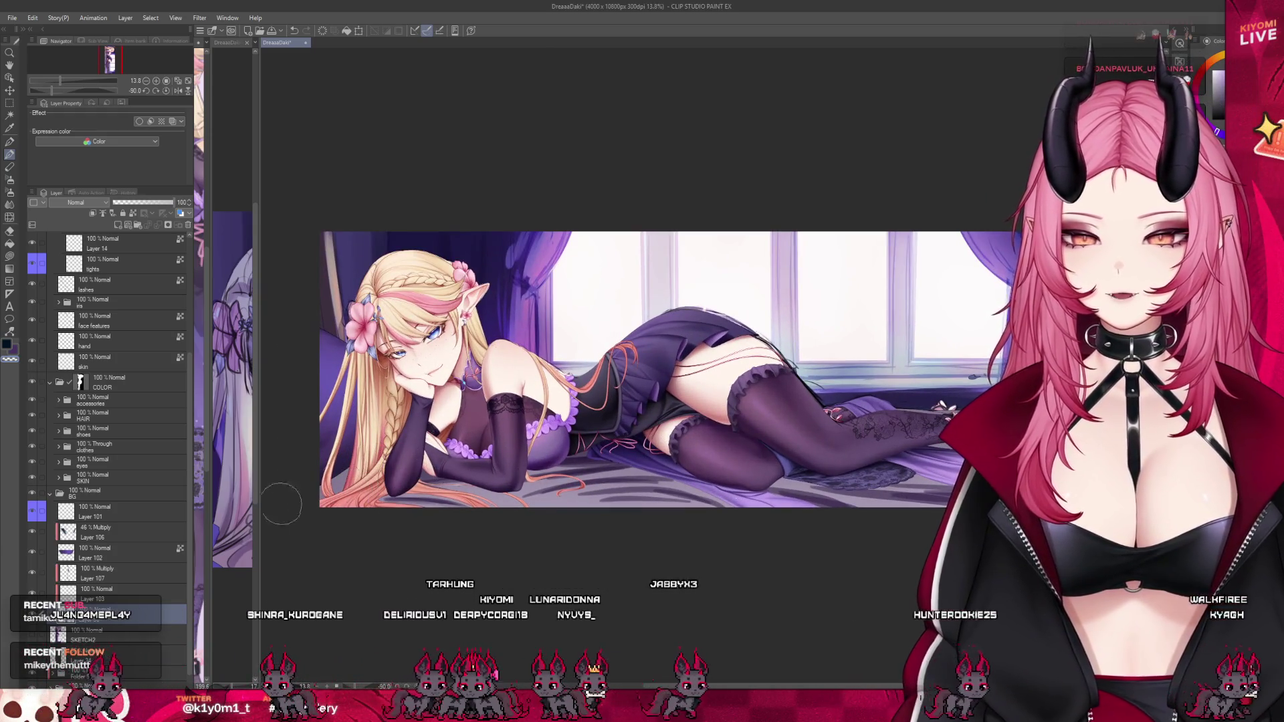
scroll(348, 496, "up", 3)
left_click(134, 573)
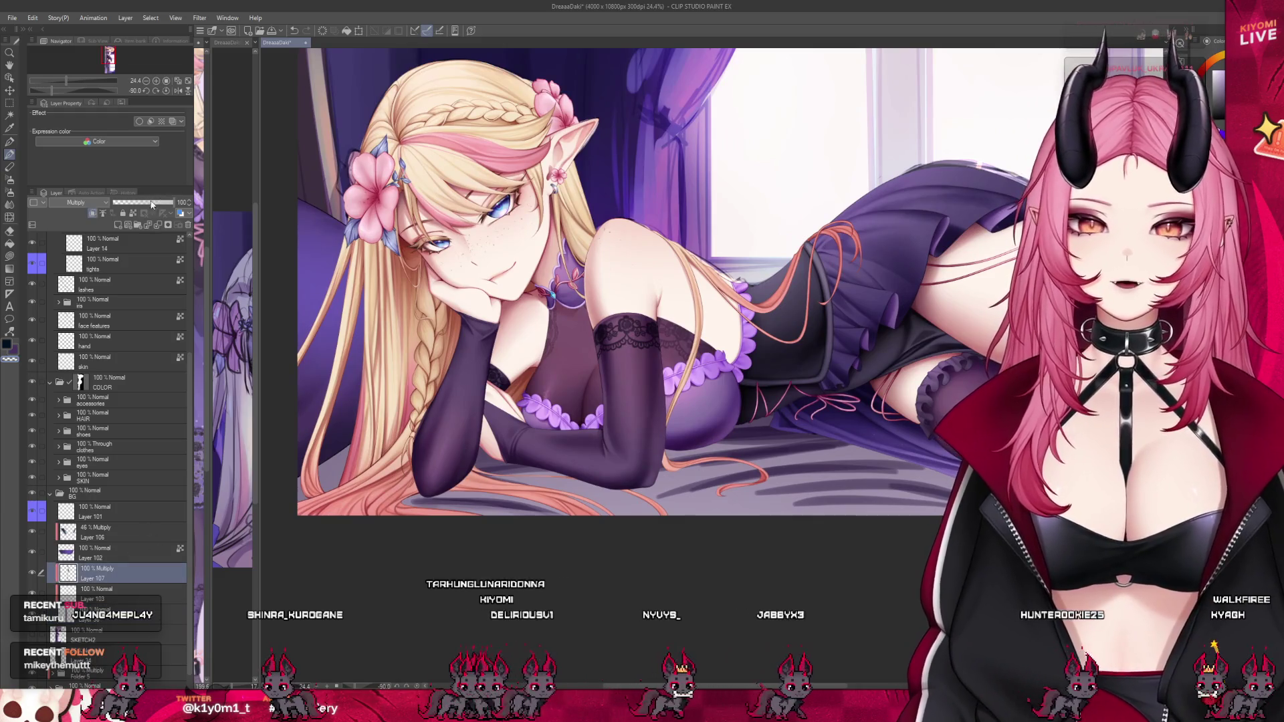
Lower Layer 107's opacity to 57% and zoom in slightly to review the bed shadows.
left_click_drag(152, 204, 147, 202)
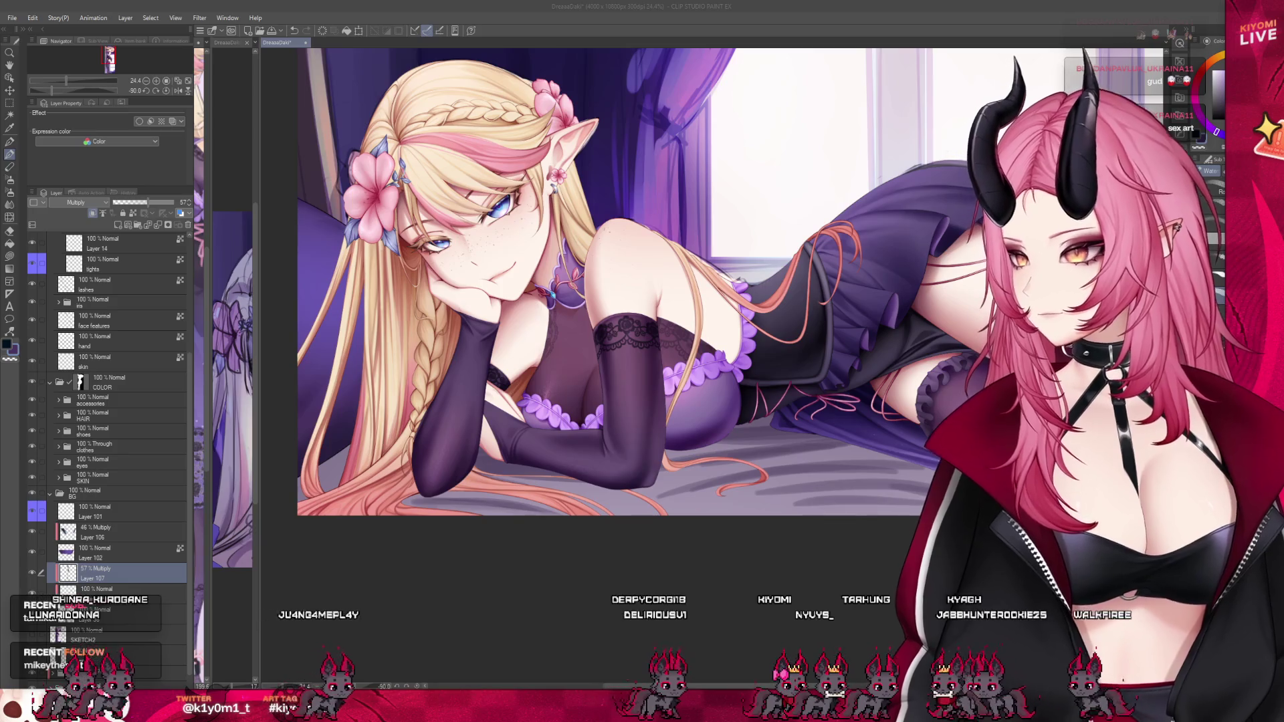
key("ctrl+plus")
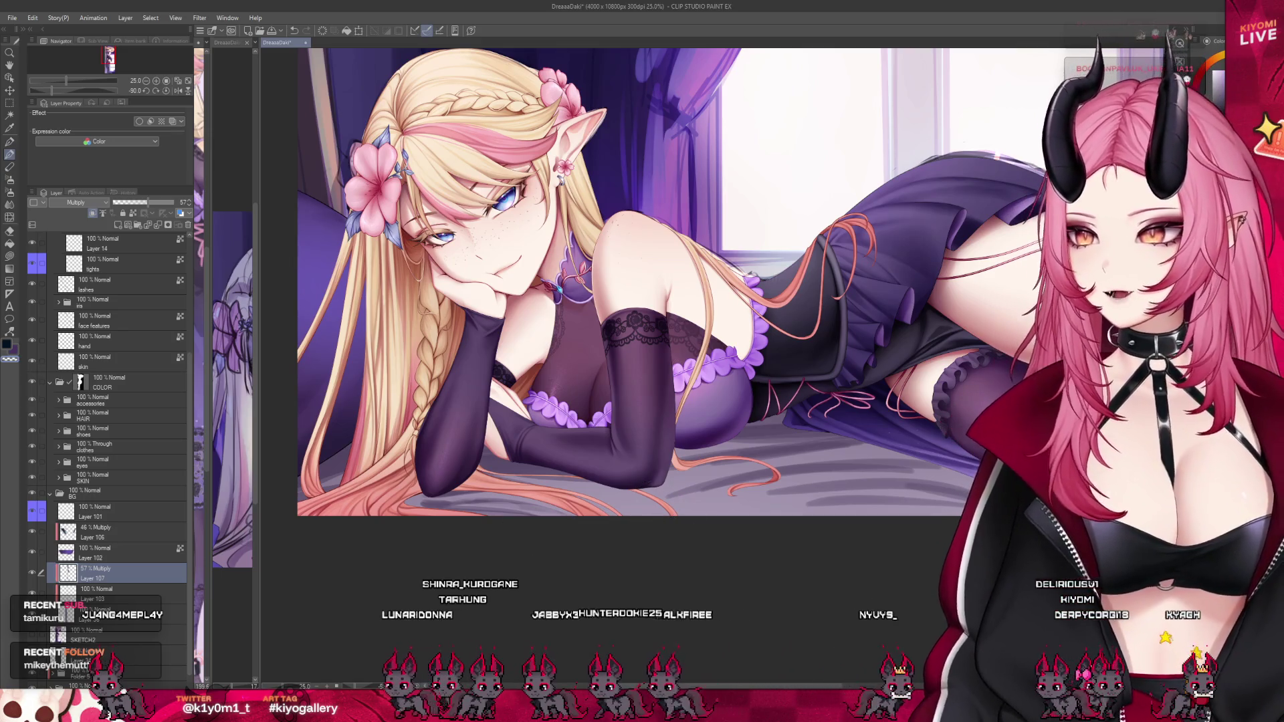
scroll(856, 435, "down", 2)
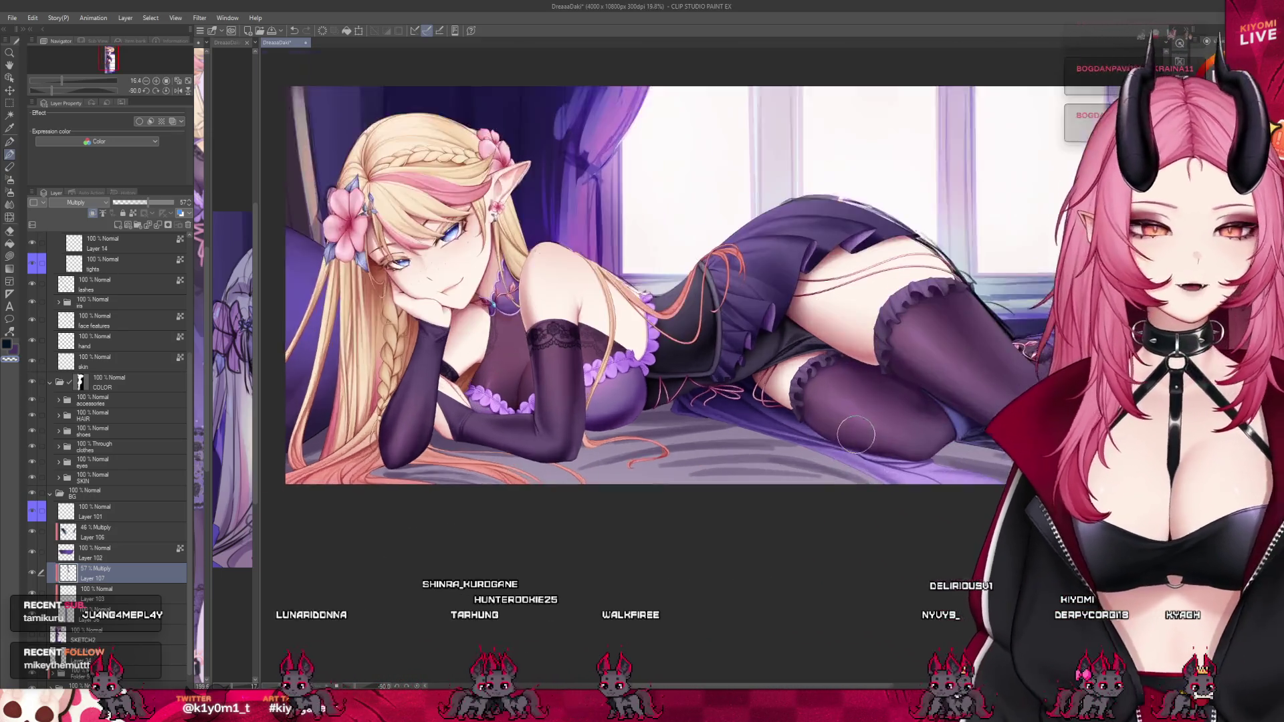
scroll(856, 435, "up", 3)
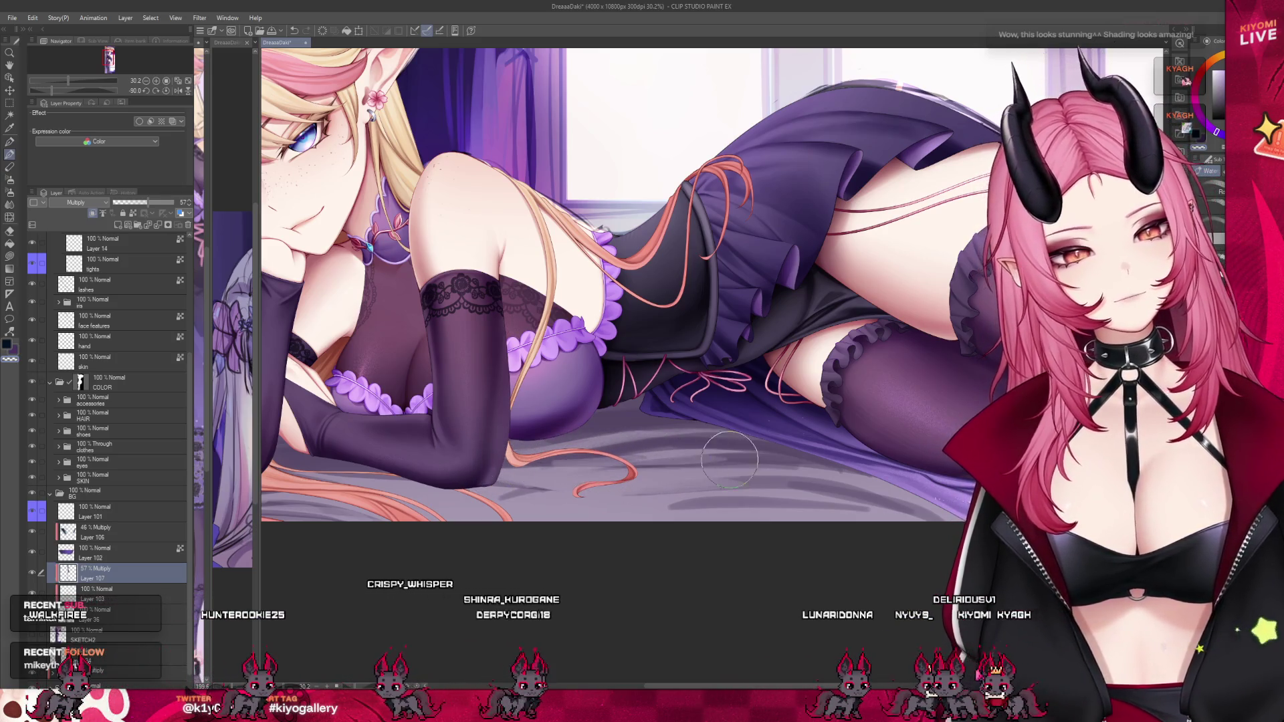
scroll(773, 445, "down", 3)
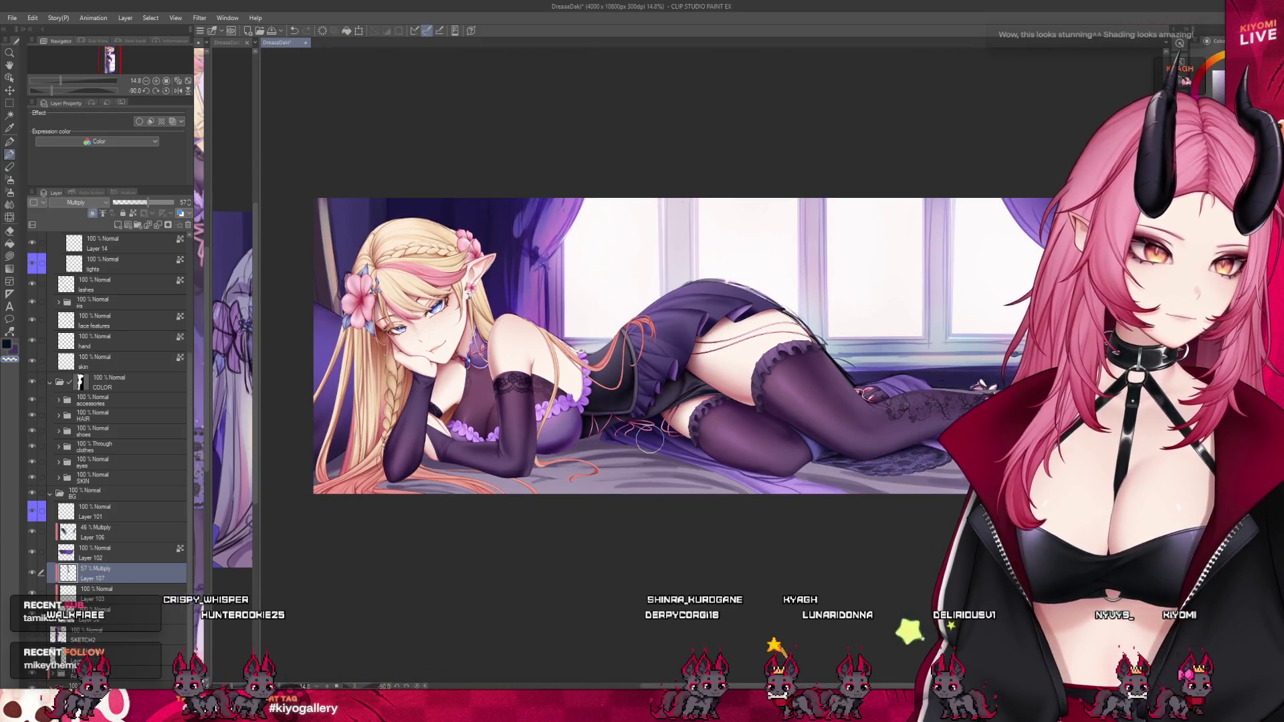
Paint darker grey-violet shadow strokes across the bed sheet beneath the elf's legs.
scroll(649, 439, "down", 1)
scroll(649, 439, "up", 2)
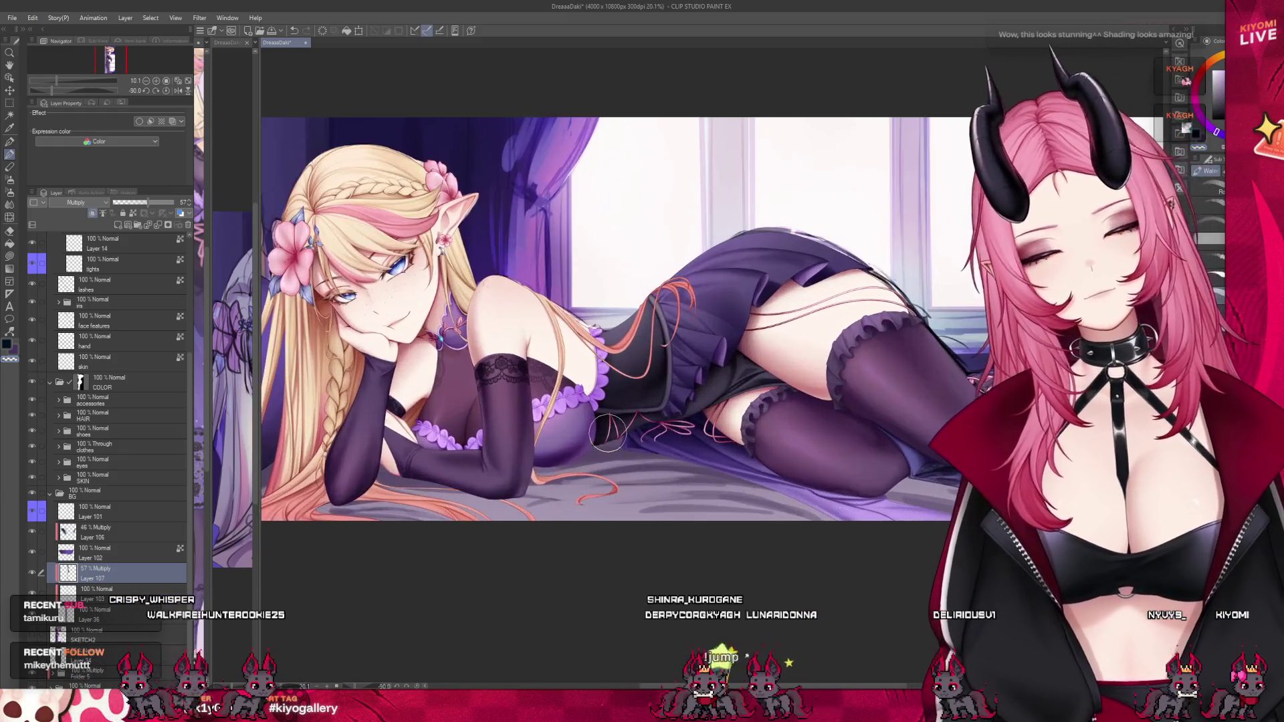
scroll(608, 434, "up", 1)
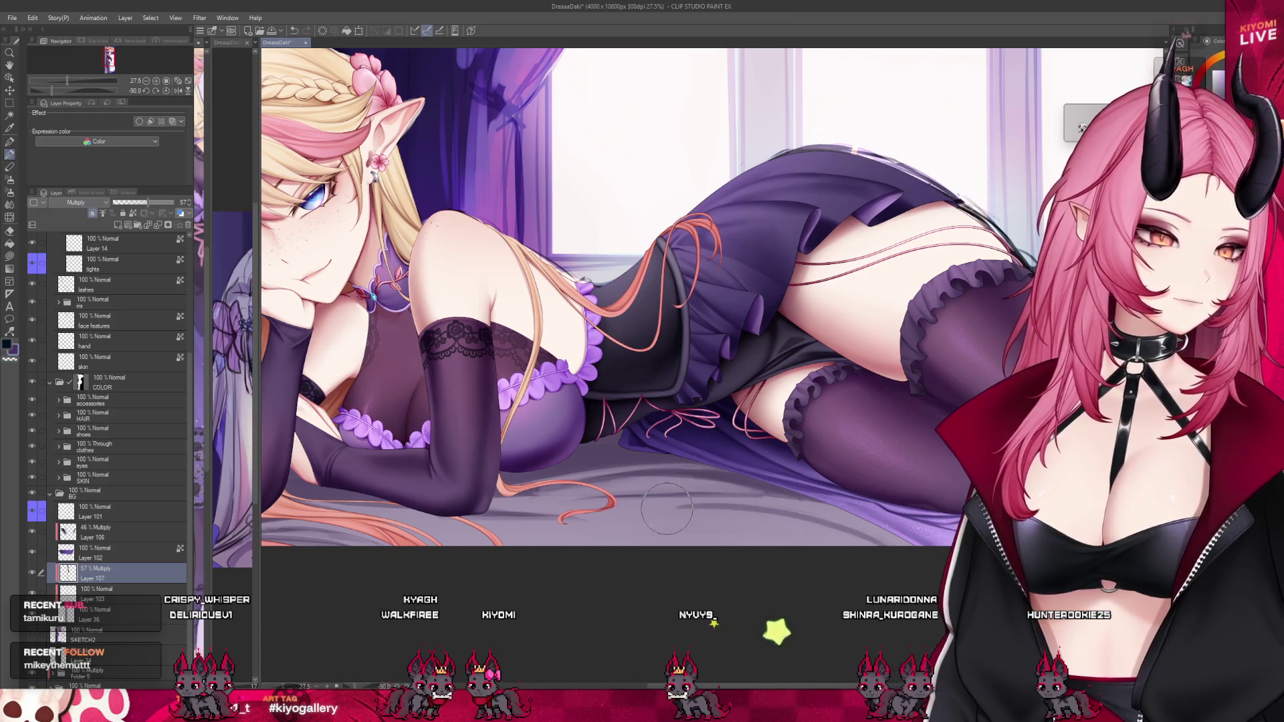
mouse_move(741, 513)
left_mouse_down()
mouse_move(669, 525)
mouse_move(803, 531)
mouse_move(702, 528)
mouse_move(773, 537)
left_mouse_up()
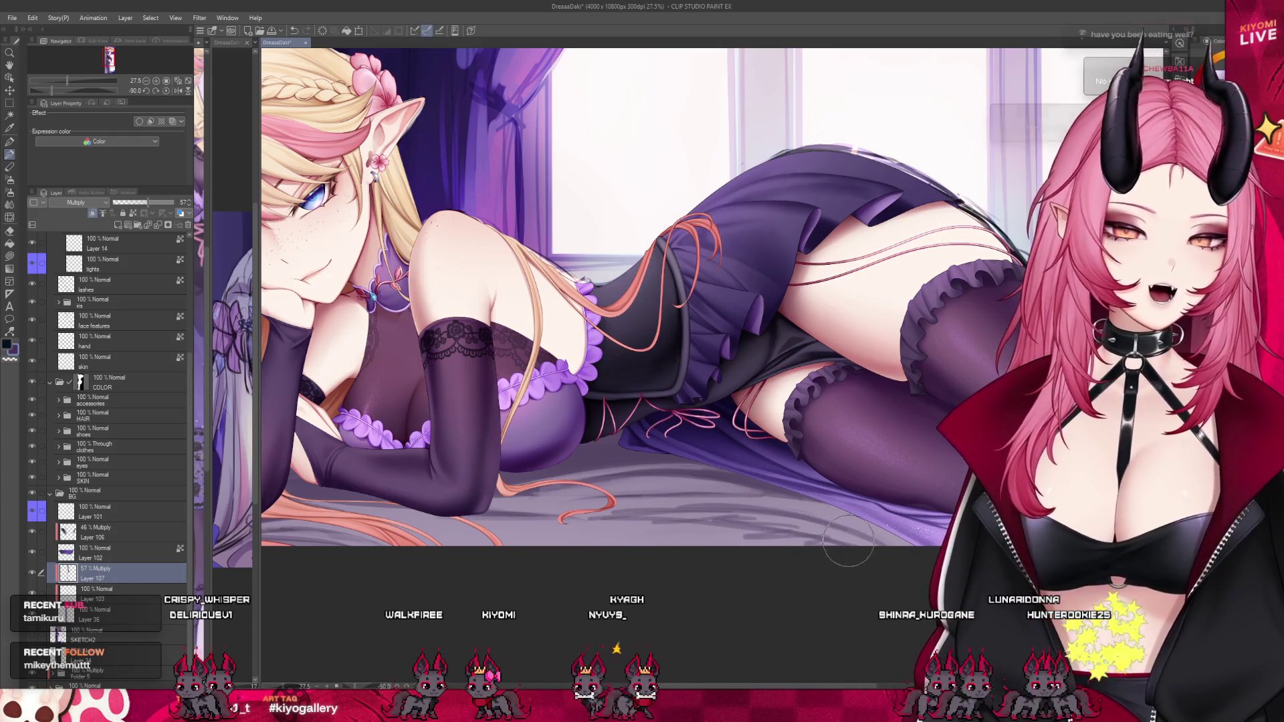
left_click_drag(688, 503, 806, 554)
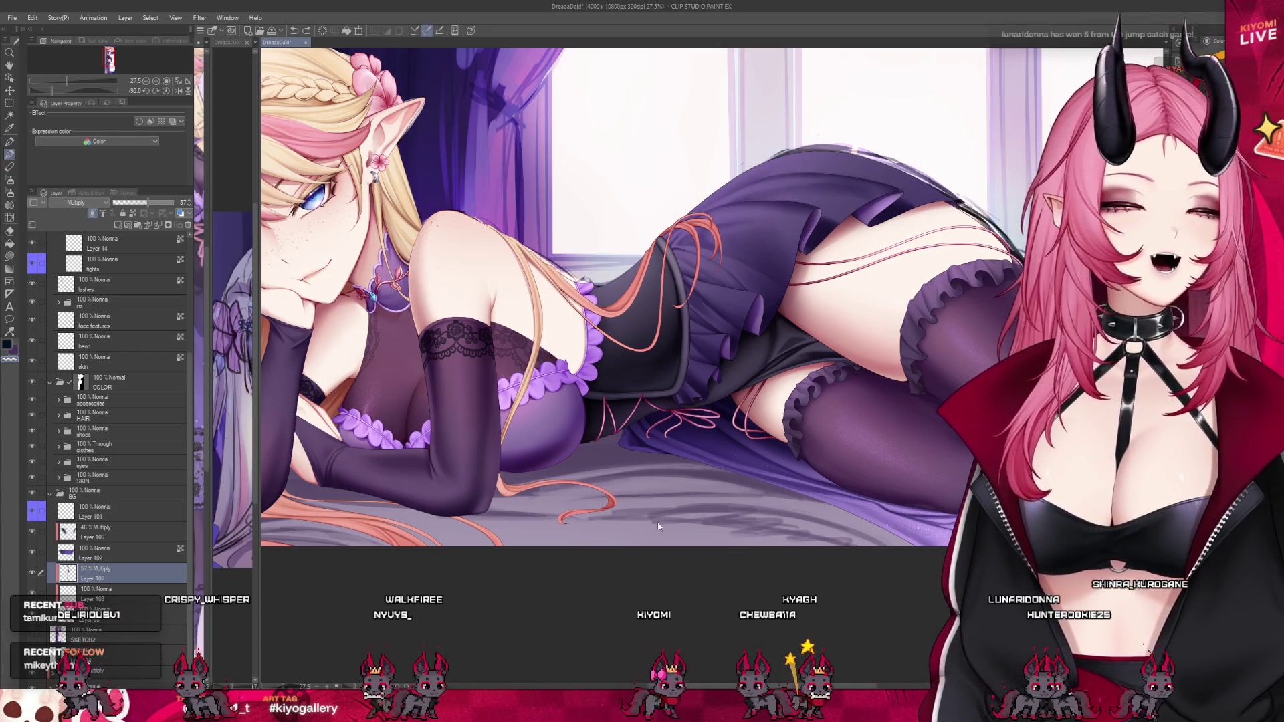
mouse_move(659, 527)
left_mouse_down()
mouse_move(789, 533)
mouse_move(631, 525)
left_mouse_up()
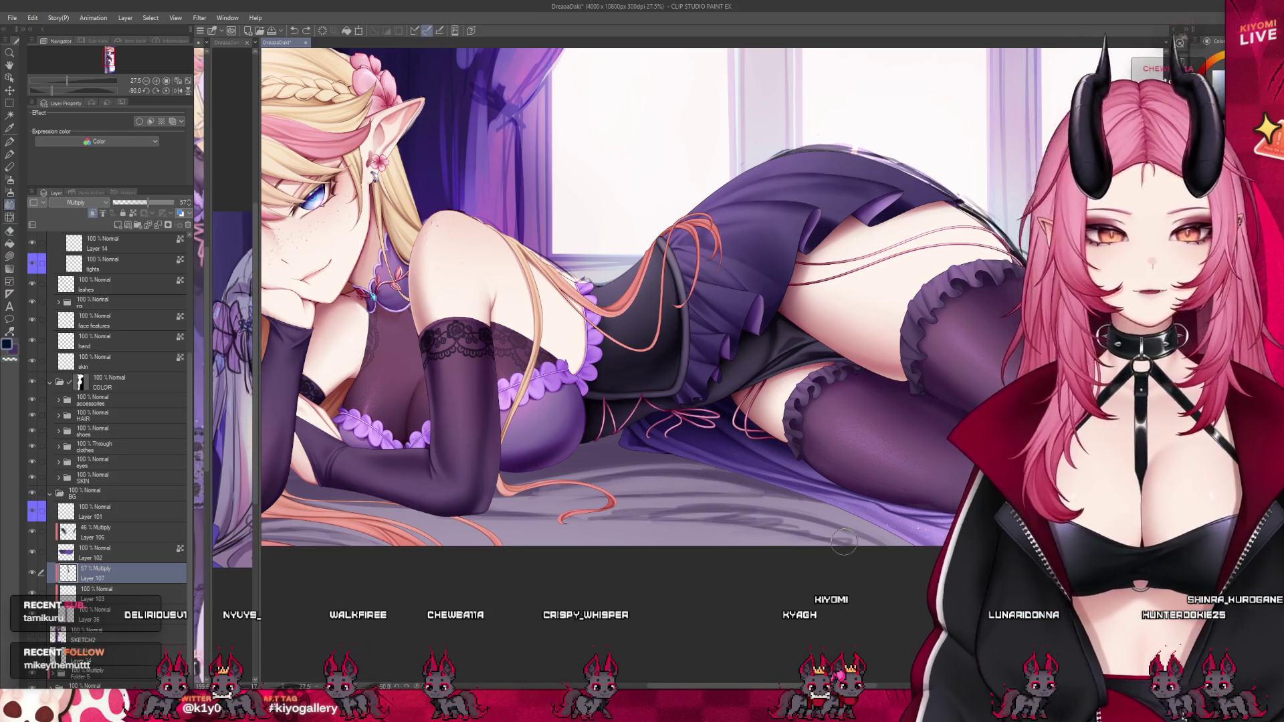
Soften the bed shading along its lower edge, finishing with the pen tool.
left_click_drag(765, 515, 839, 550)
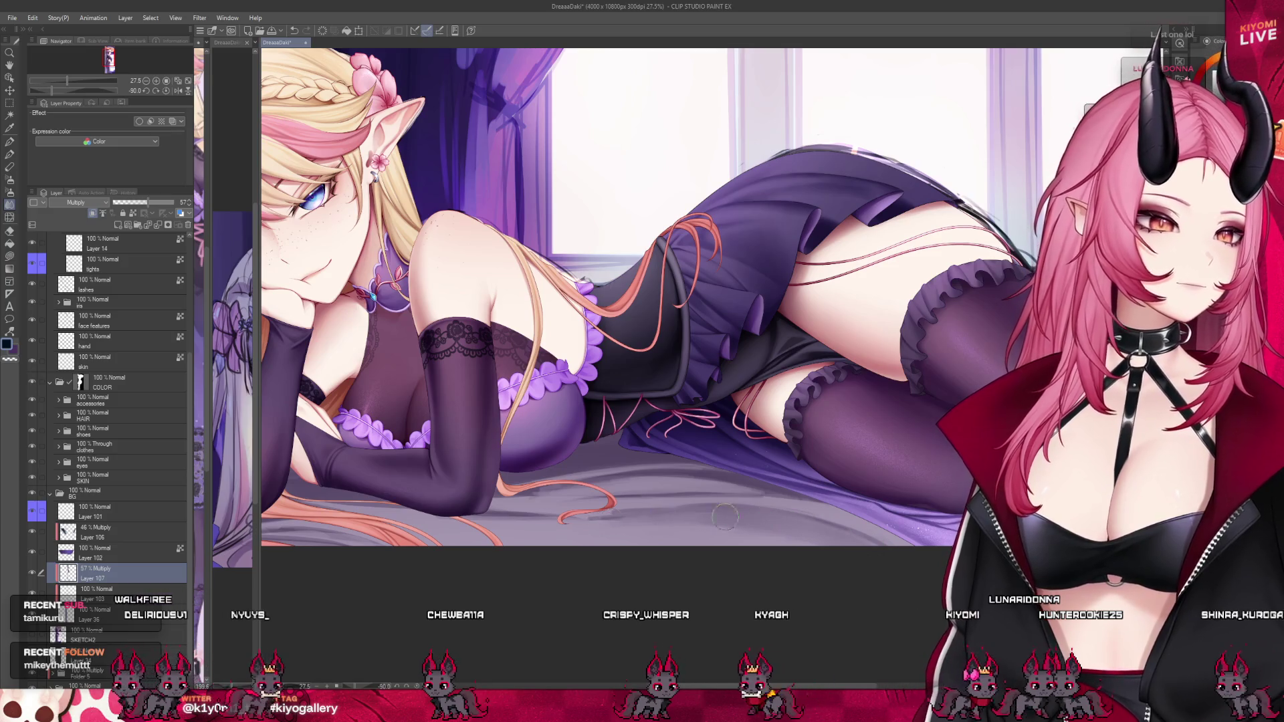
key("p")
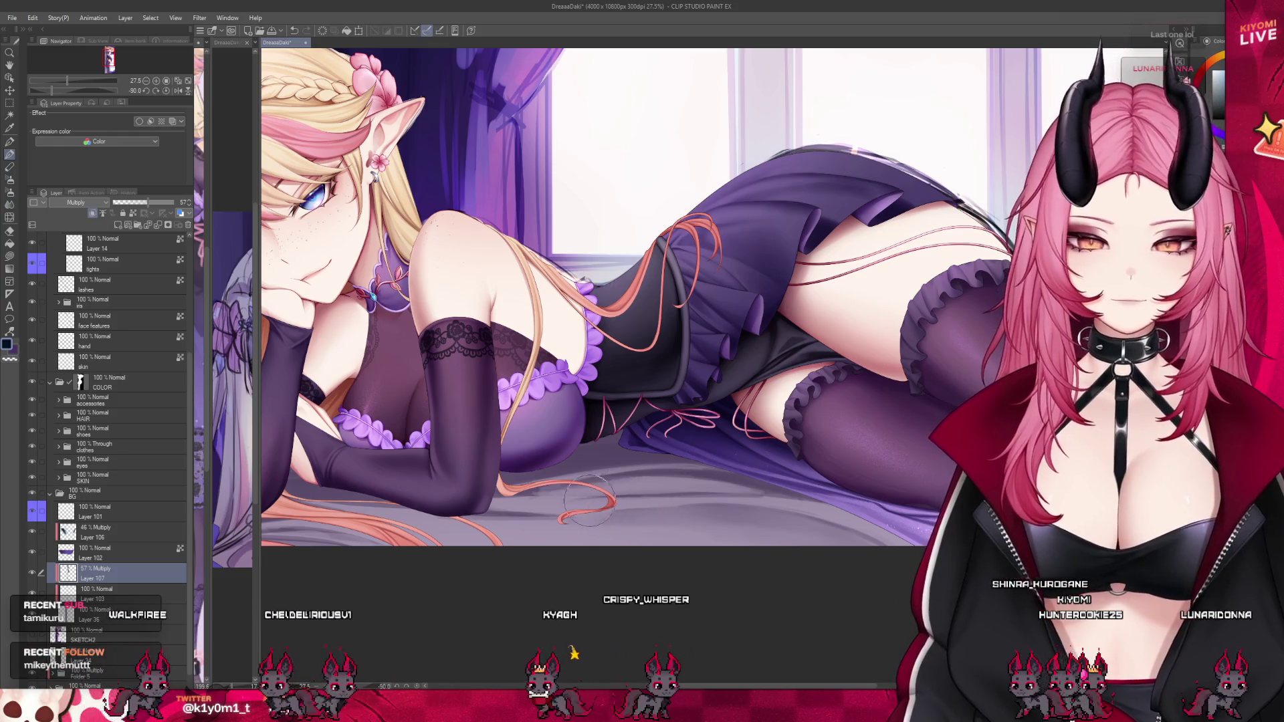
left_click_drag(724, 526, 805, 533)
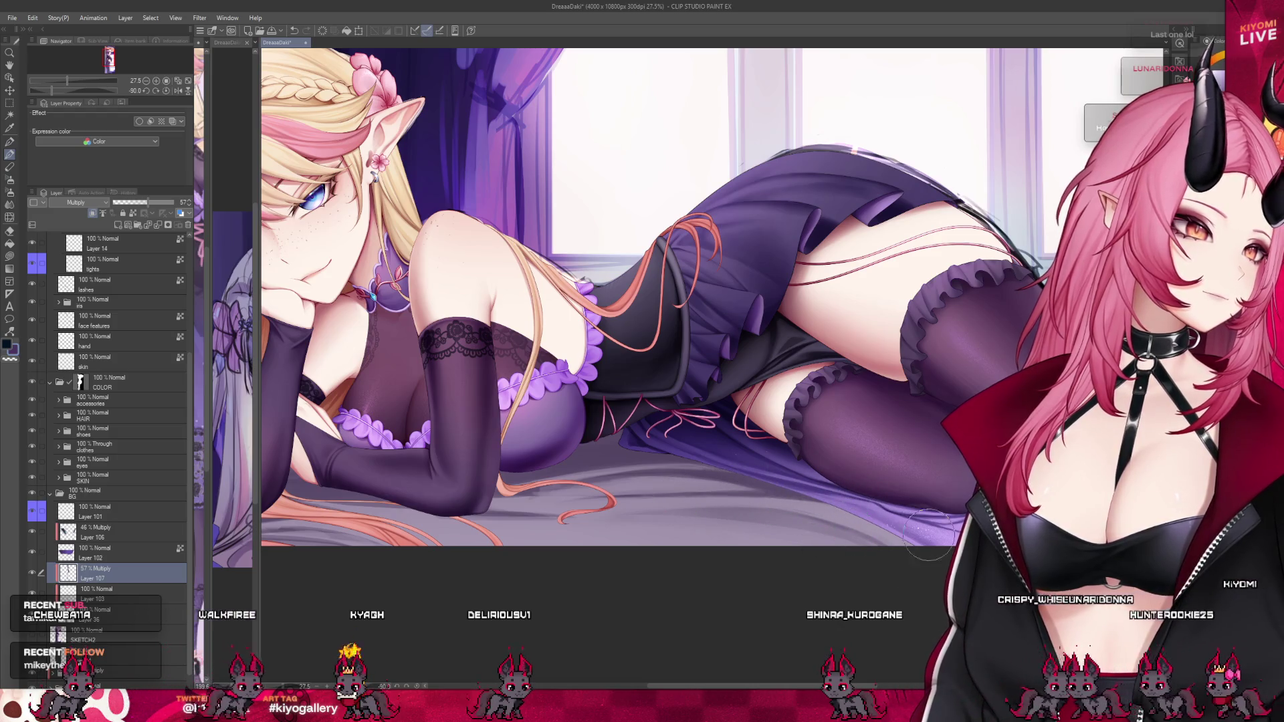
scroll(570, 501, "down", 4)
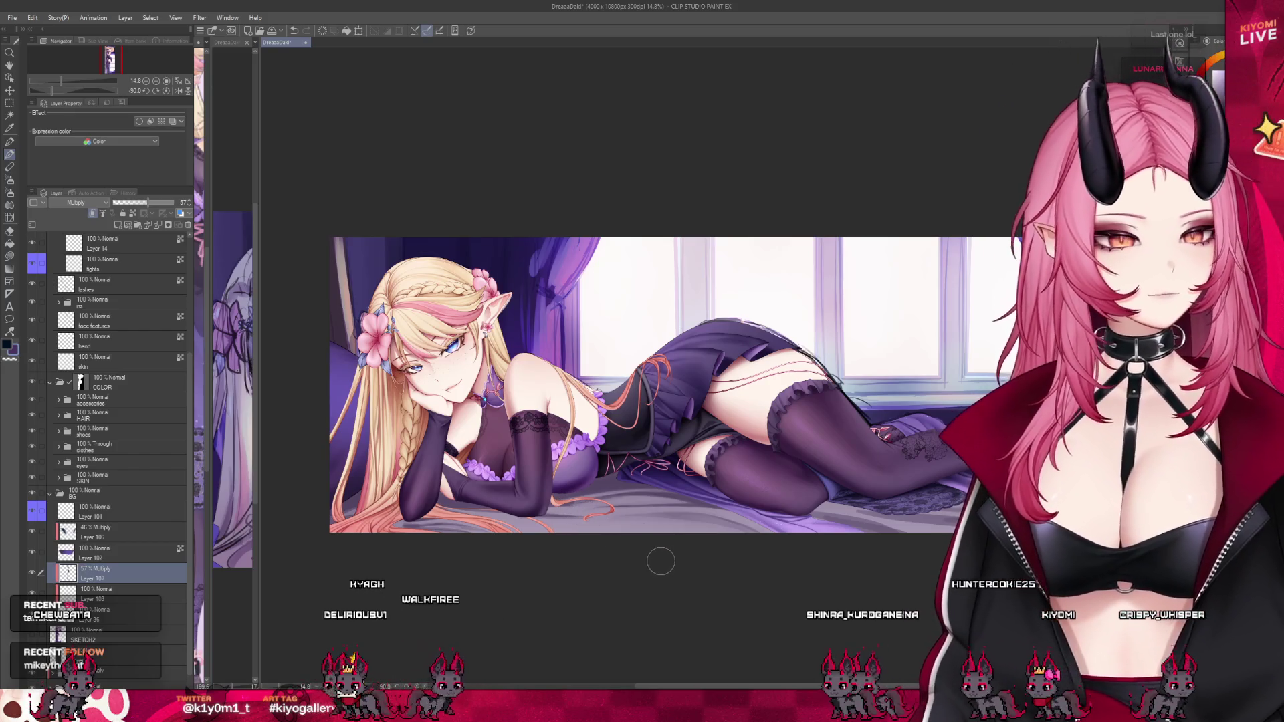
scroll(557, 542, "down", 1)
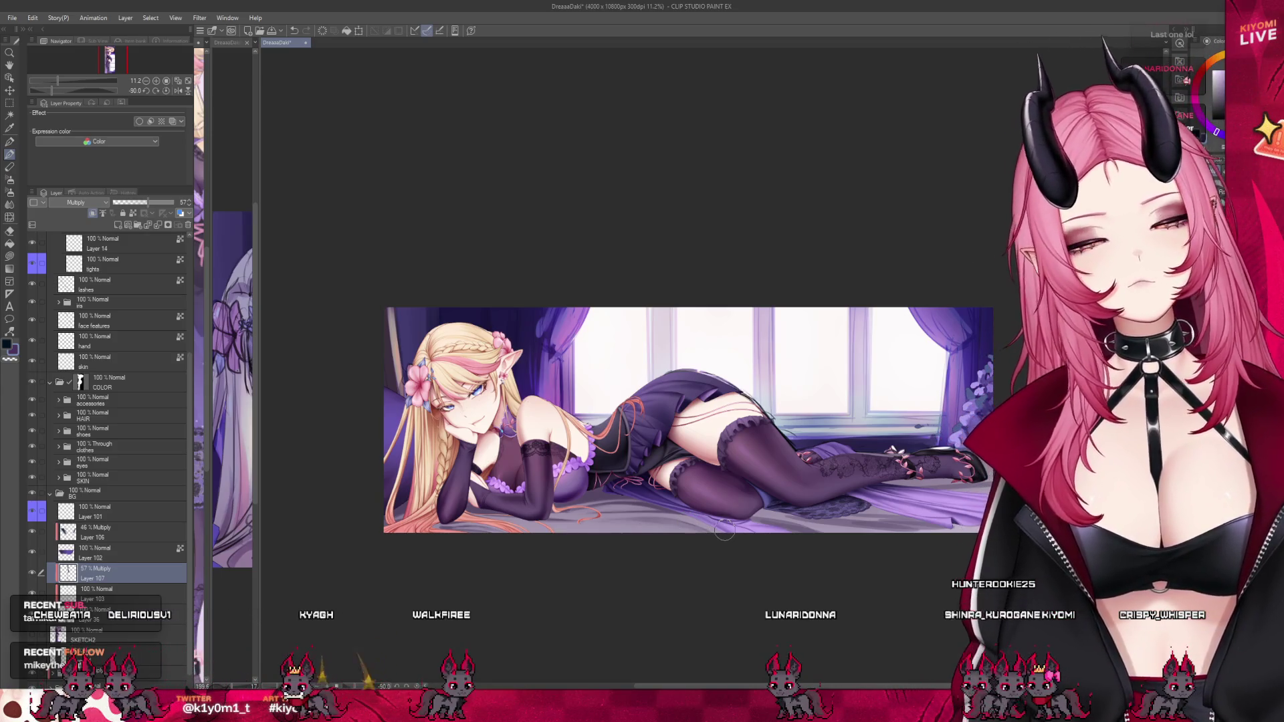
scroll(547, 431, "down", 1)
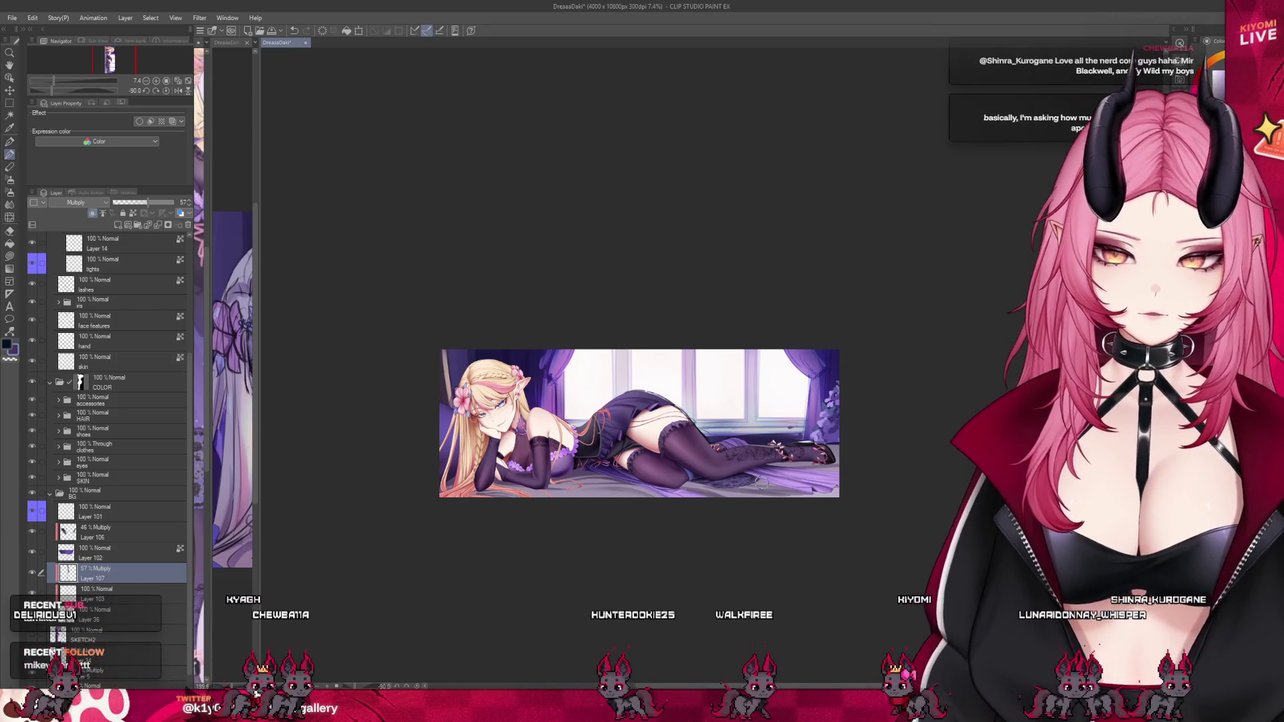
scroll(762, 483, "up", 3)
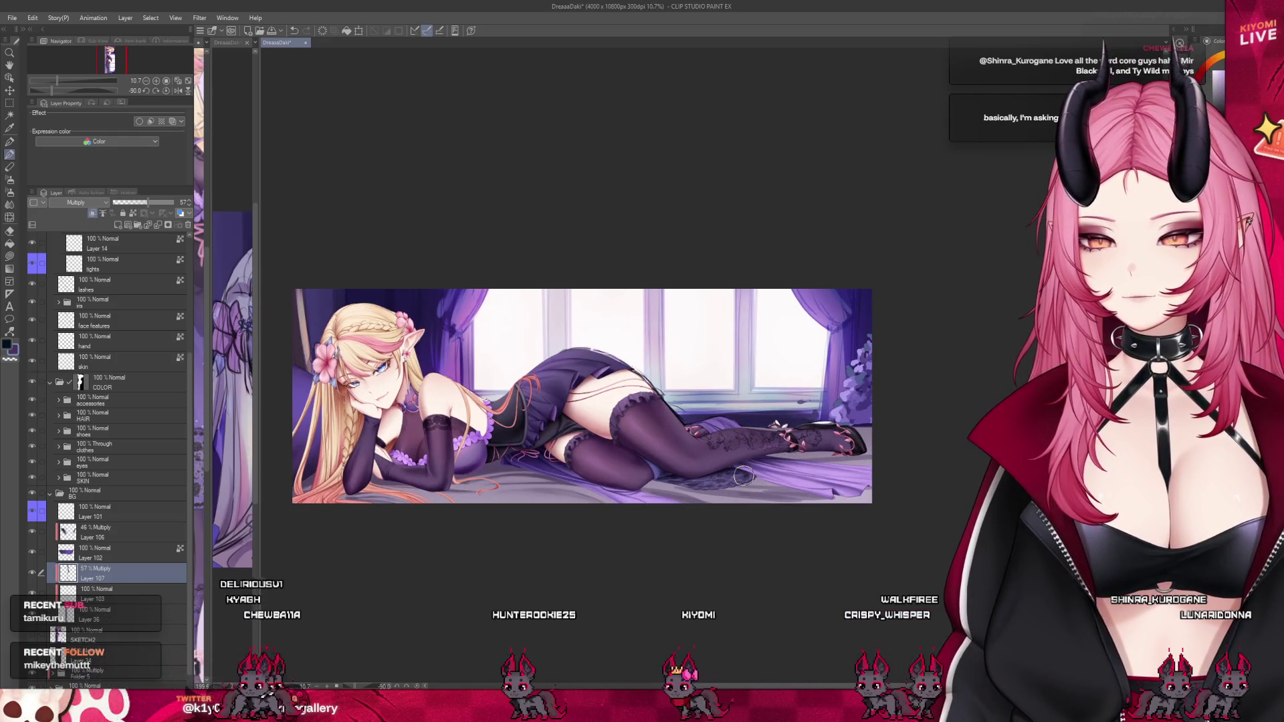
scroll(743, 476, "up", 5)
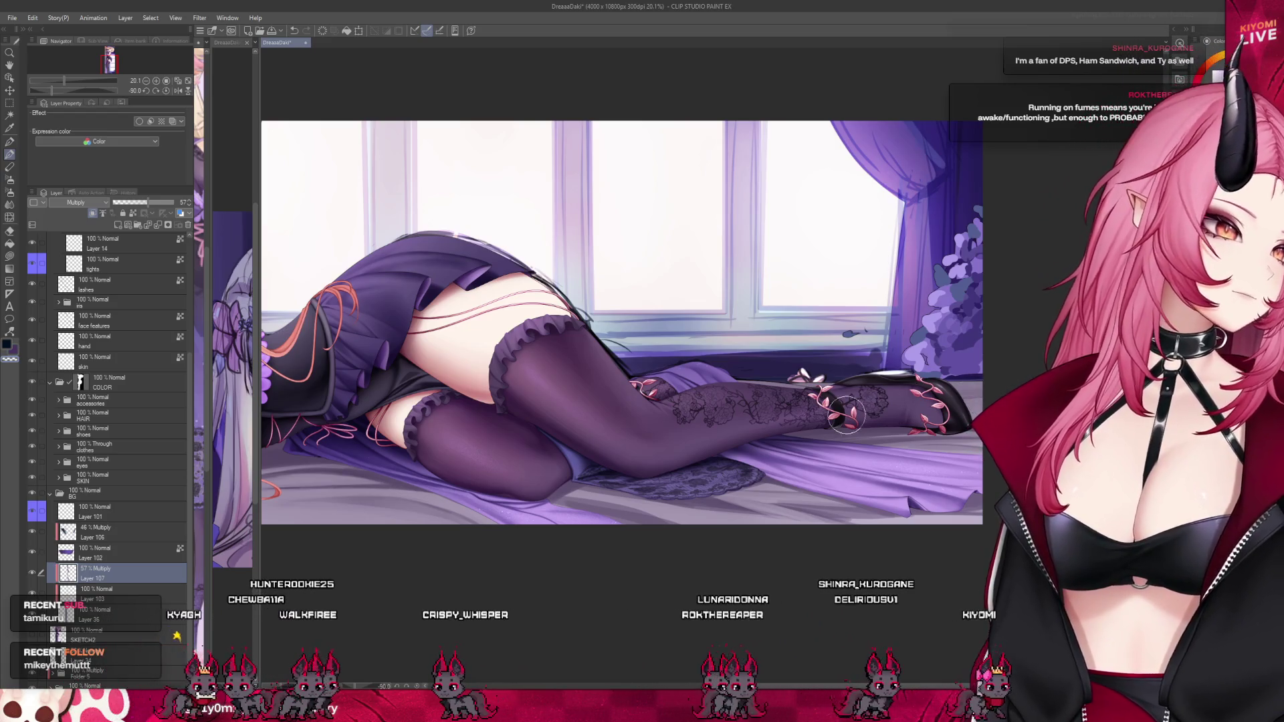
Review the stocking shadows on the bed, then save the DreaaaDaki illustration with Ctrl+S.
scroll(833, 476, "down", 2)
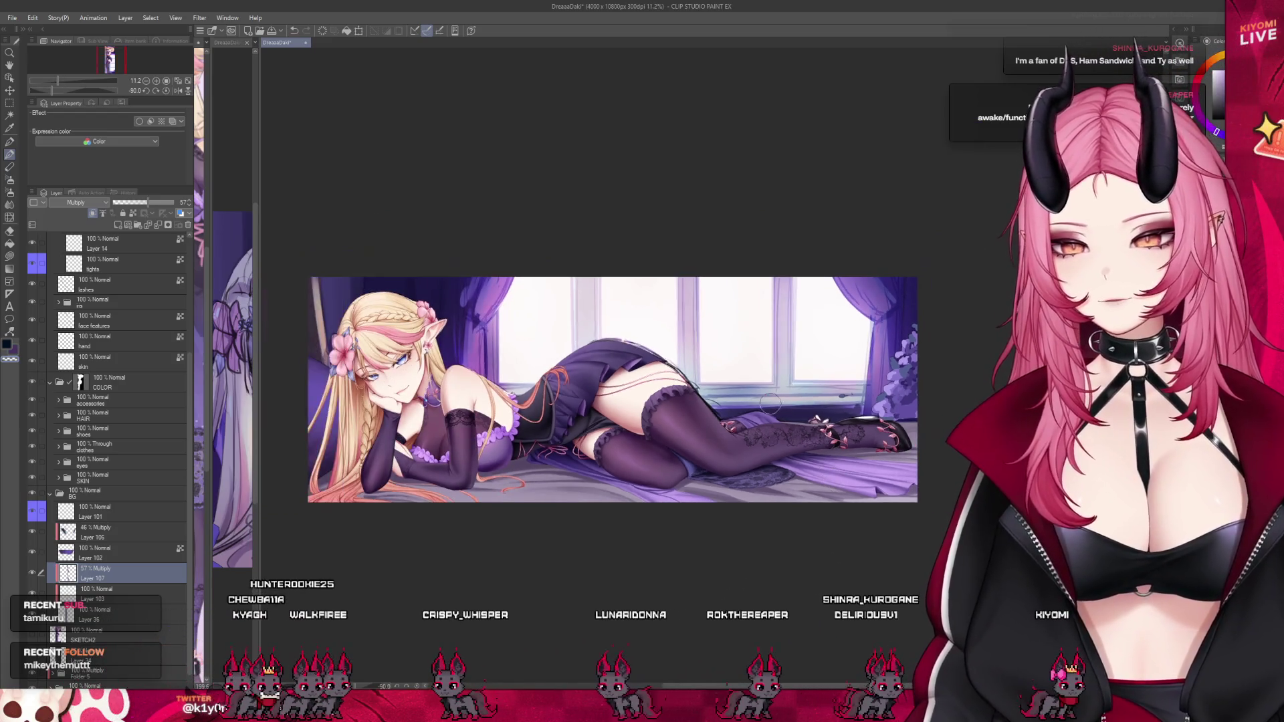
scroll(832, 476, "up", 1)
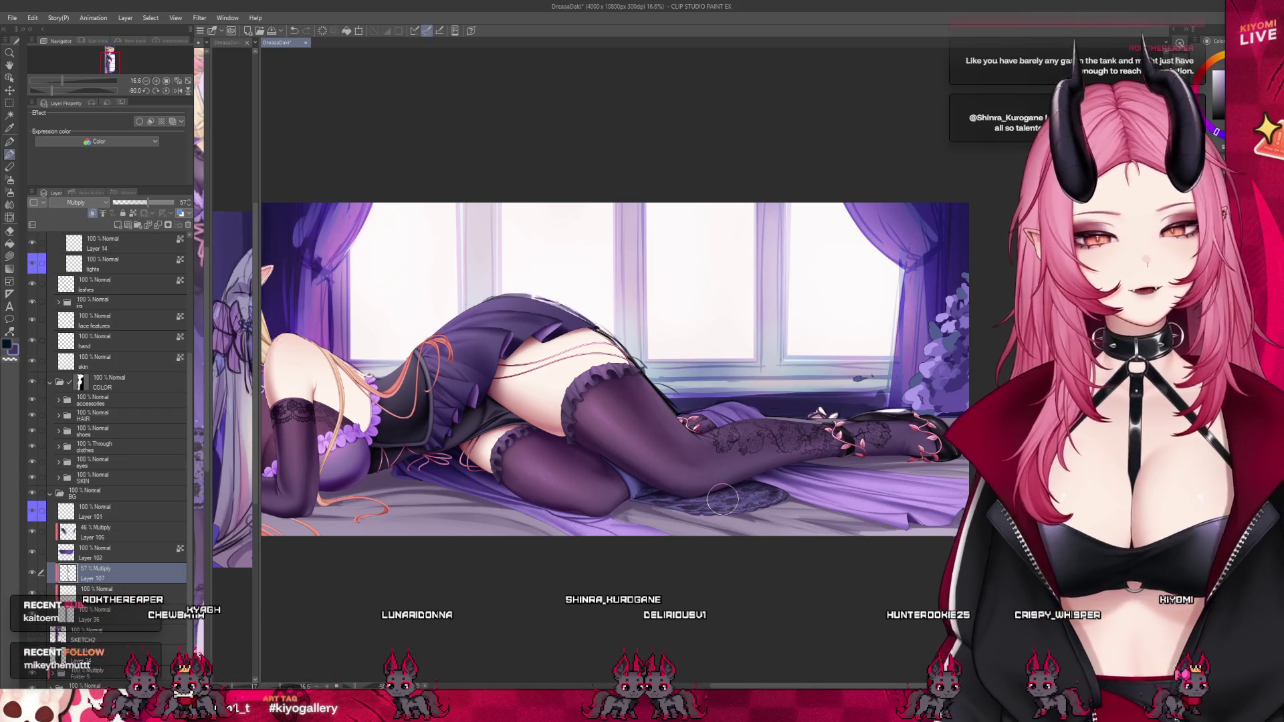
scroll(721, 501, "left", 5)
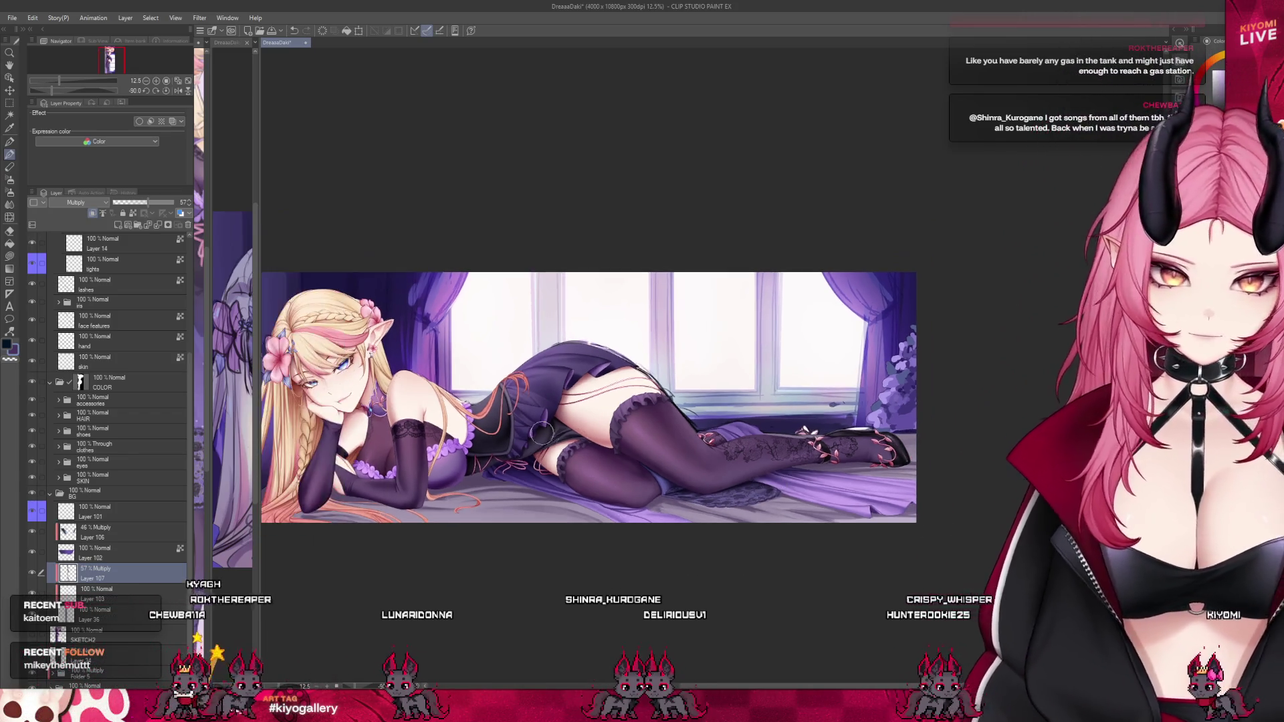
scroll(602, 461, "down", 2)
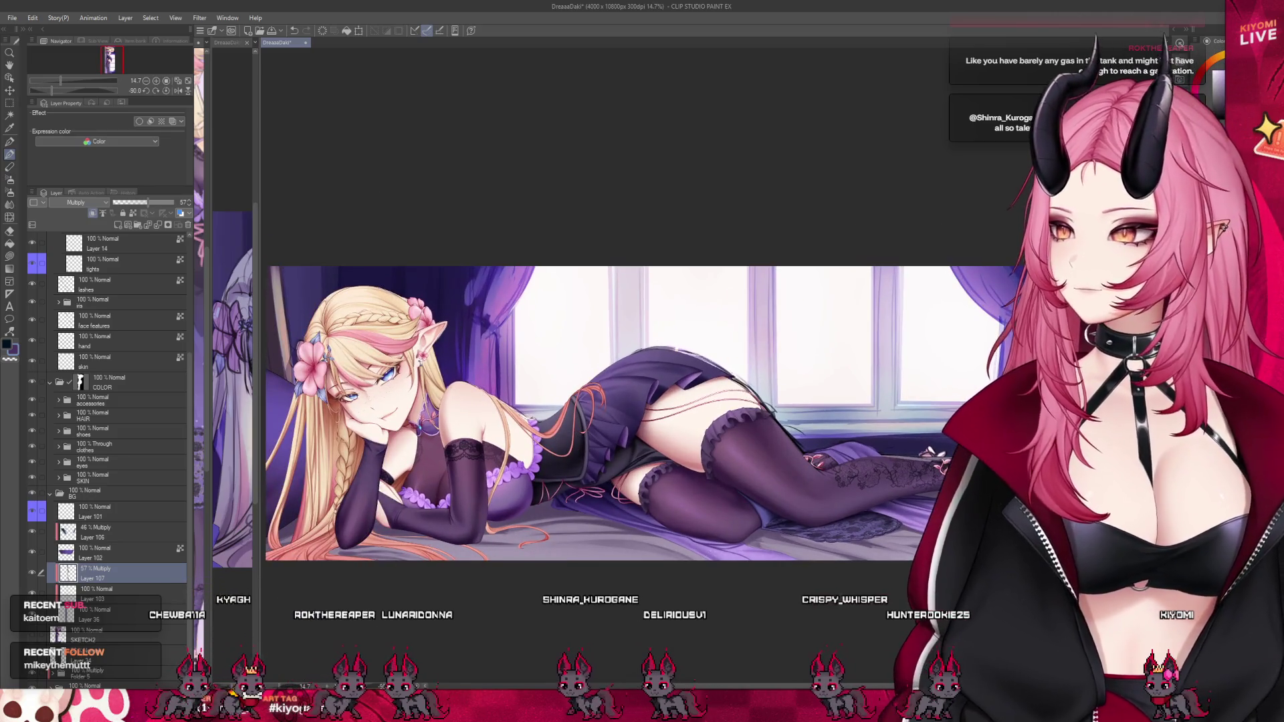
key("ctrl+s")
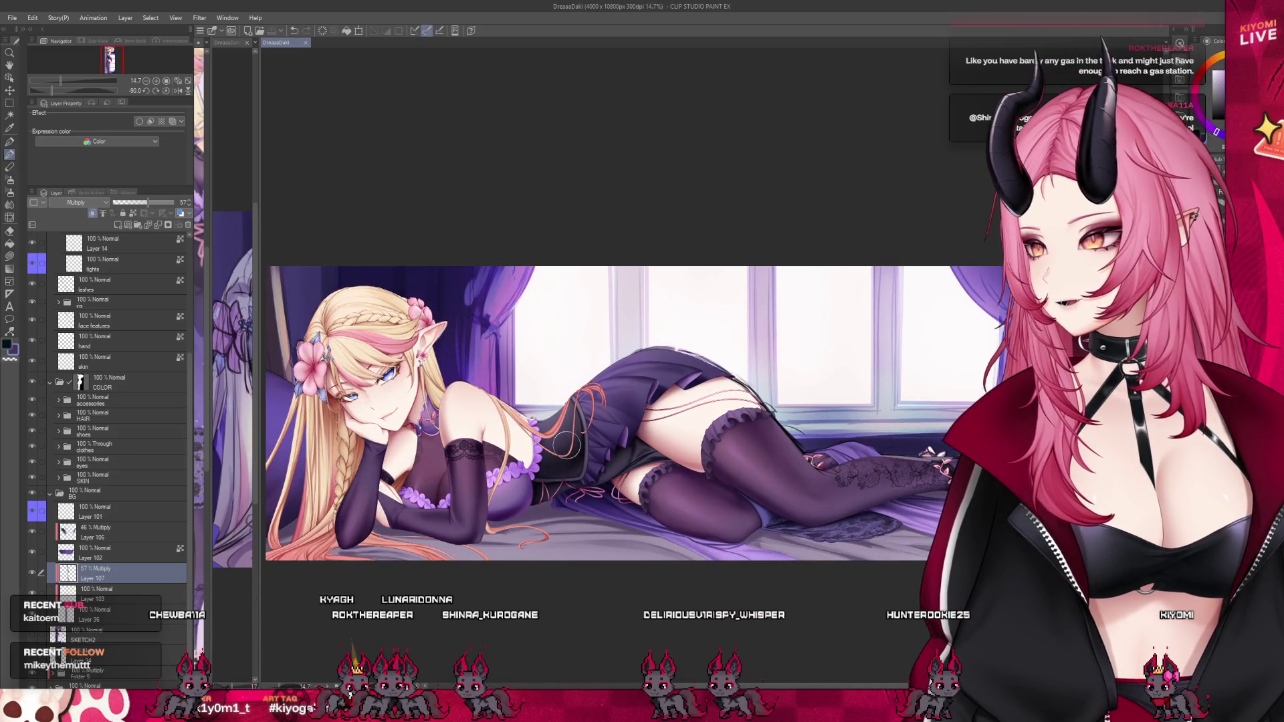
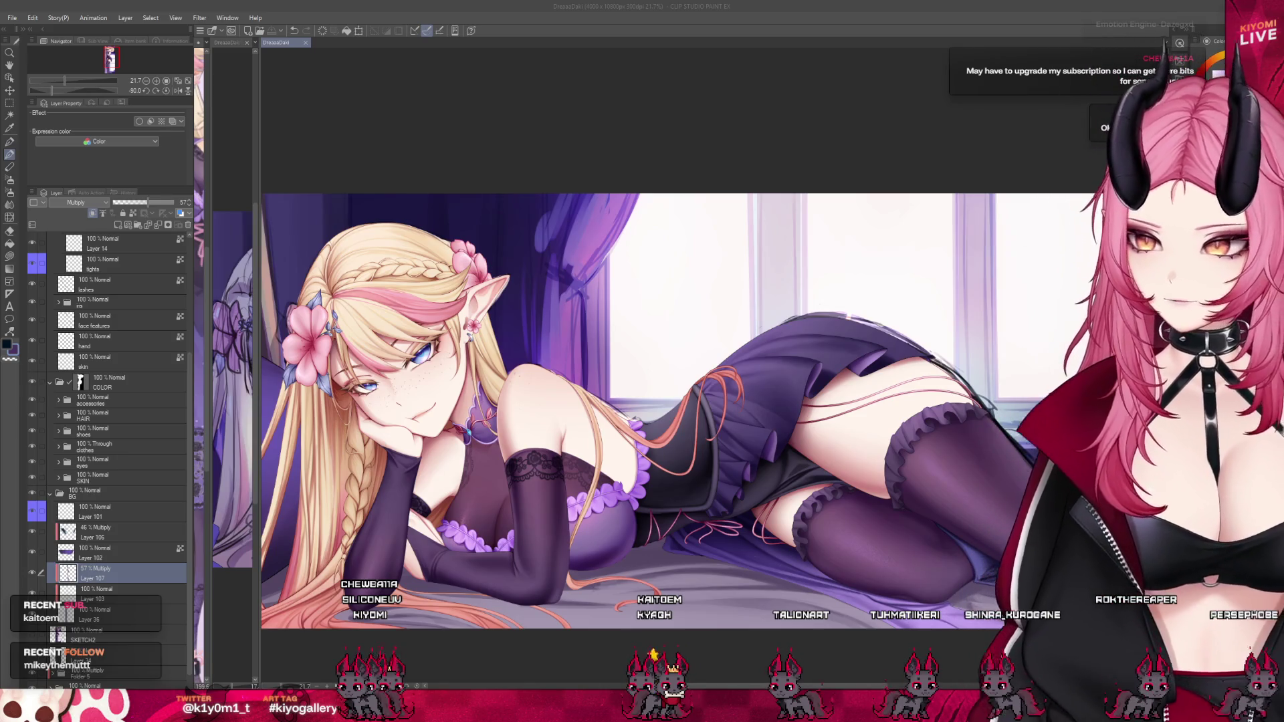
Zoom in and out across the illustration to inspect the multiply shading.
scroll(555, 506, "up", 3)
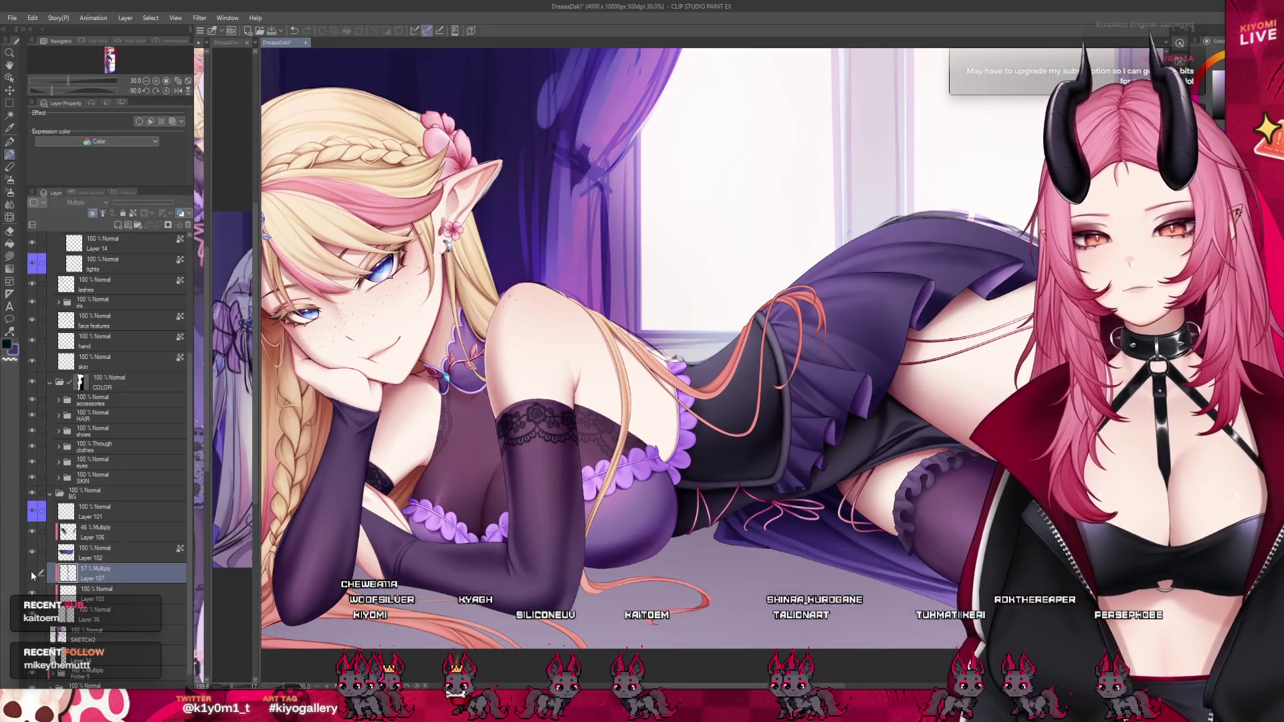
scroll(486, 475, "down", 1)
scroll(487, 476, "down", 2)
scroll(540, 523, "up", 3)
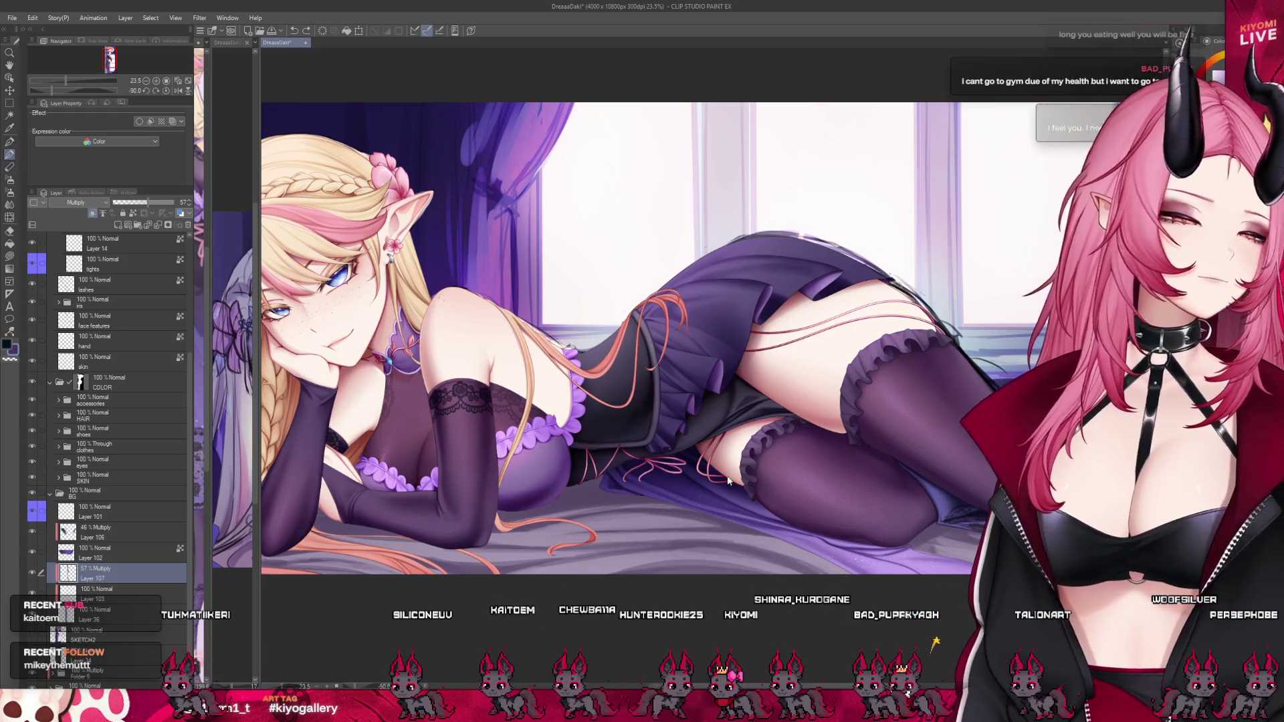
scroll(636, 362, "down", 3)
scroll(636, 361, "up", 1)
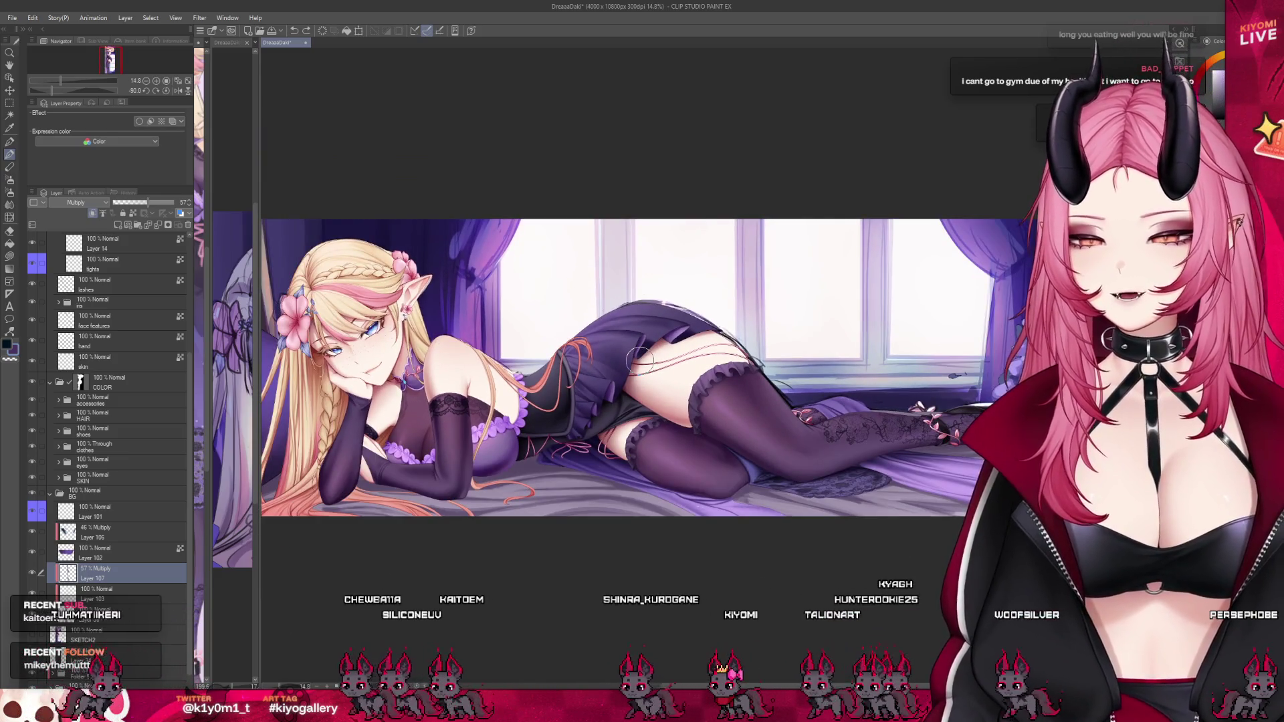
scroll(637, 480, "up", 1)
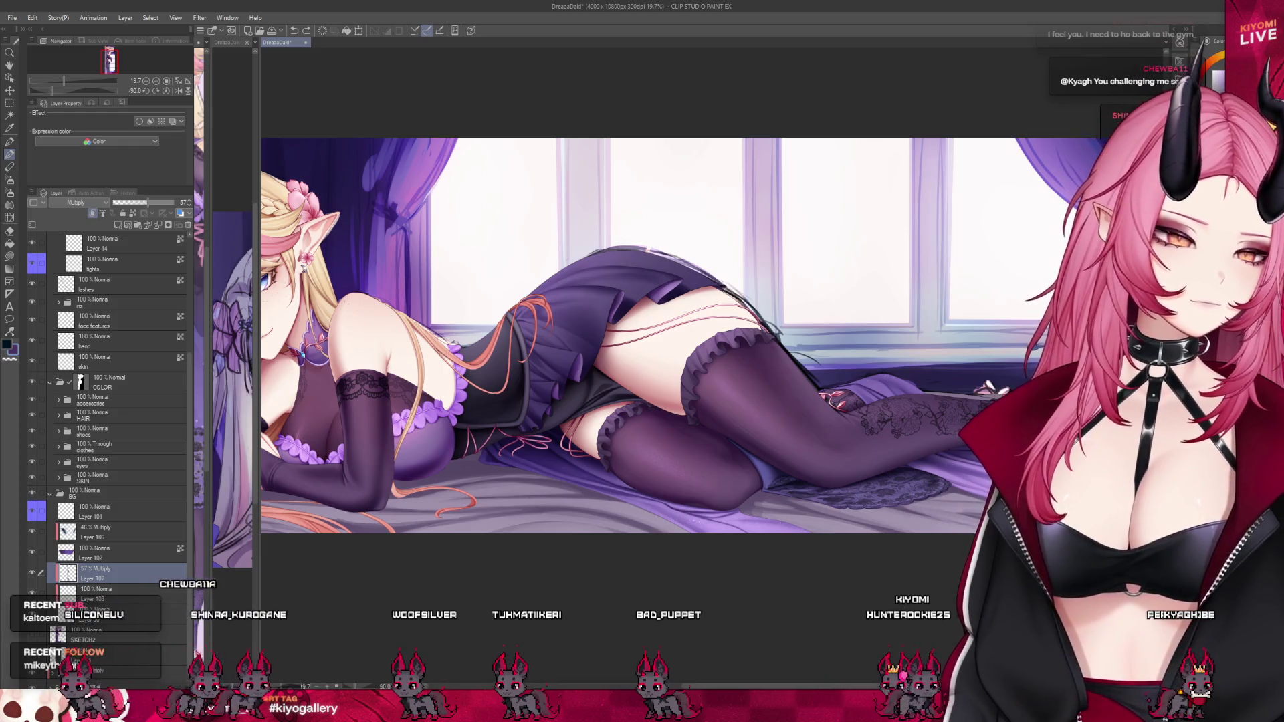
scroll(602, 334, "down", 3)
scroll(870, 535, "up", 3)
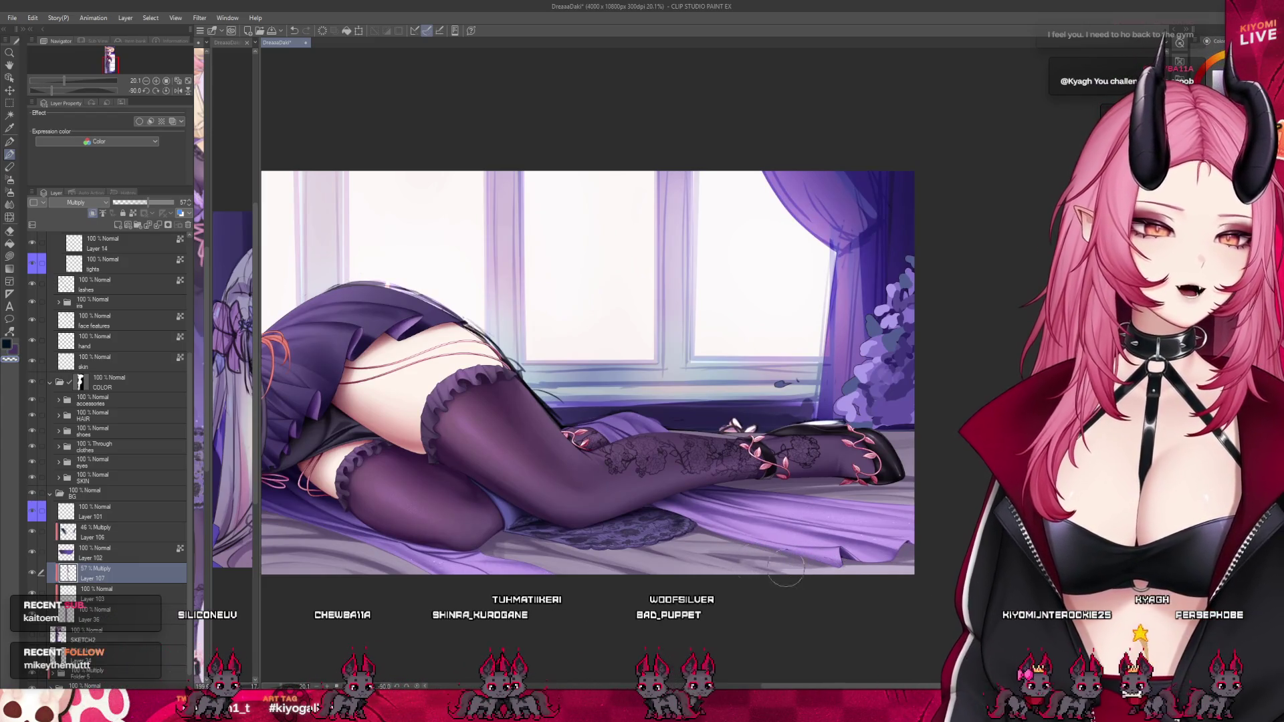
scroll(747, 560, "down", 2)
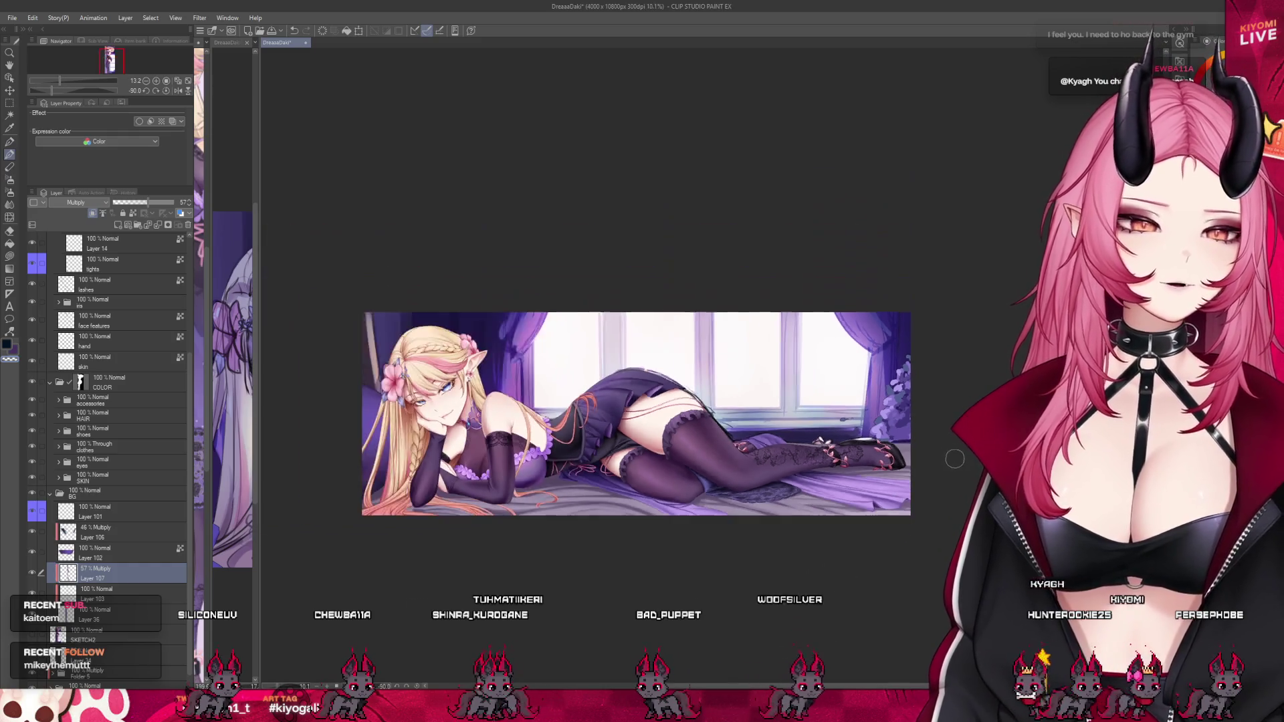
scroll(569, 509, "up", 1)
scroll(569, 509, "up", 2)
scroll(493, 441, "down", 1)
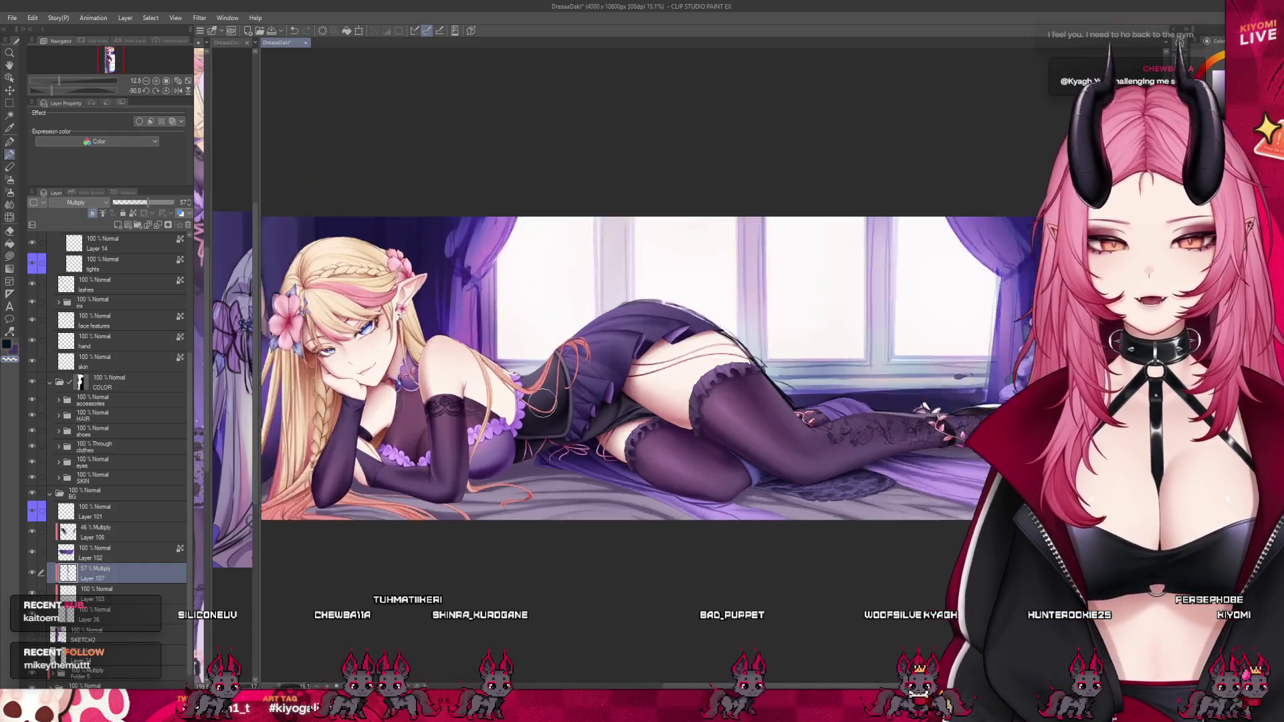
scroll(447, 426, "up", 1)
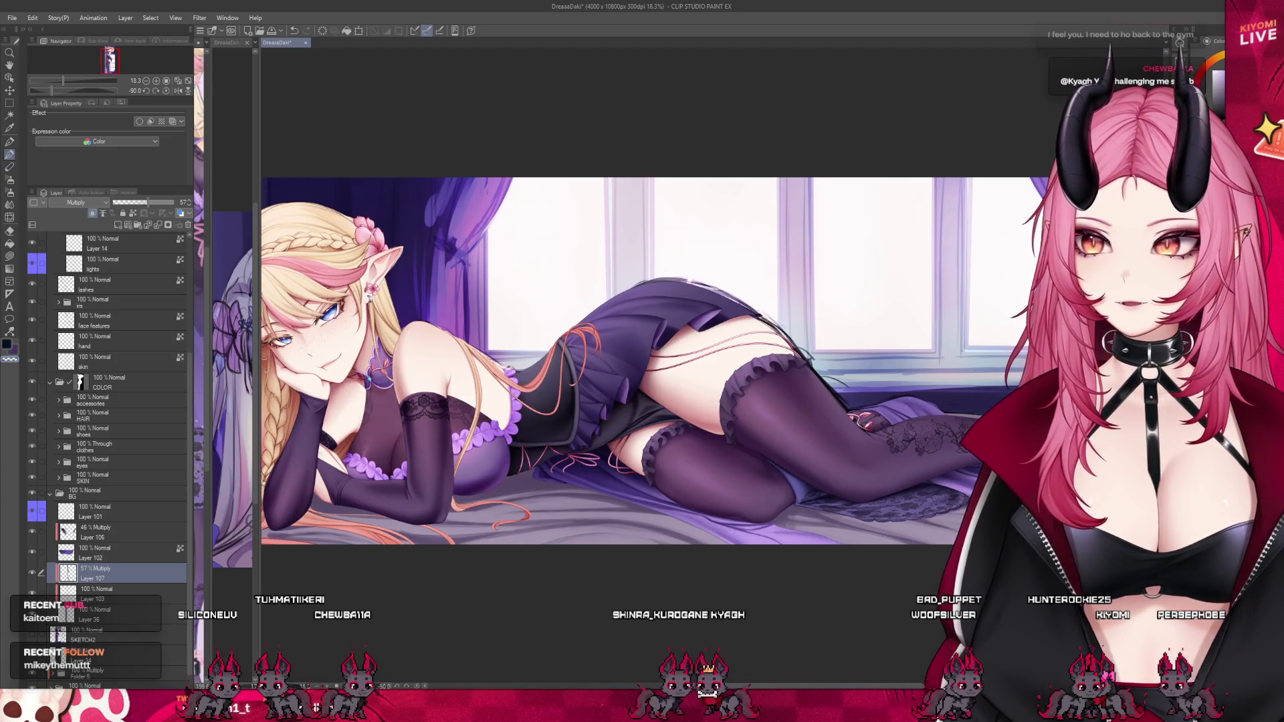
scroll(323, 205, "up", 1)
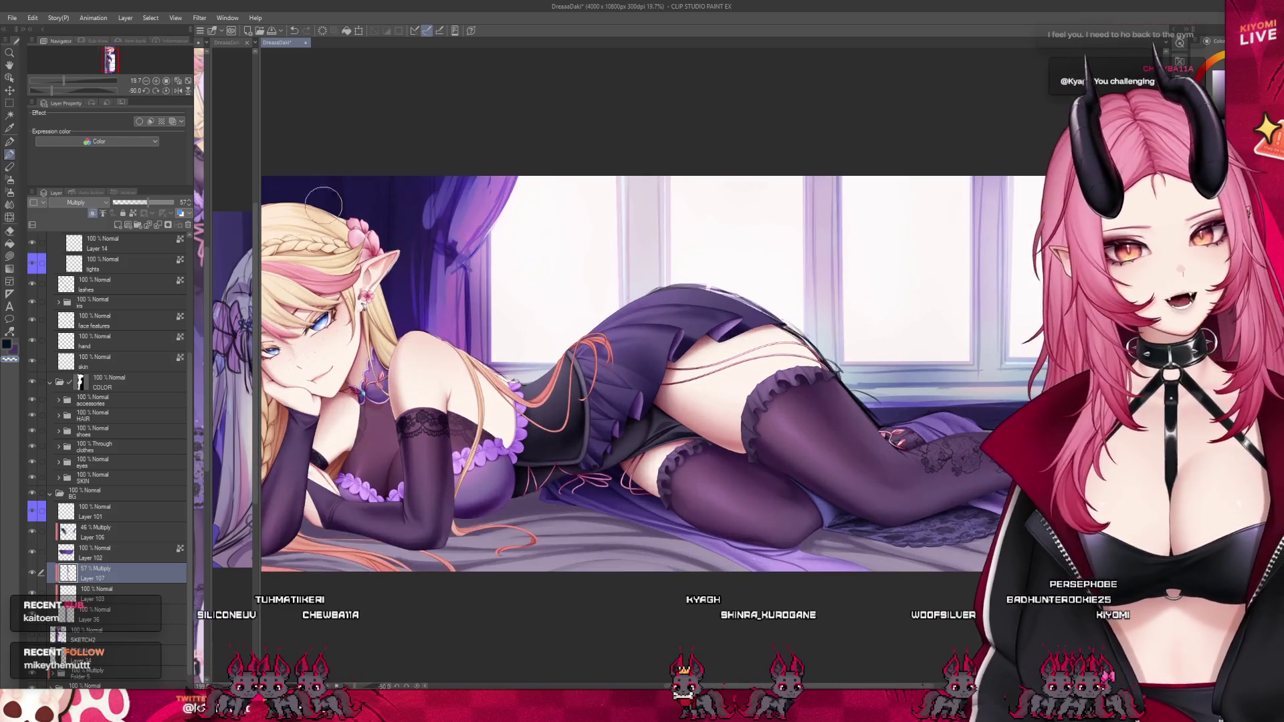
Check the Layer 106 multiply shading, then reselect Layer 107.
left_click(139, 537)
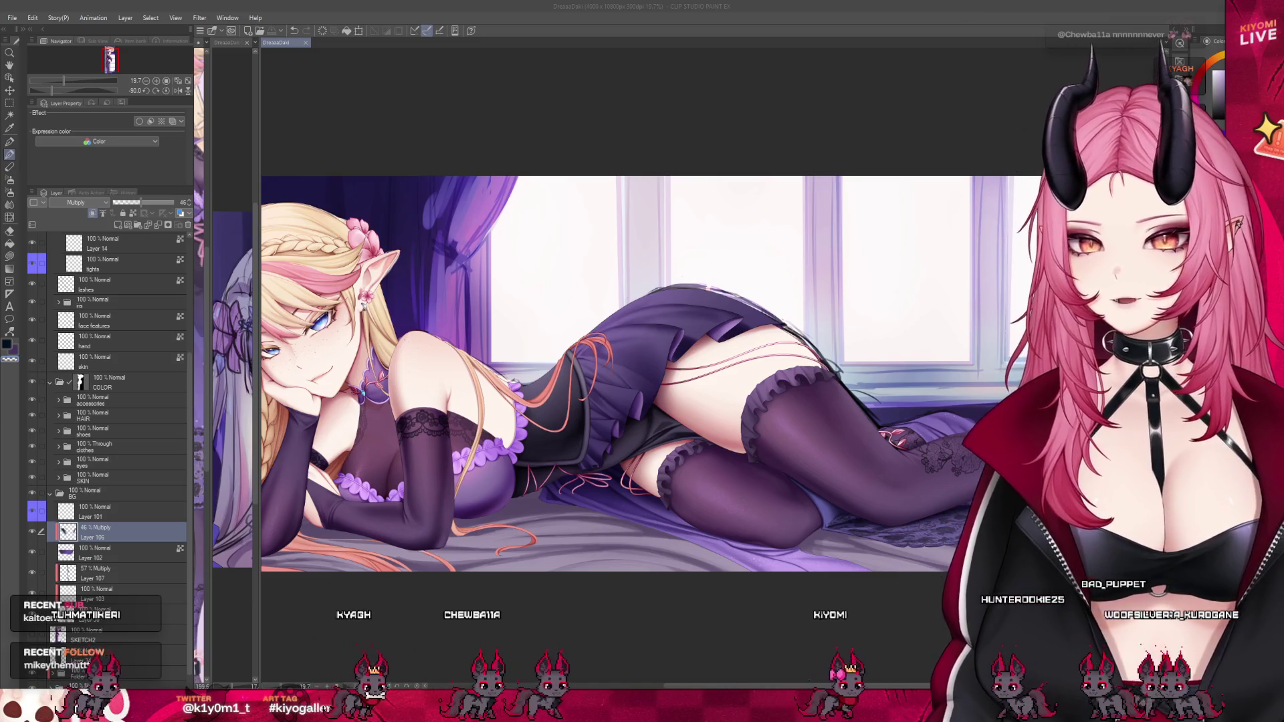
scroll(712, 532, "down", 2)
scroll(712, 532, "up", 3)
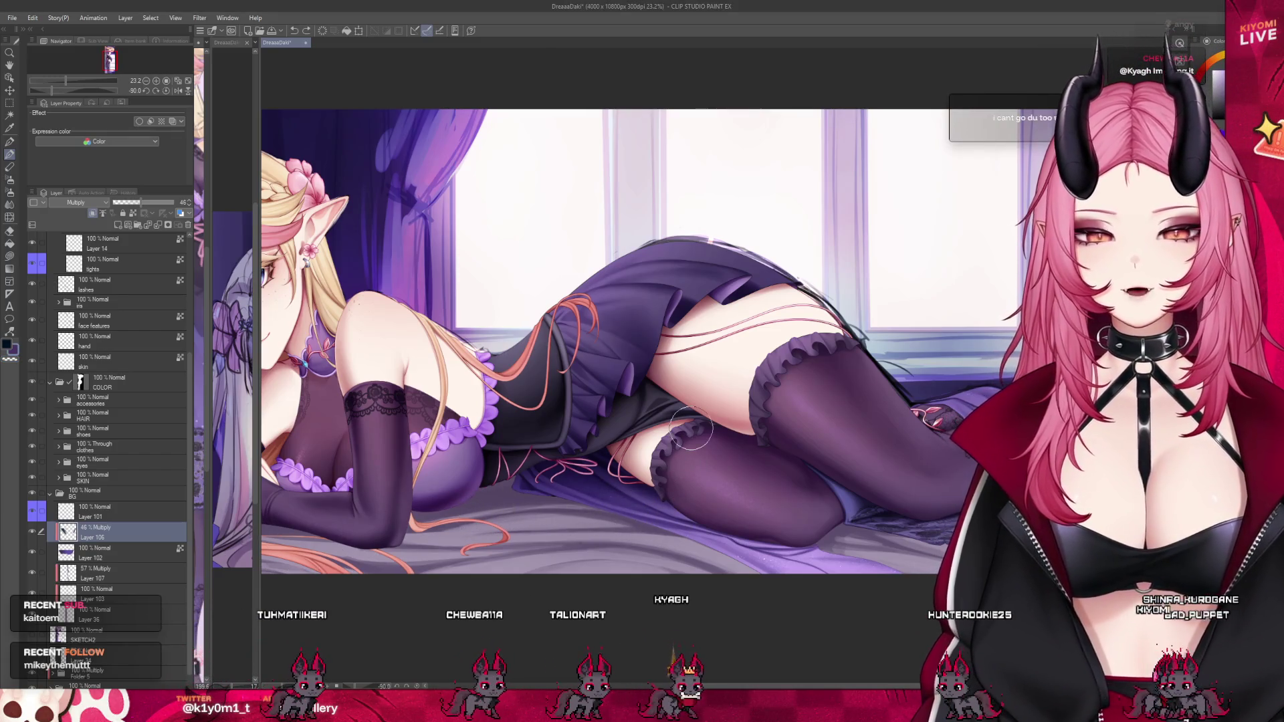
left_click(147, 574)
scroll(656, 528, "down", 1)
scroll(656, 528, "down", 1)
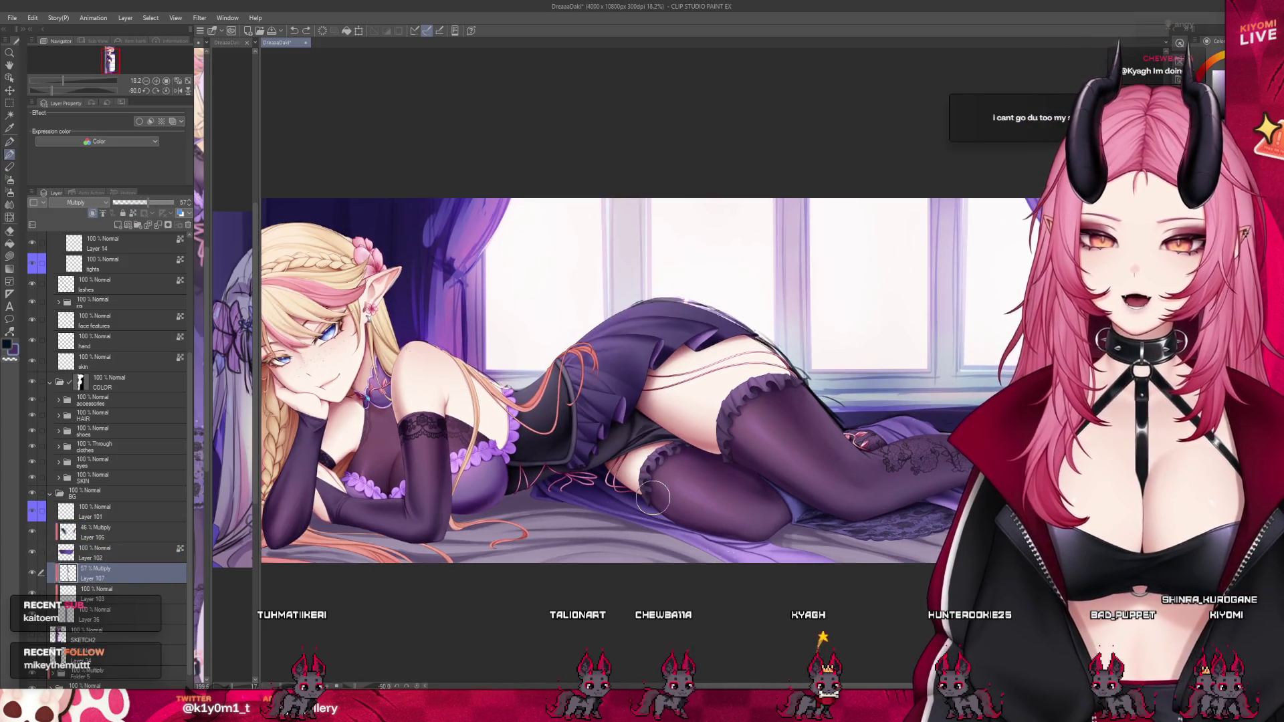
scroll(1043, 462, "up", 2)
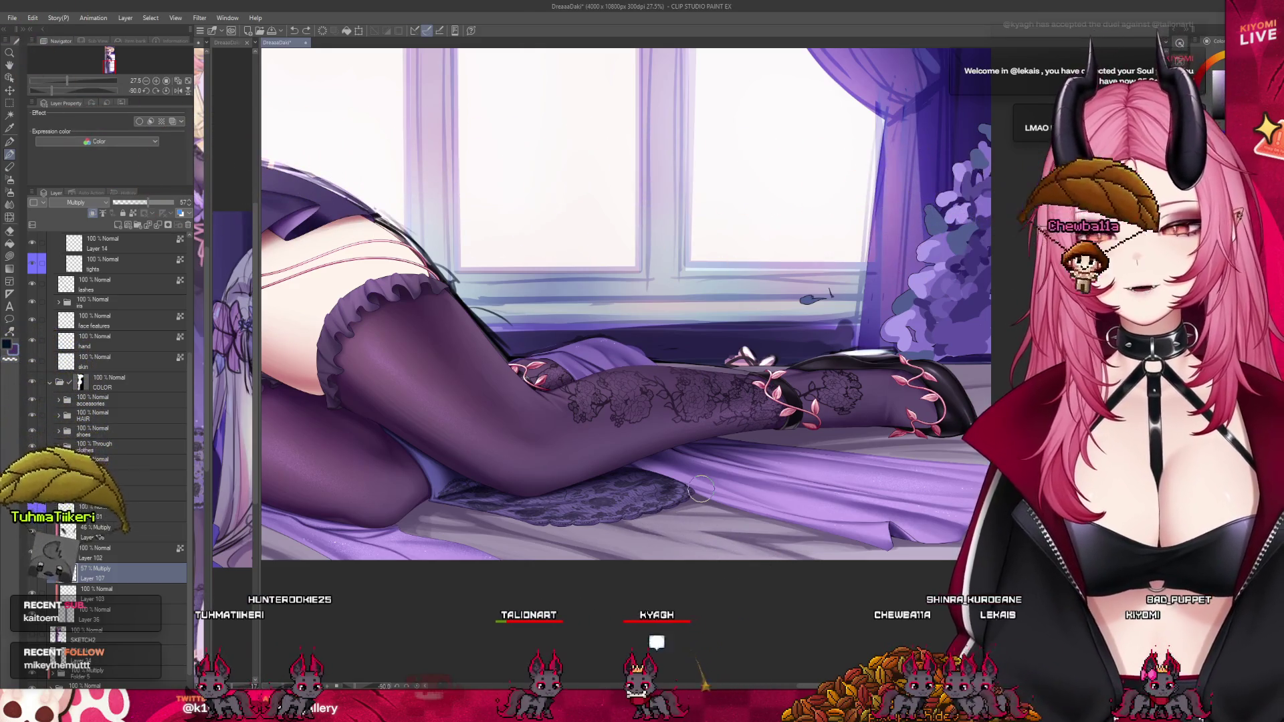
scroll(701, 491, "down", 3)
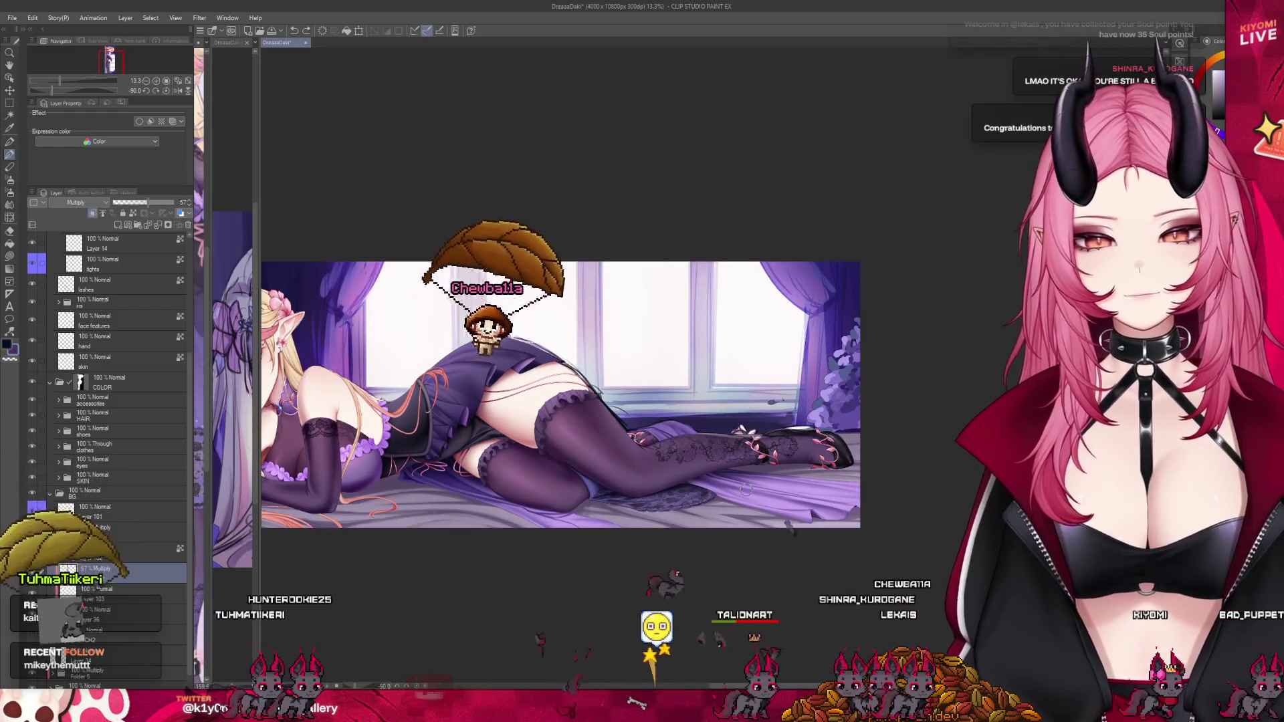
scroll(745, 490, "up", 3)
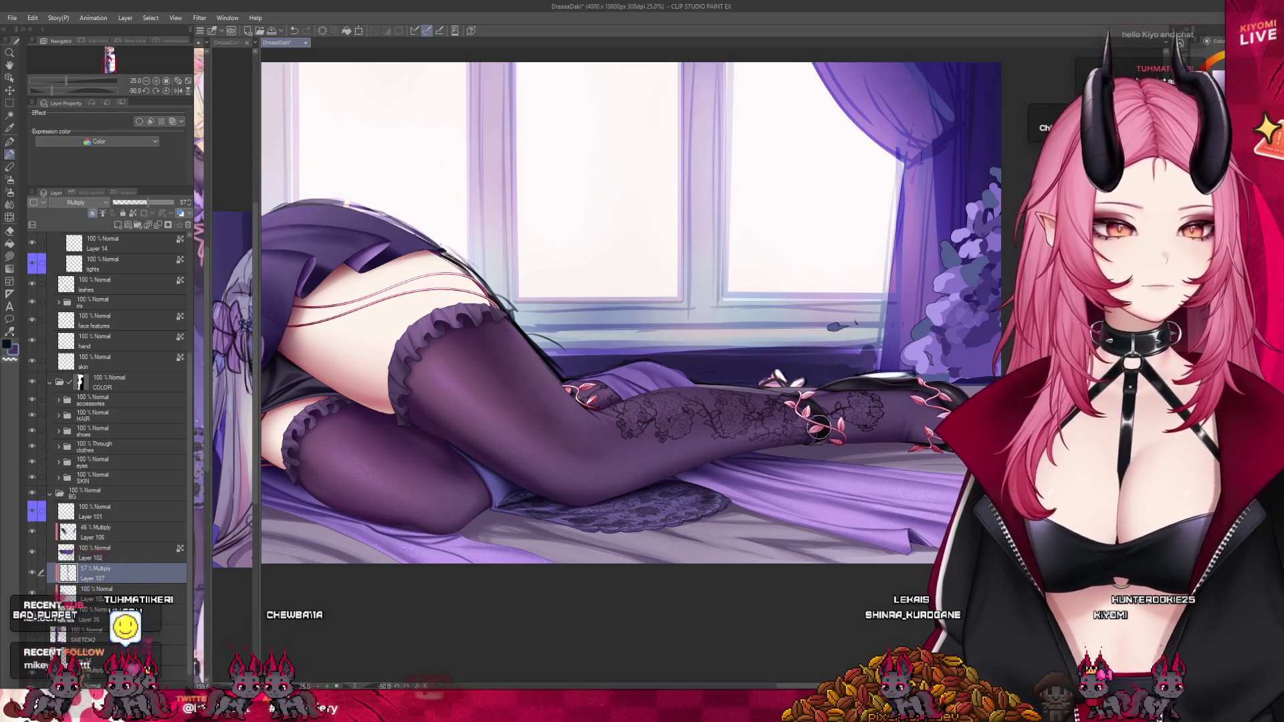
Lower Layer 107's opacity from 57% to 39% to lighten the bedsheet shadows.
scroll(533, 426, "down", 3)
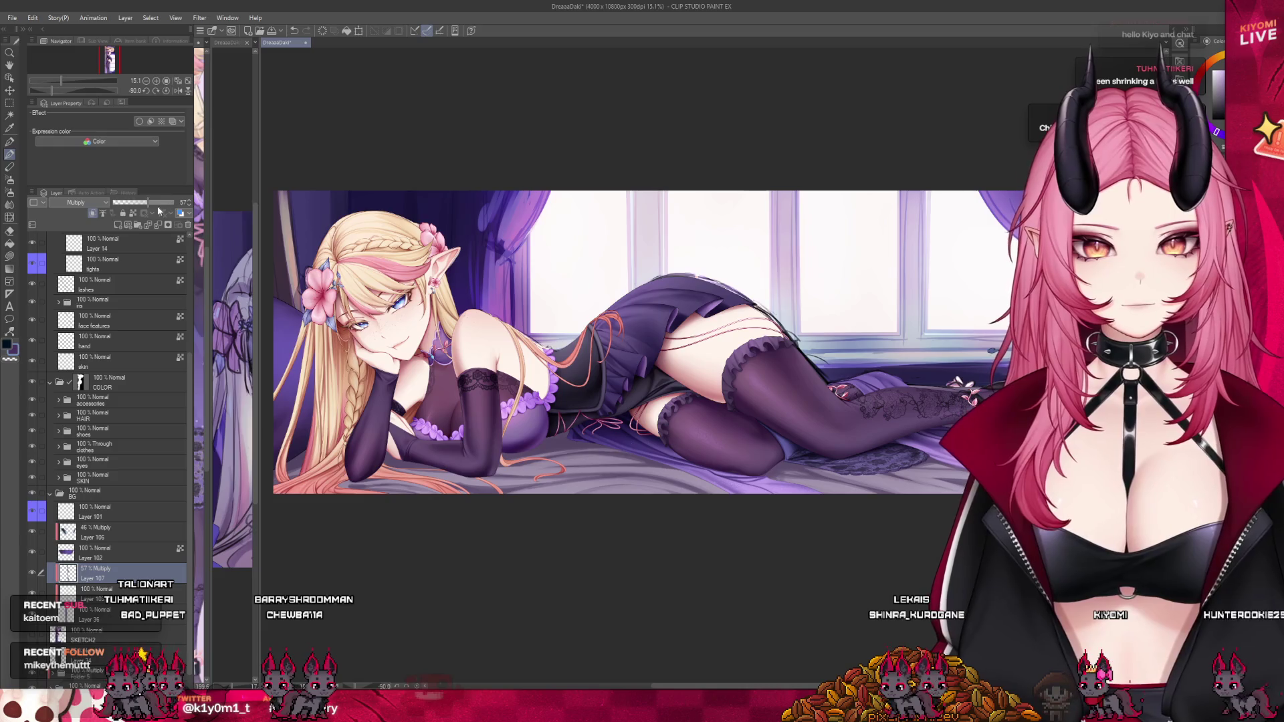
left_click(135, 204)
scroll(684, 406, "down", 2)
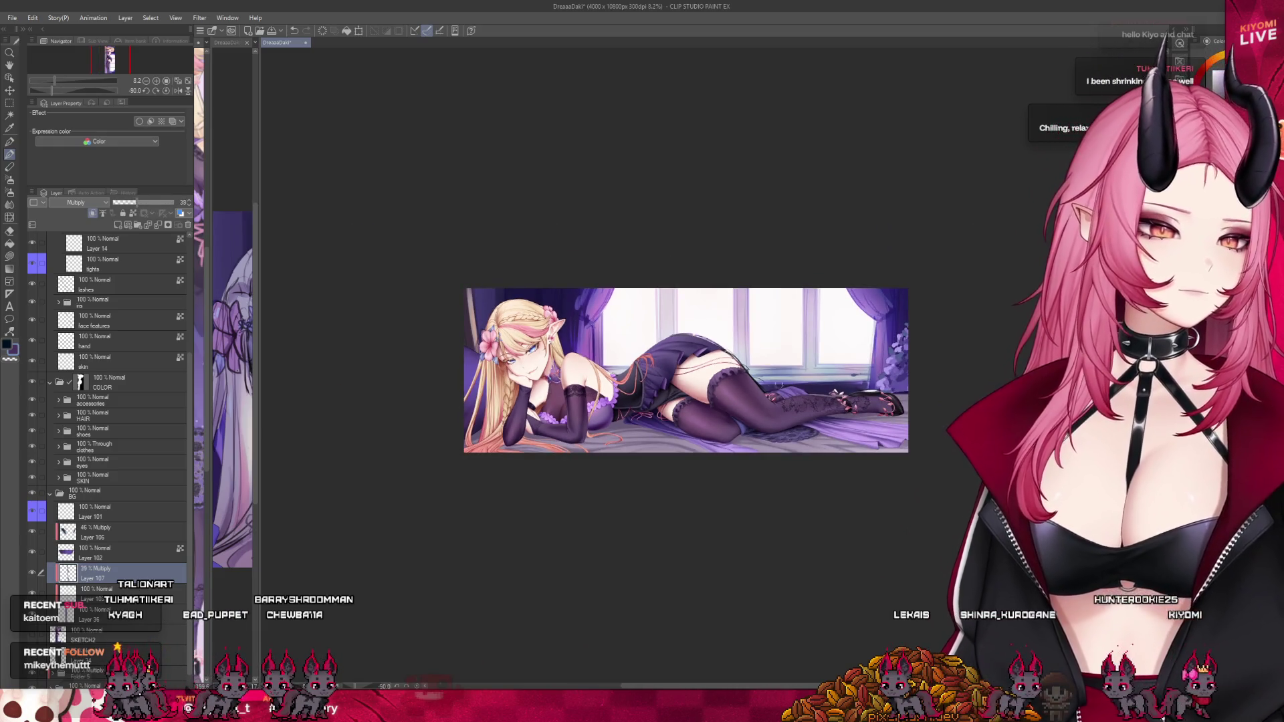
scroll(695, 356, "up", 2)
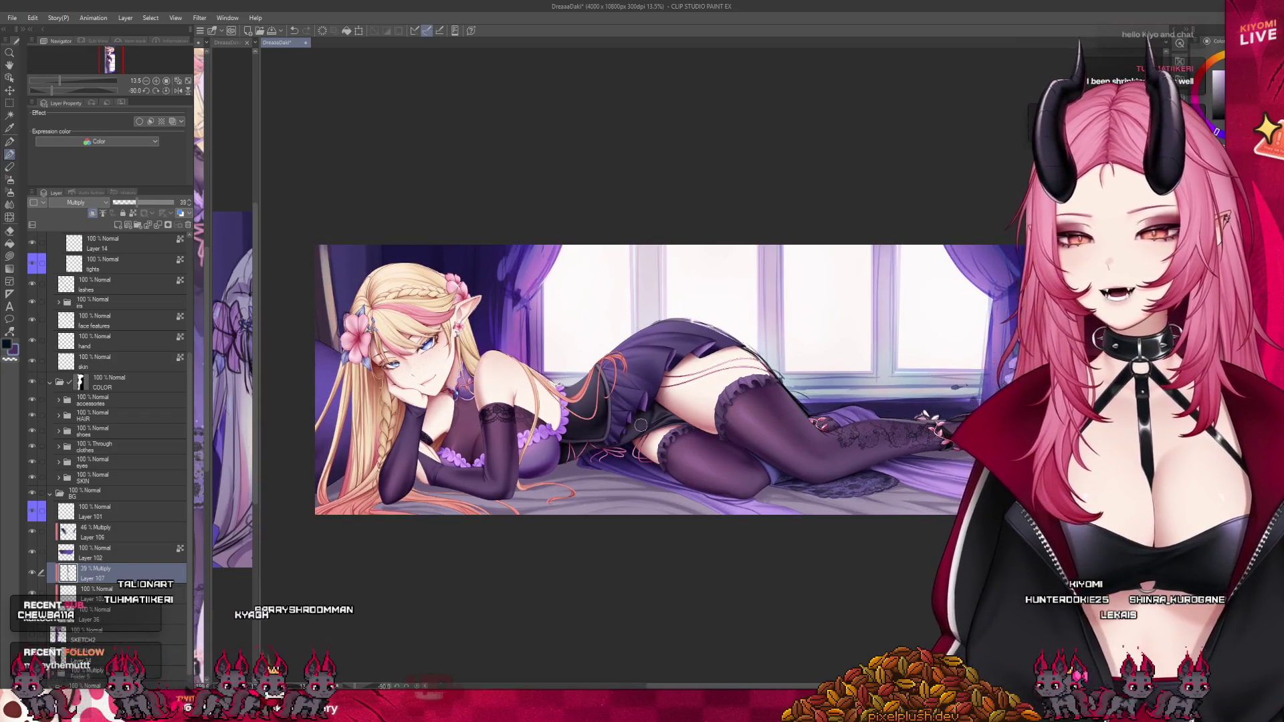
scroll(497, 448, "up", 2)
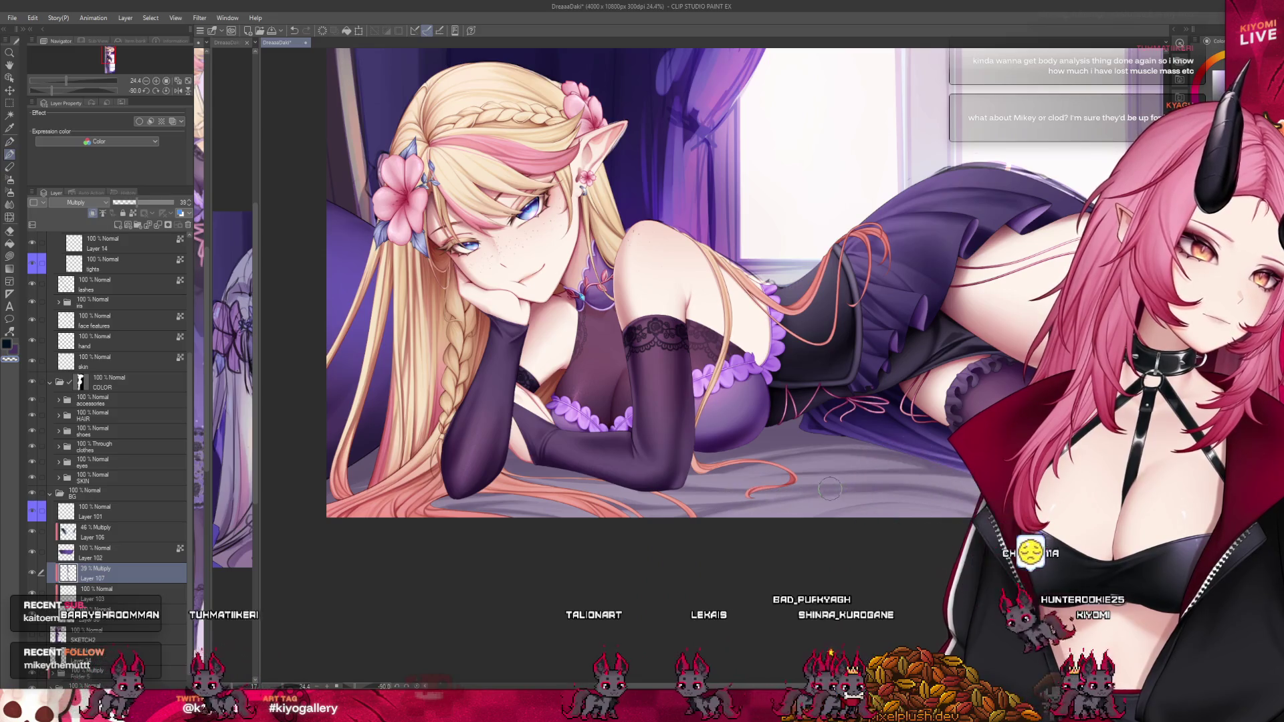
scroll(500, 433, "down", 2)
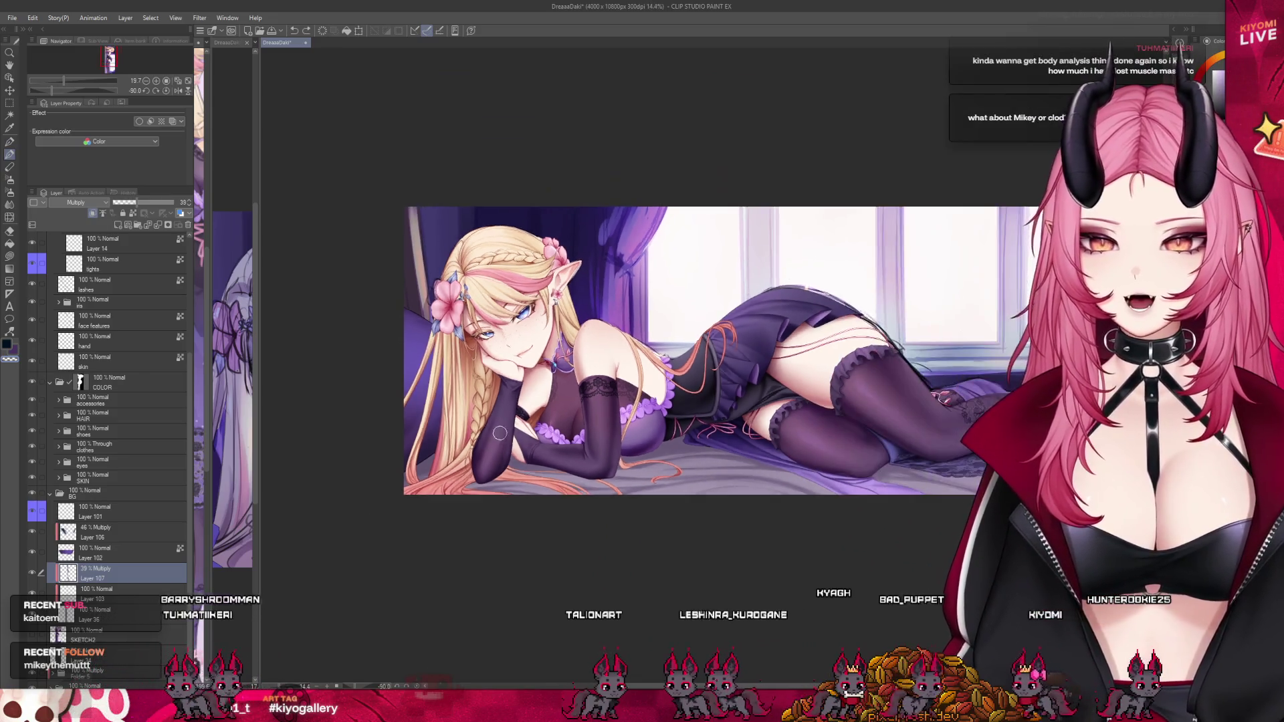
scroll(720, 417, "up", 2)
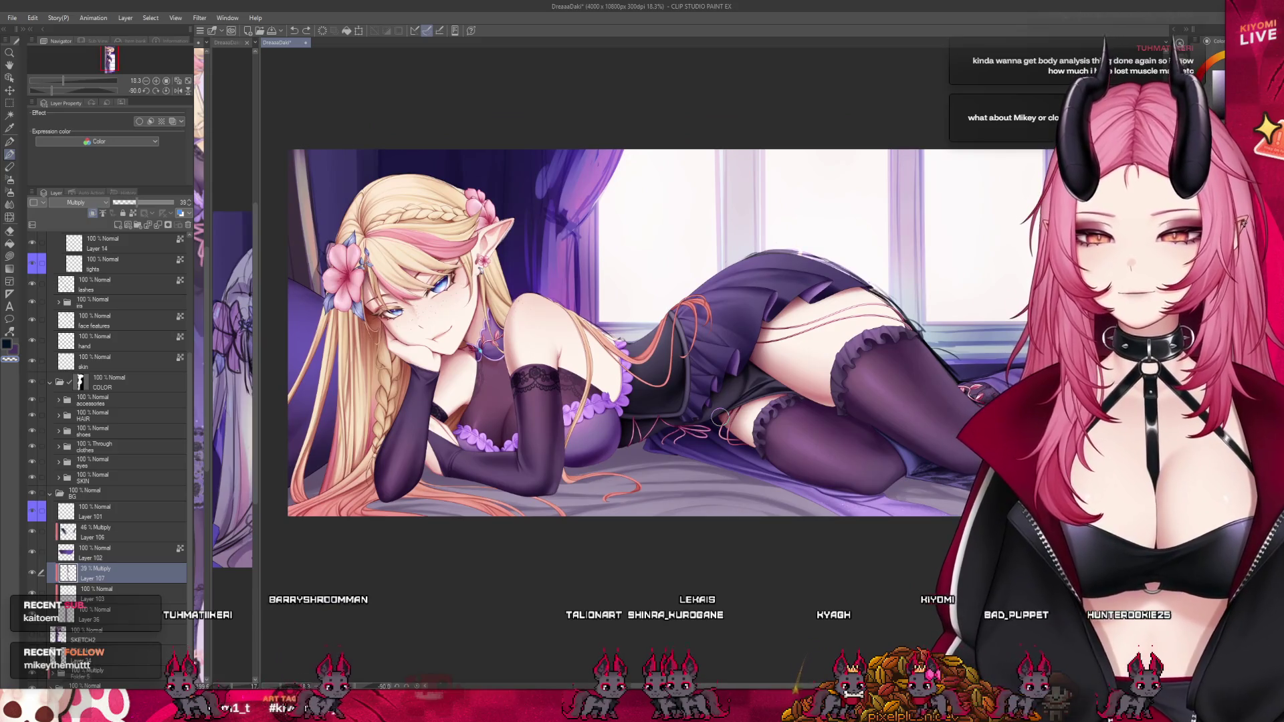
scroll(680, 528, "up", 2)
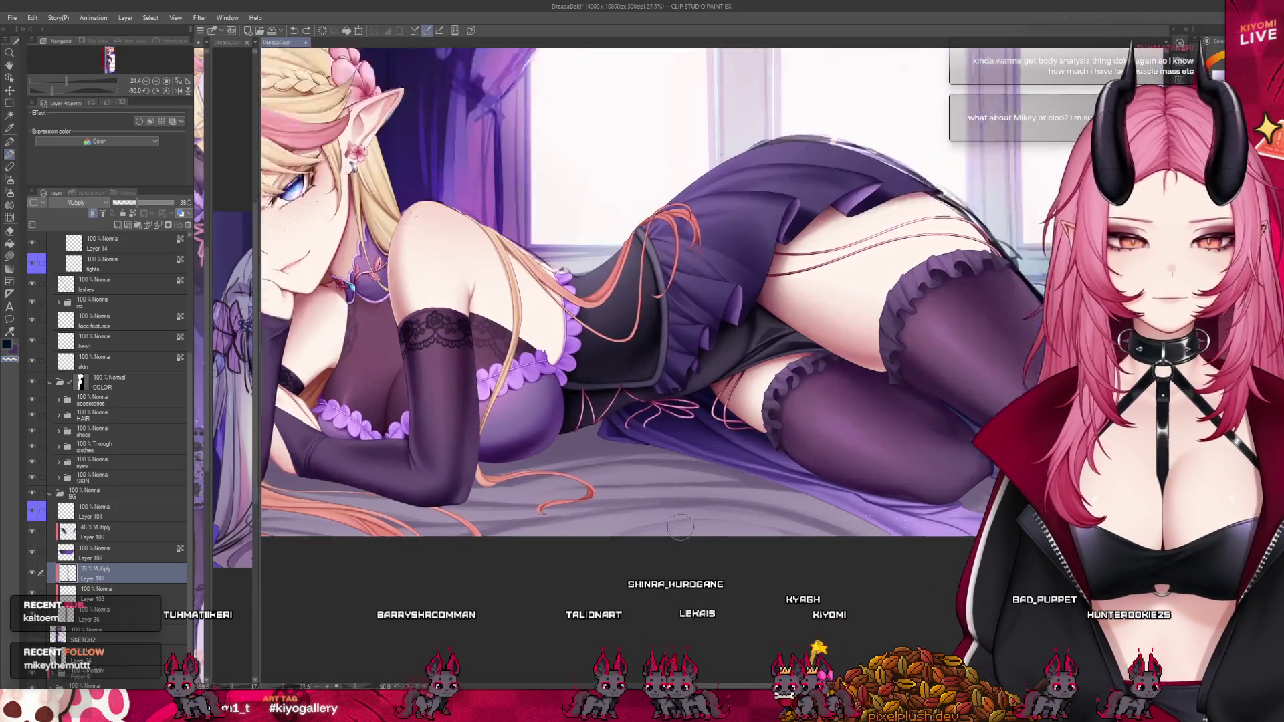
scroll(681, 528, "up", 1)
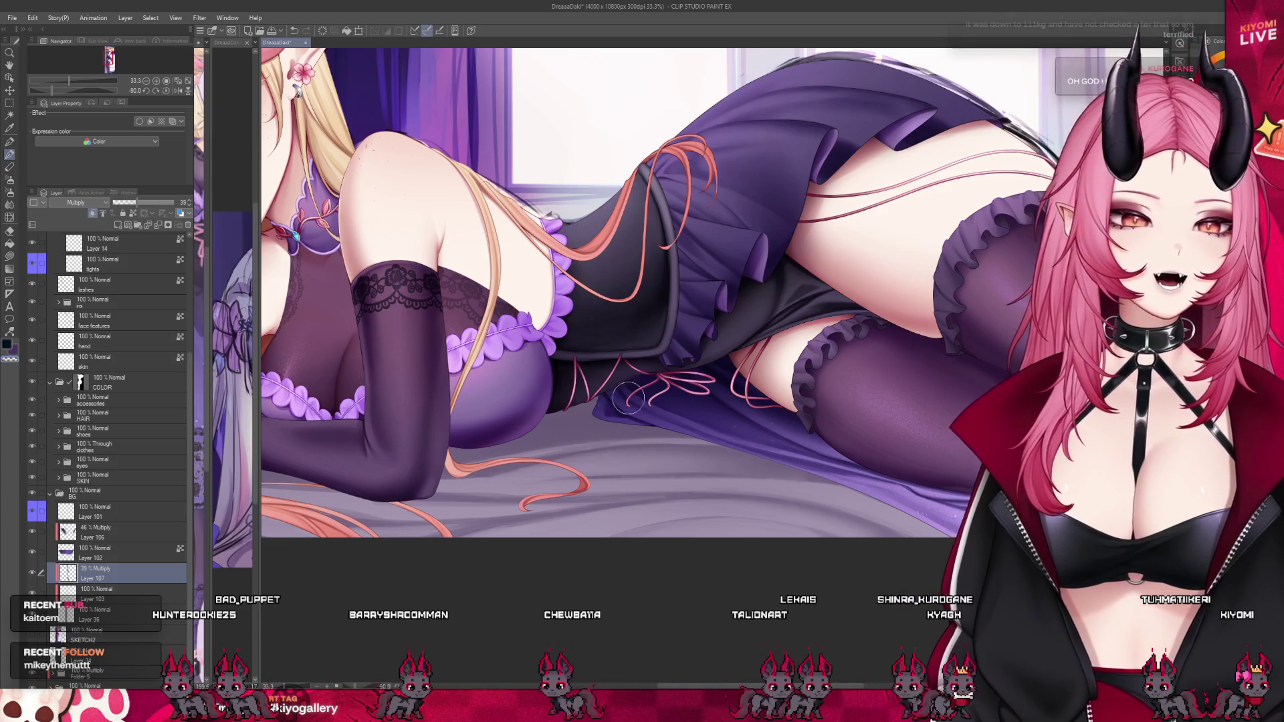
scroll(627, 399, "down", 2)
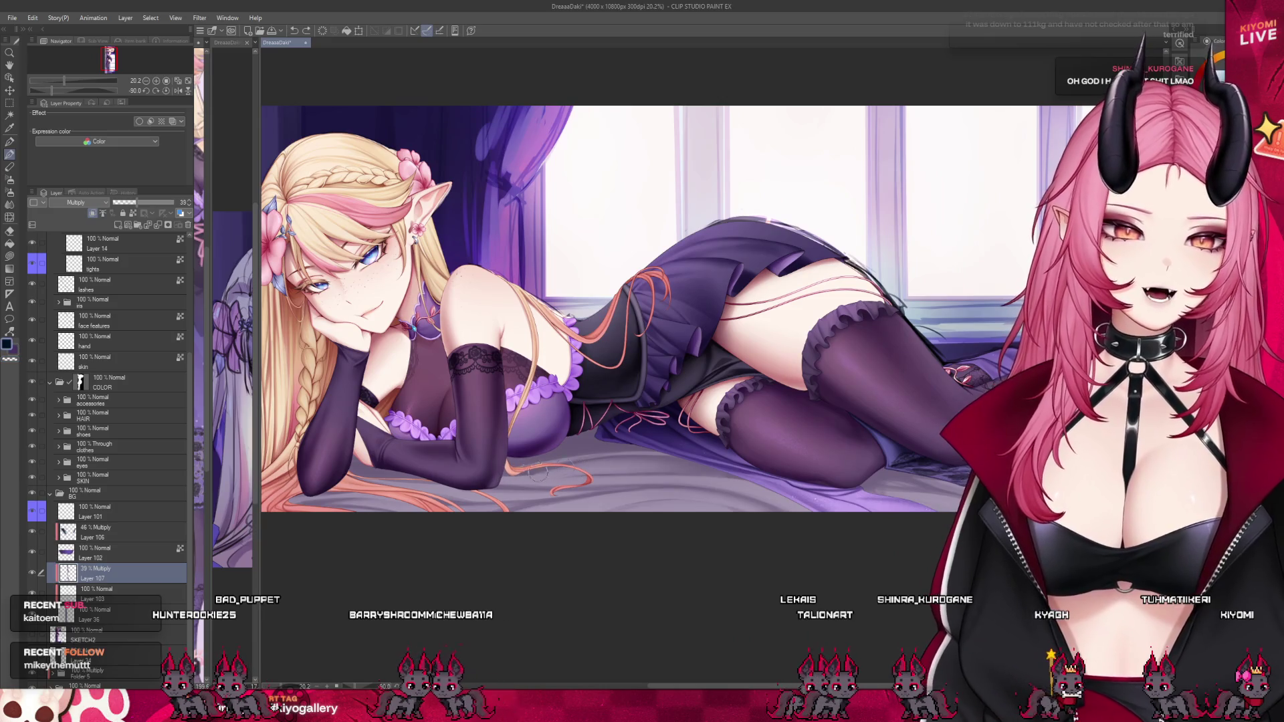